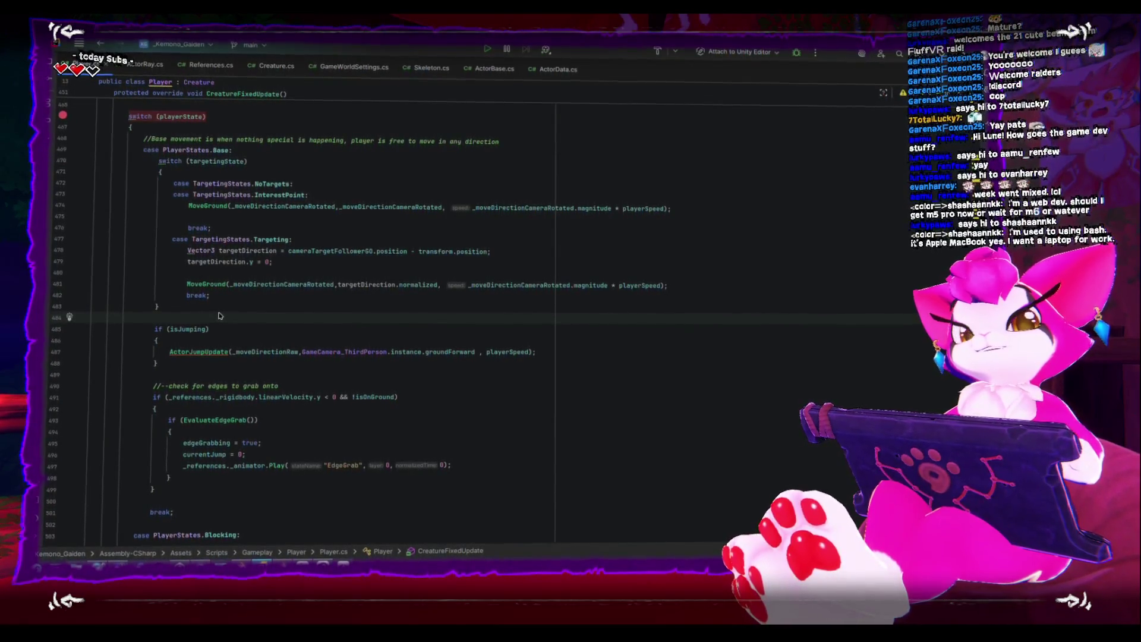
Insert two blank lines after the isJumping block, just above the '//--check for edges to grab onto' comment
key(Down)
key(Down)
key(Down)
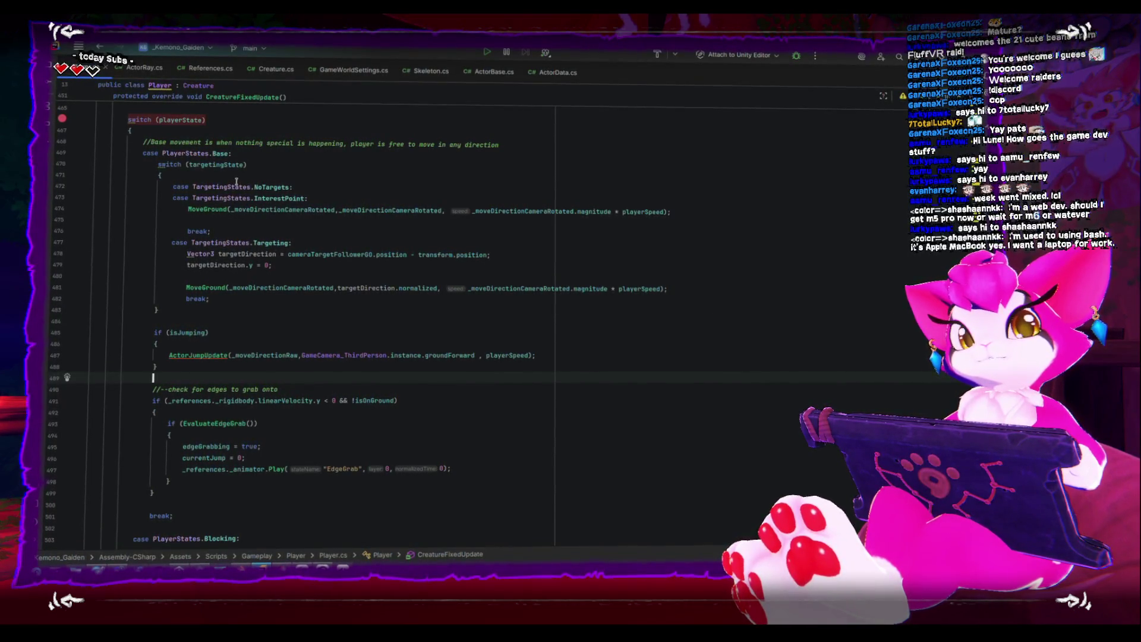
scroll(208, 274, up, 1)
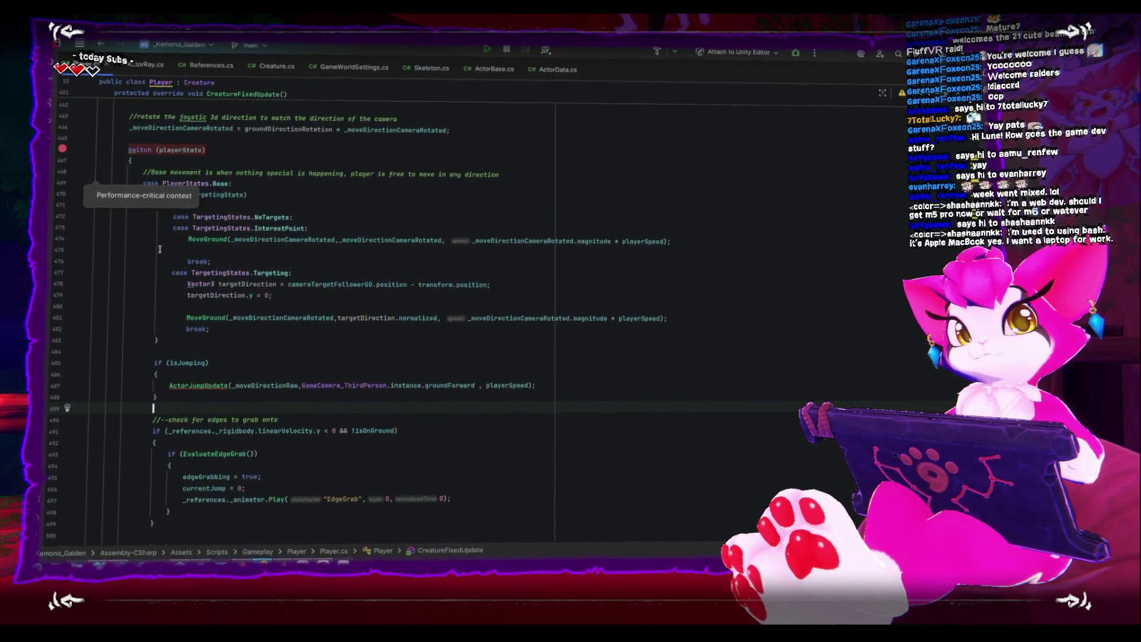
scroll(166, 258, down, 10)
scroll(166, 258, down, 1)
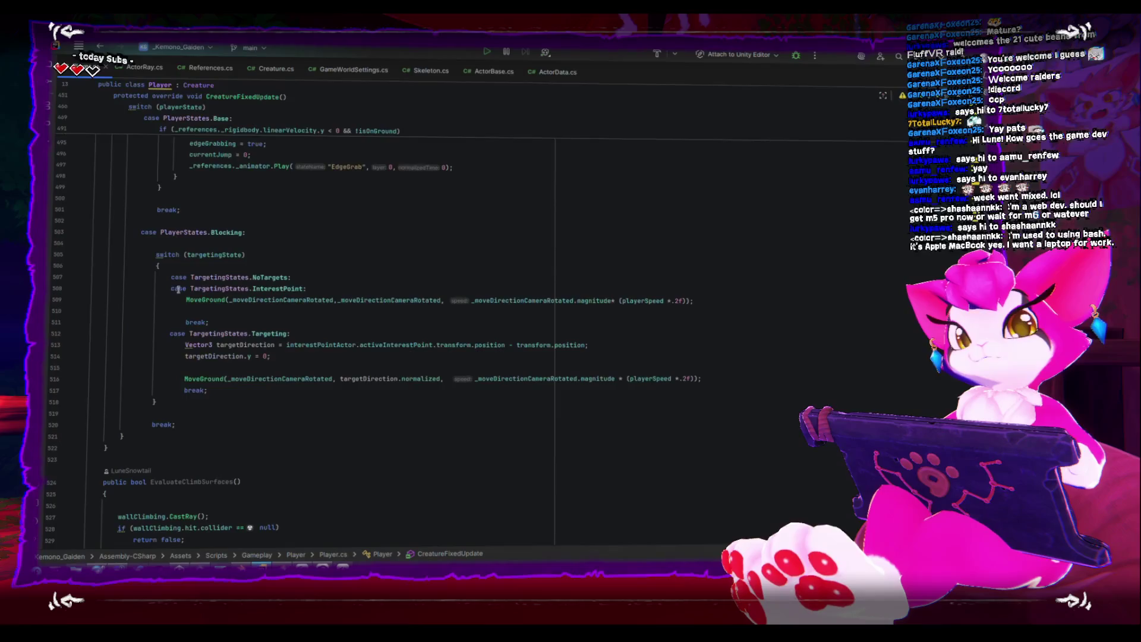
scroll(218, 432, up, 10)
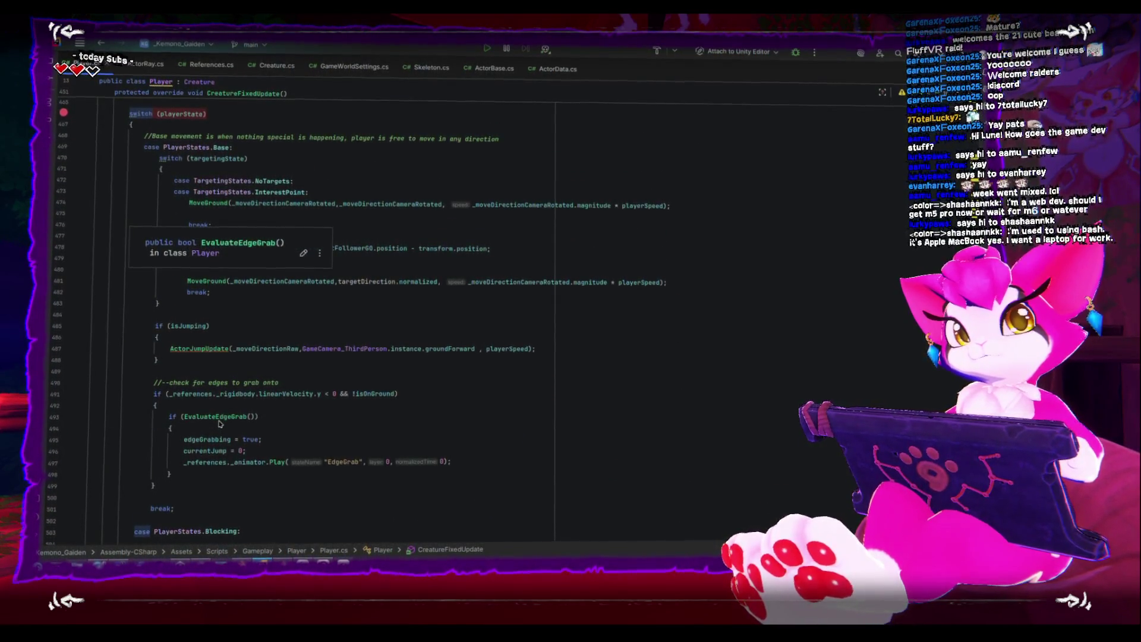
click(220, 371)
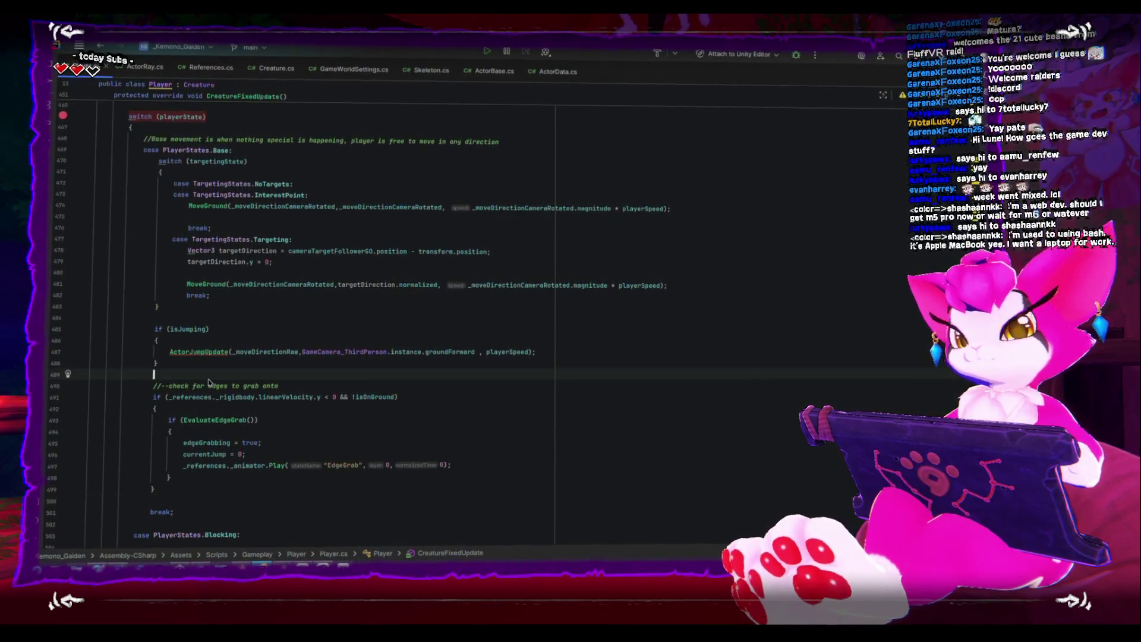
key(Return)
key(Return)
key(Up)
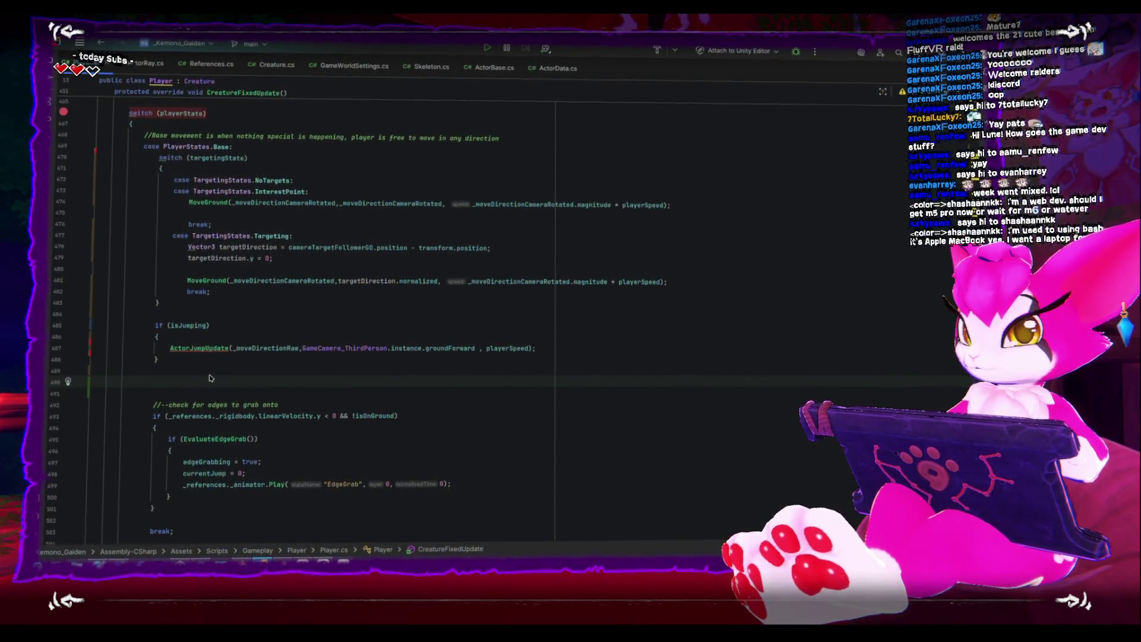
Write an if condition testing EvaluateClimbSurfaces()
text(Climb)
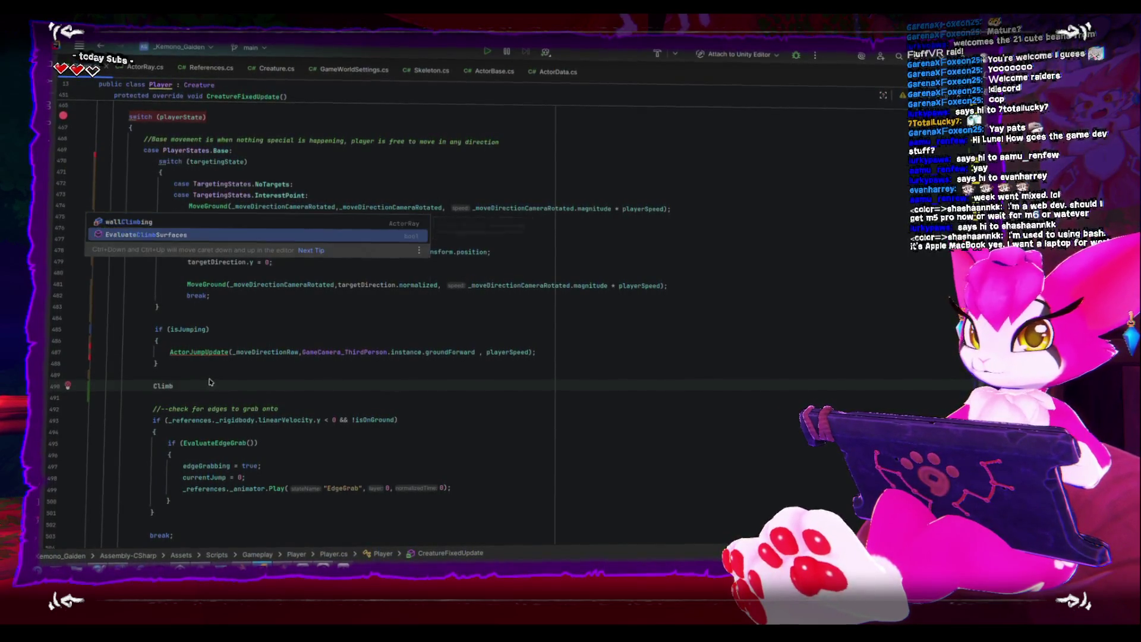
text(;)
key(Home)
text(if()
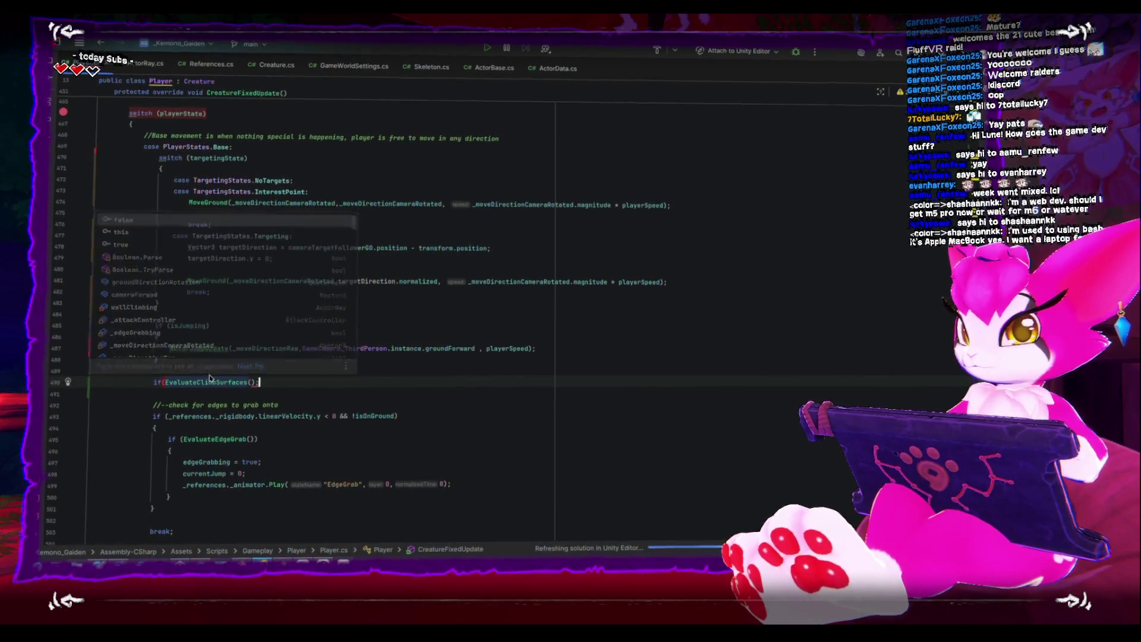
key(End)
key(BackSpace)
text())
Give the if body a Debug.Log("Climb surface on front") call, then switch to Unity
key(Return)
text({)
key(Return)
text(Cl)
key(BackSpace)
key(BackSpace)
text(Debug.l)
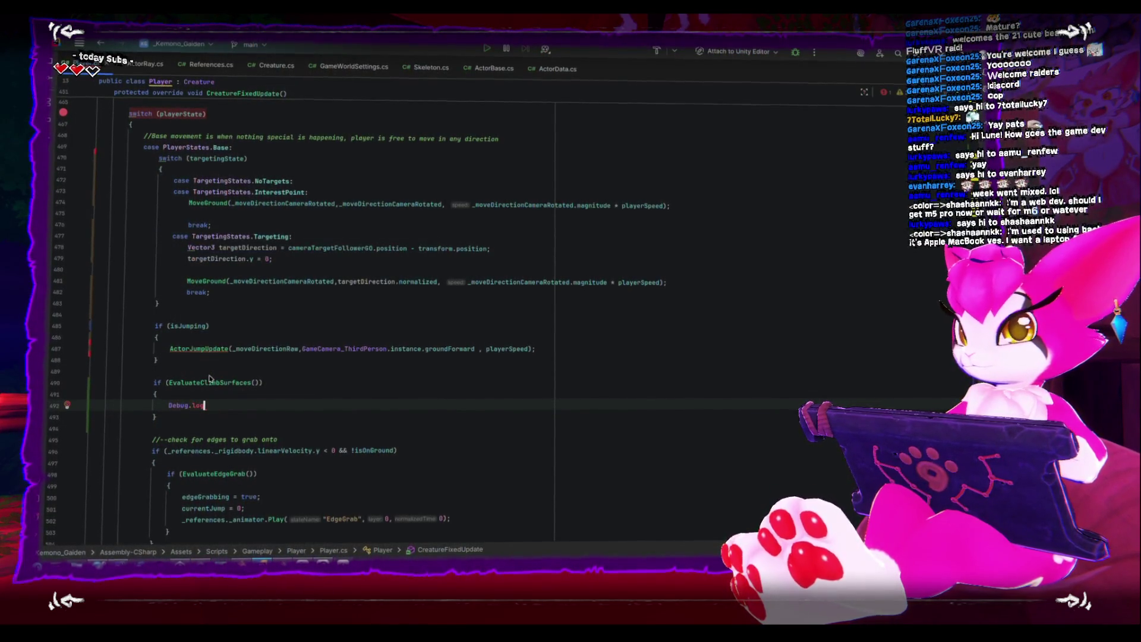
text(g)
key(Return)
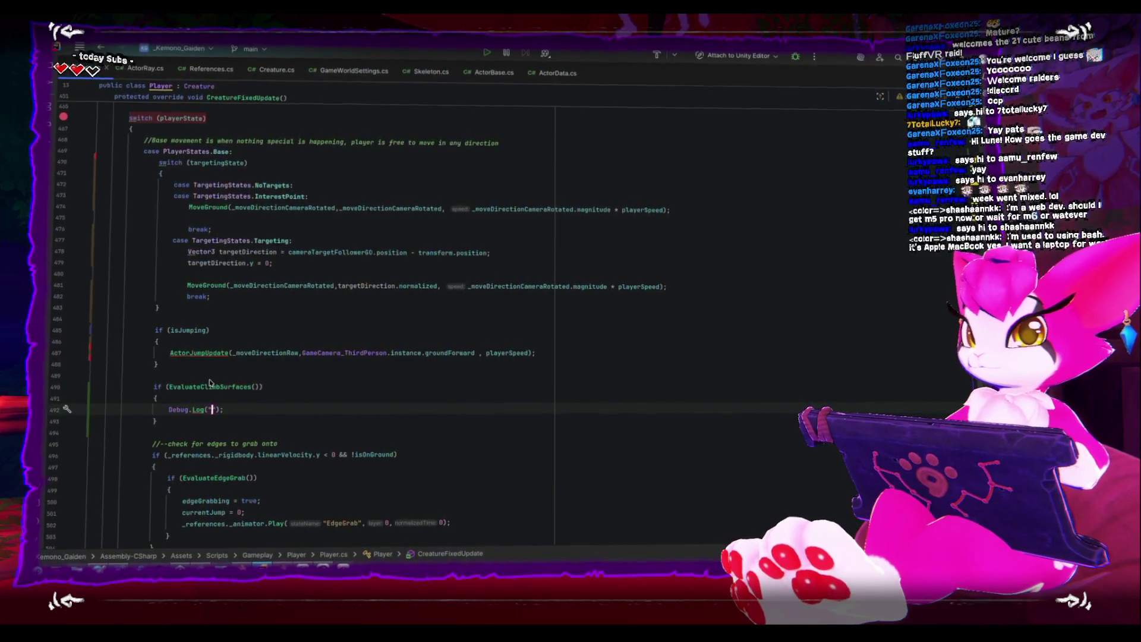
text(Climb surface)
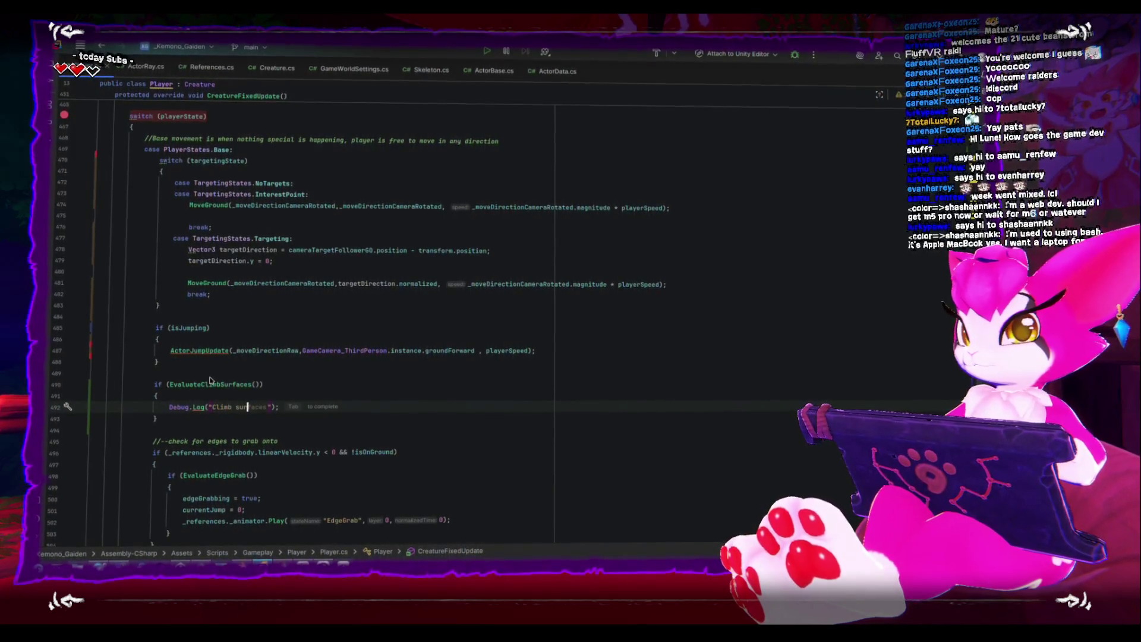
text( on front)
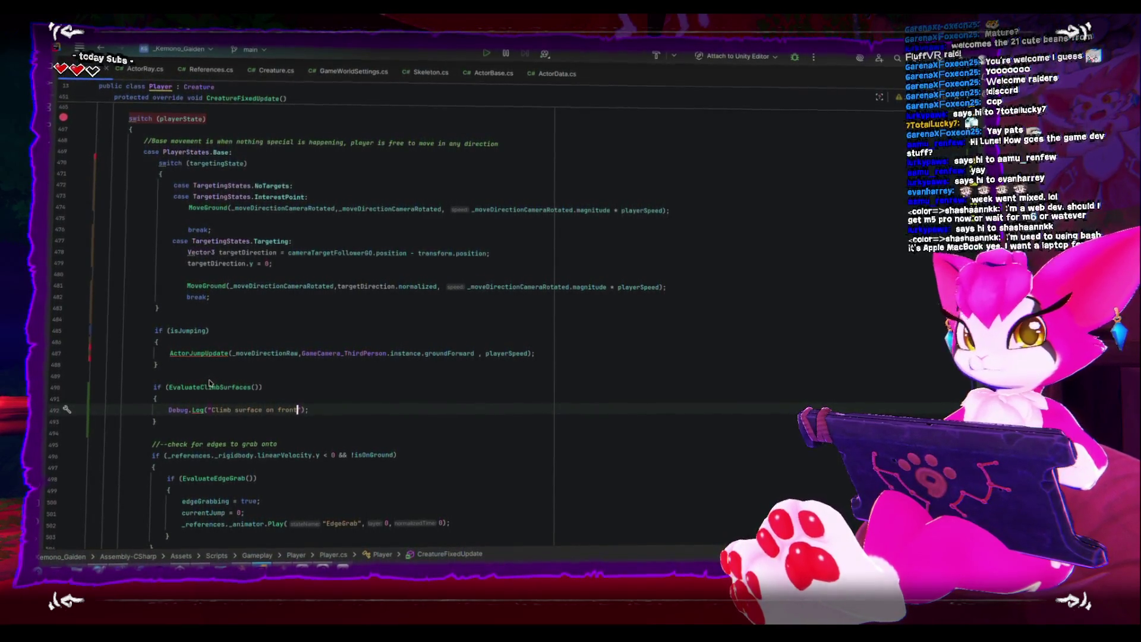
key(alt+Tab)
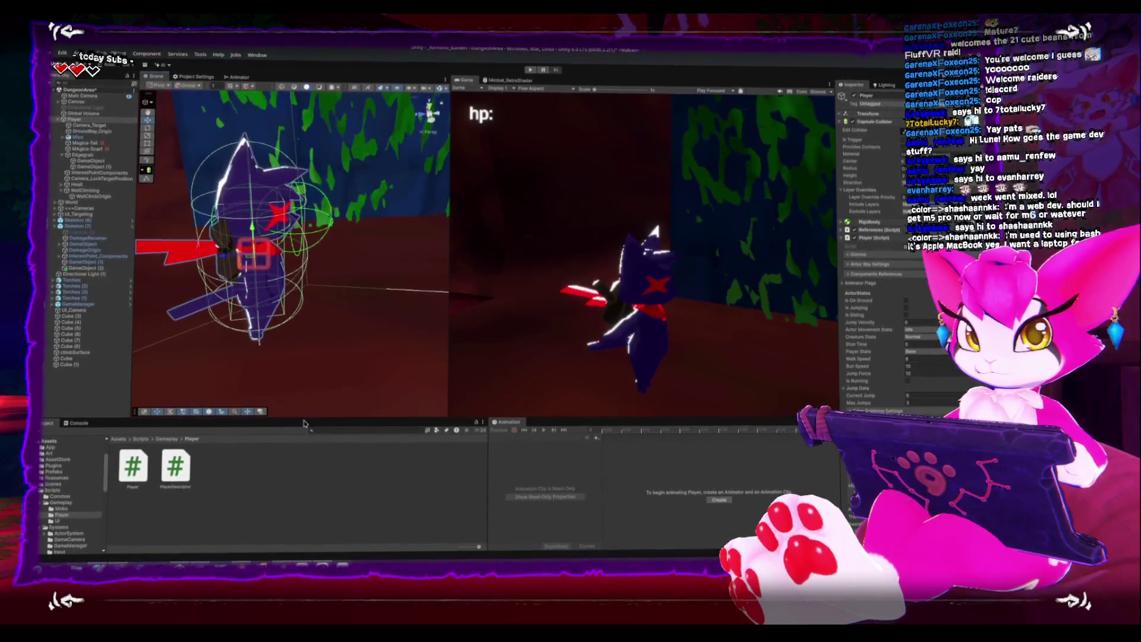
Enlarge the bottom panel, show the Console and start the game in Play mode
drag(323, 420, 322, 383)
click(77, 390)
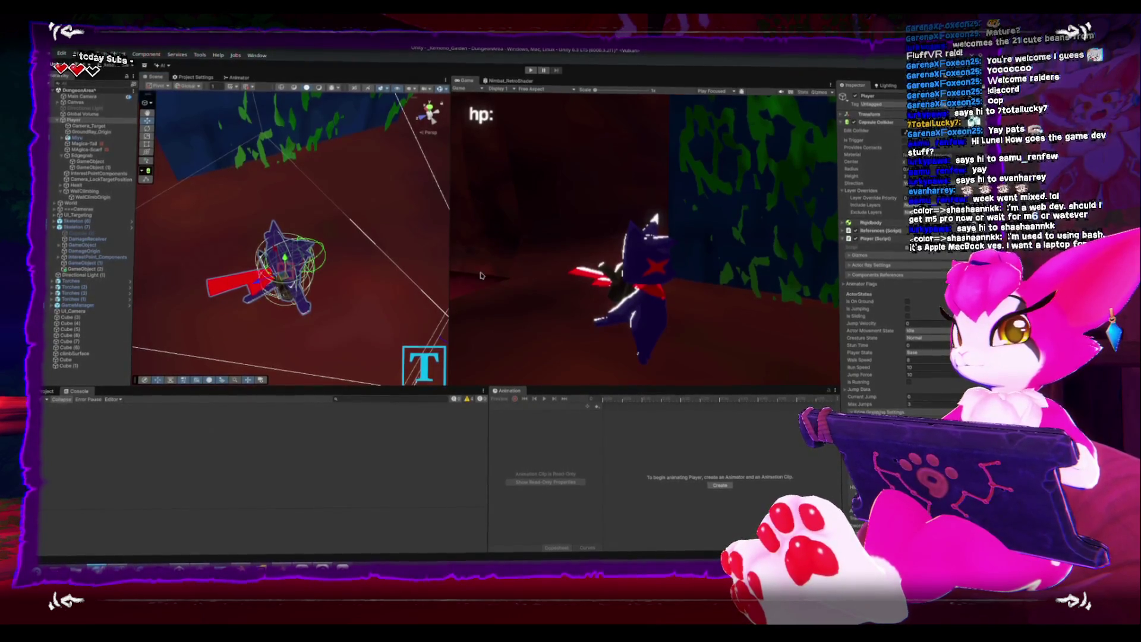
click(532, 68)
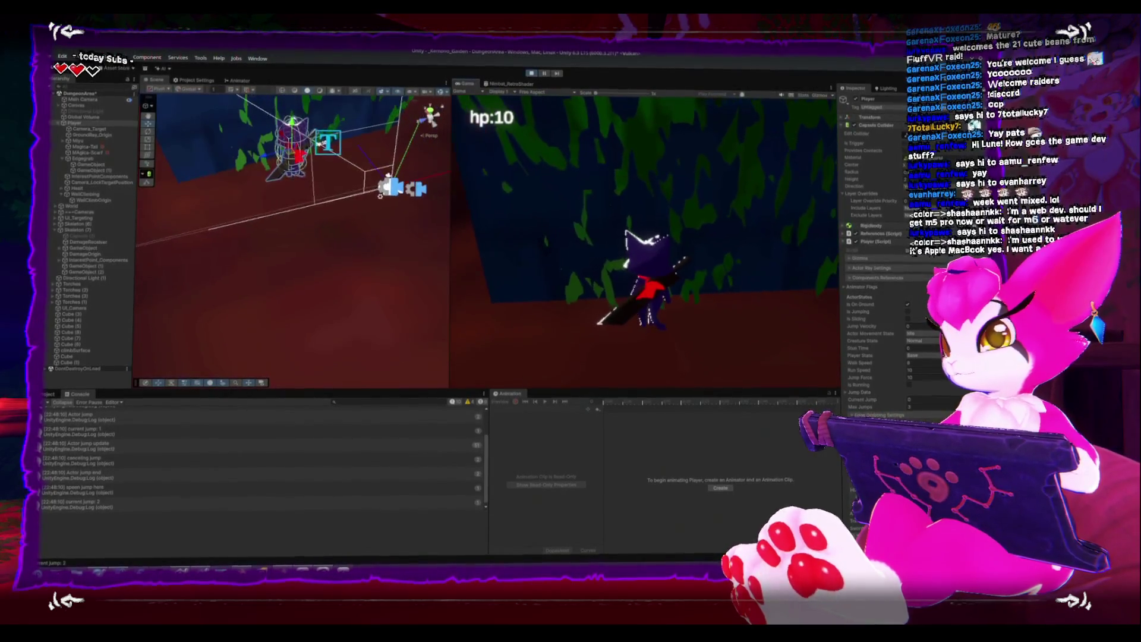
key(Escape)
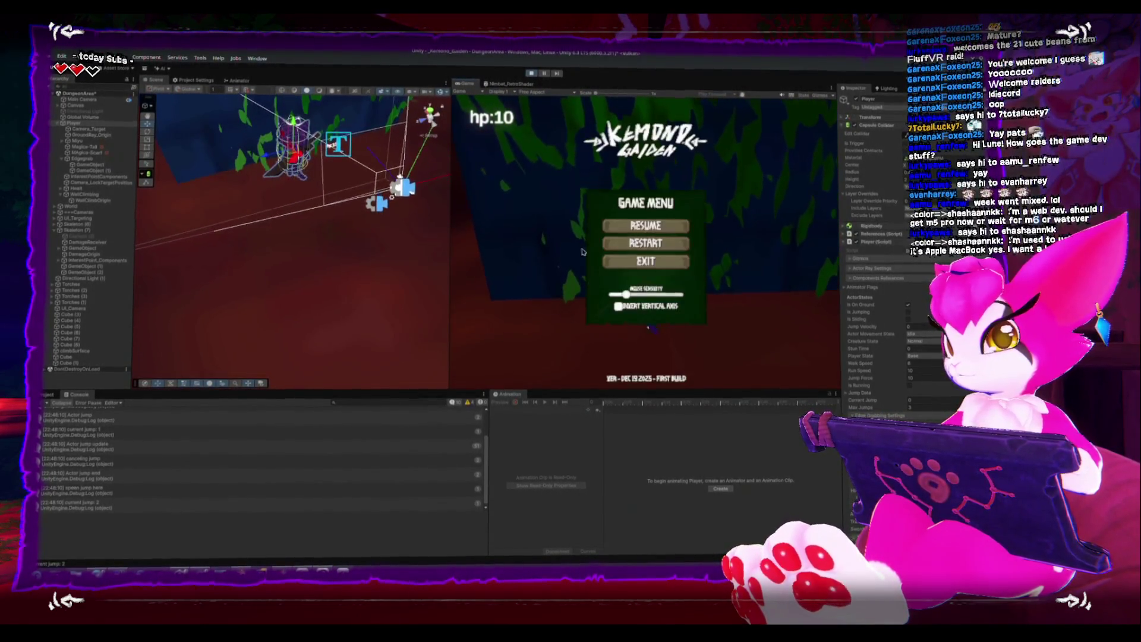
scroll(95, 456, up, 2)
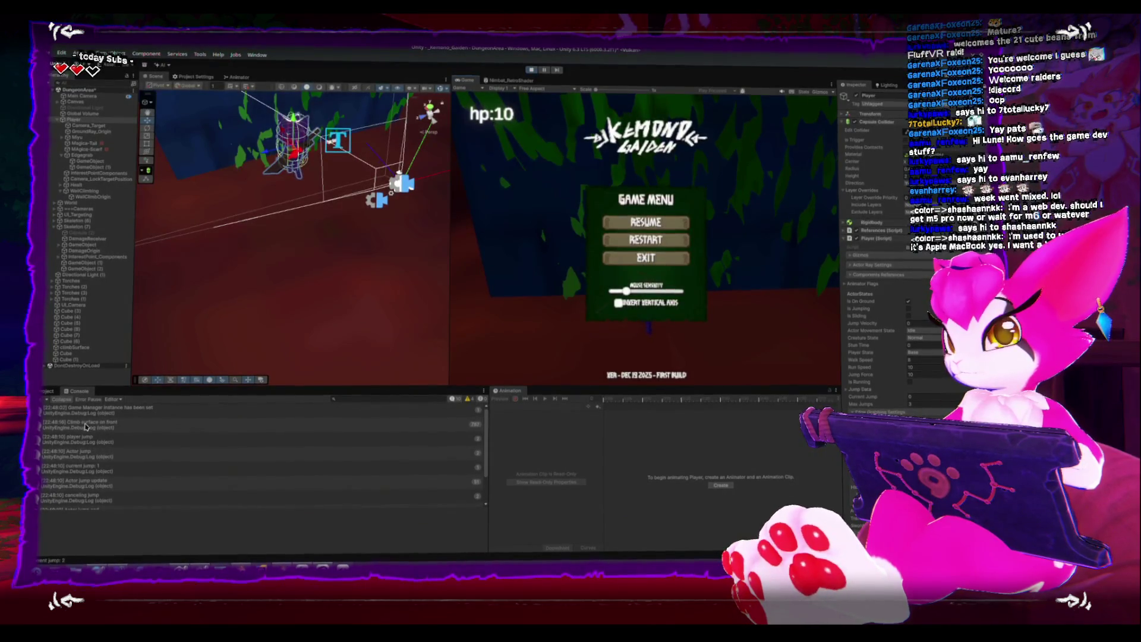
key(Escape)
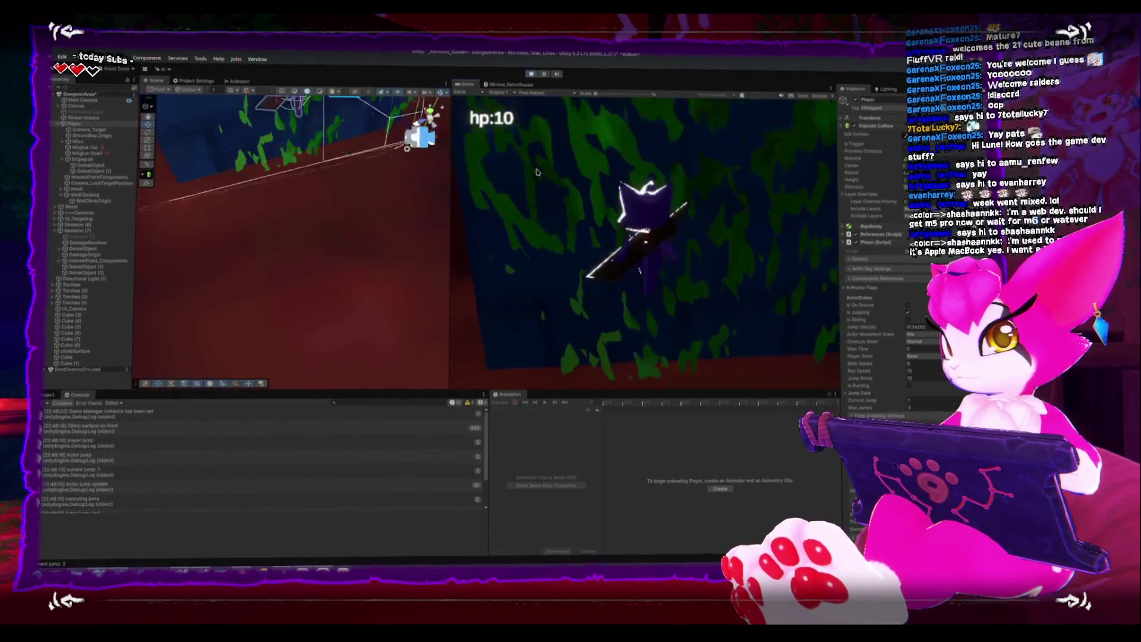
Jump the cat at the wall repeatedly, then pause, restart and open the jump log's source
key(space)
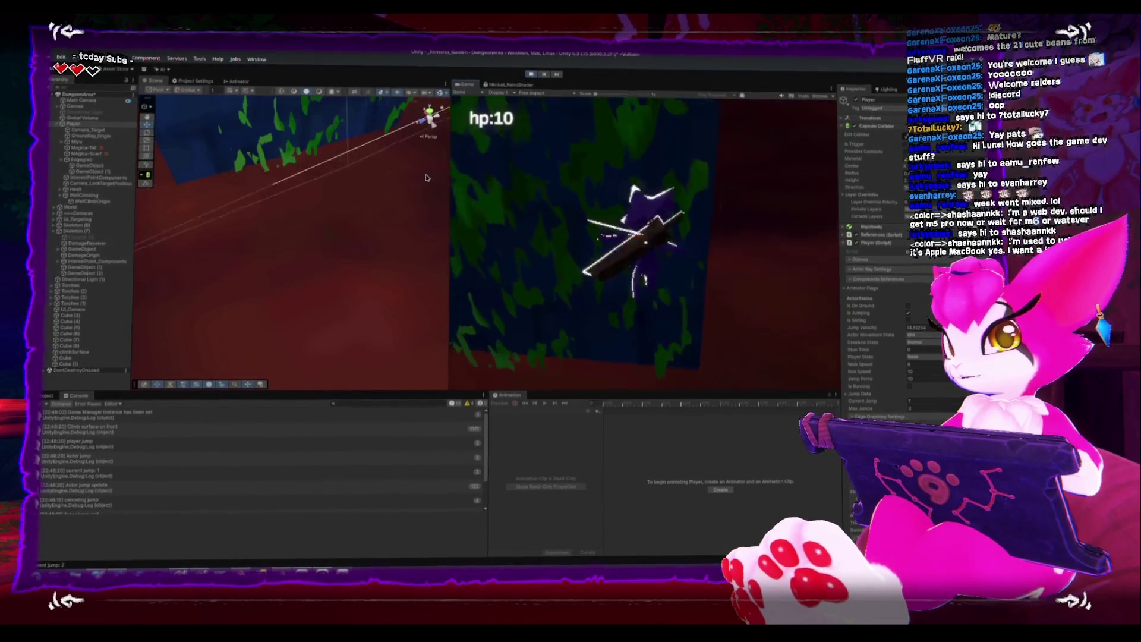
key(space)
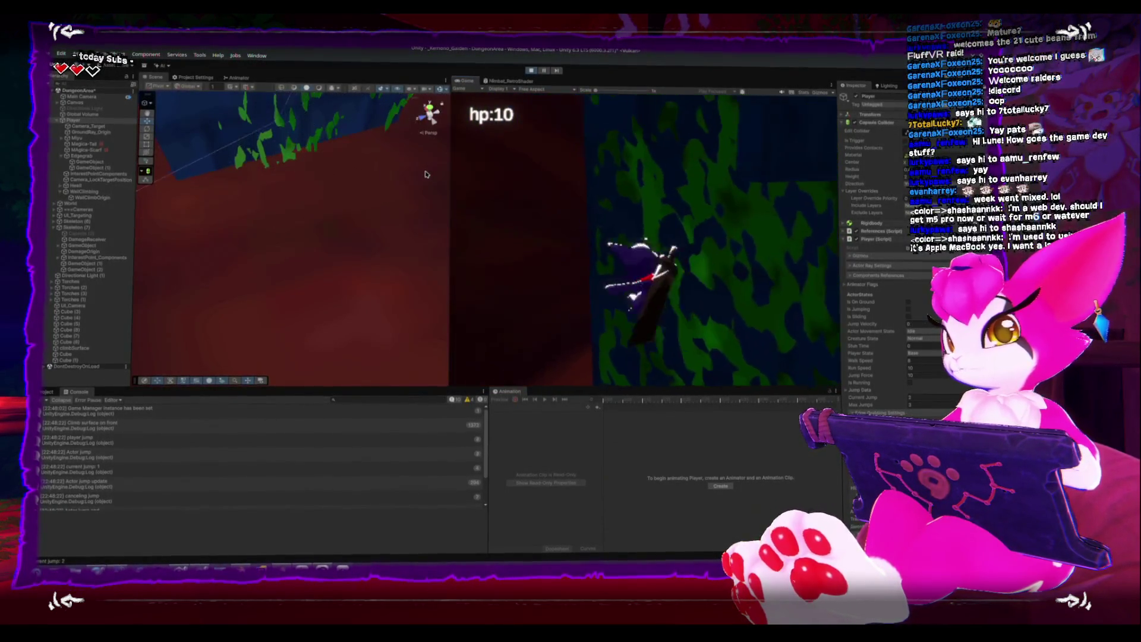
key(space)
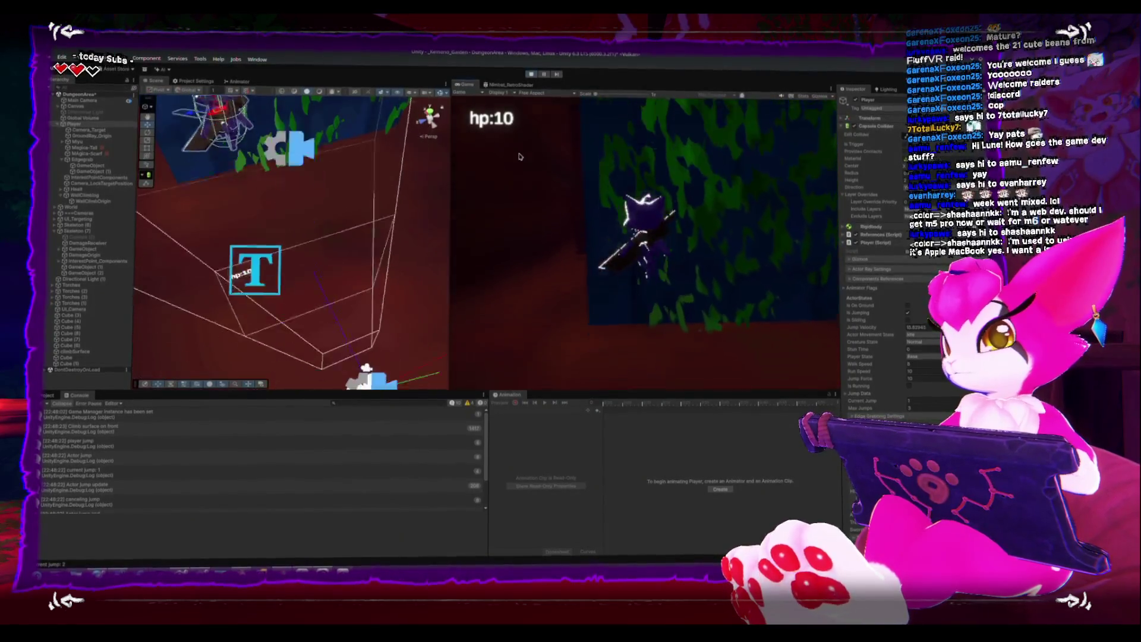
key(space)
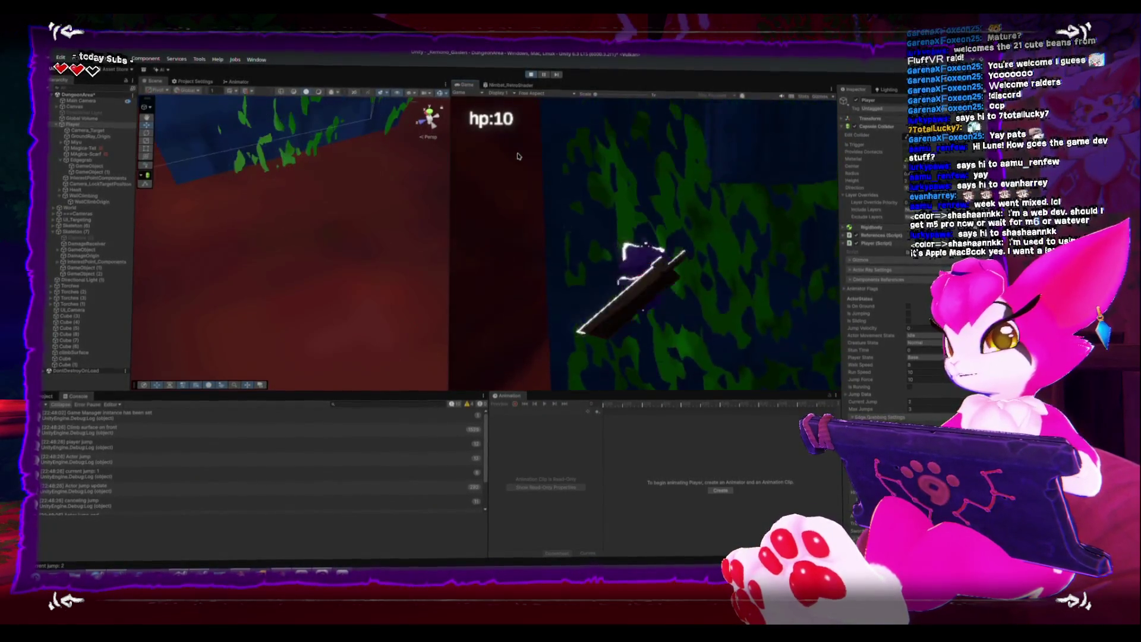
key(space)
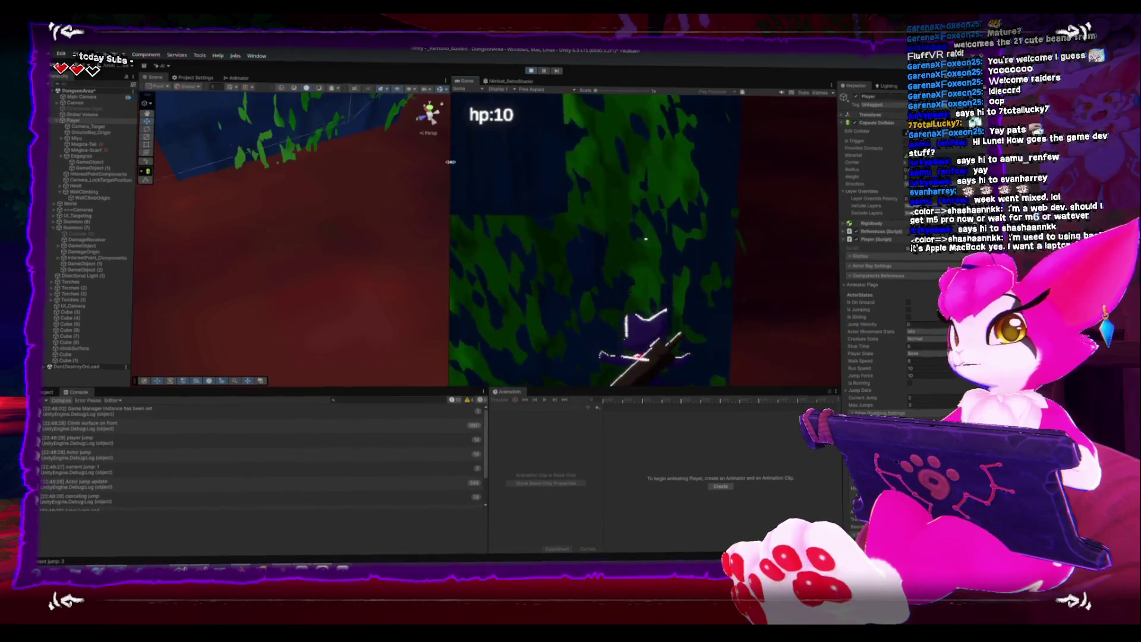
key(Escape)
click(617, 259)
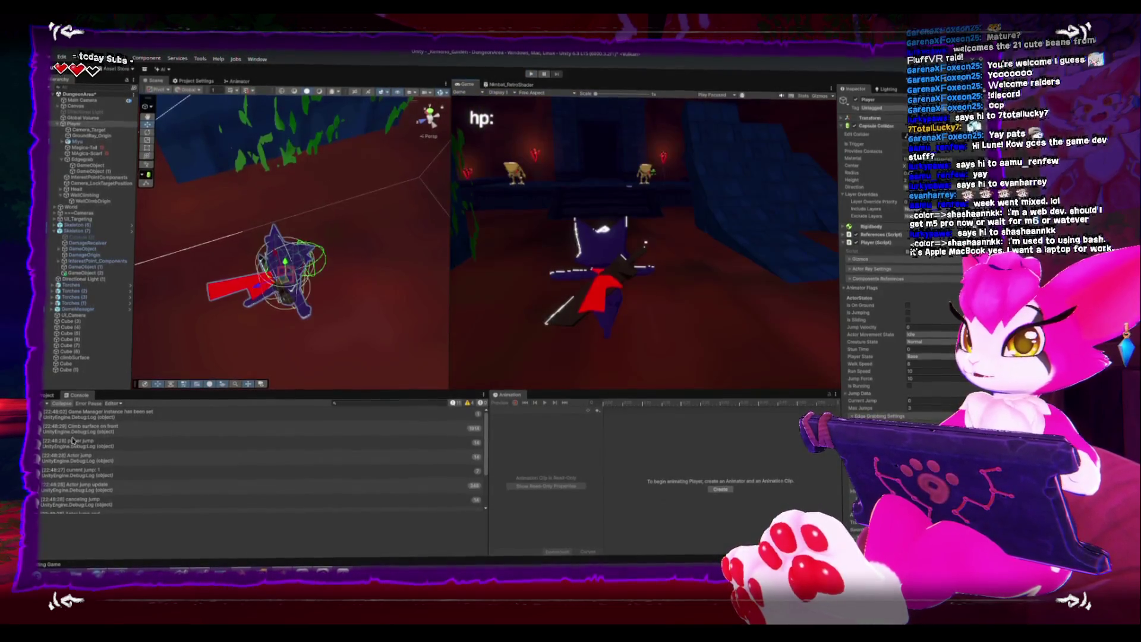
double_click(75, 437)
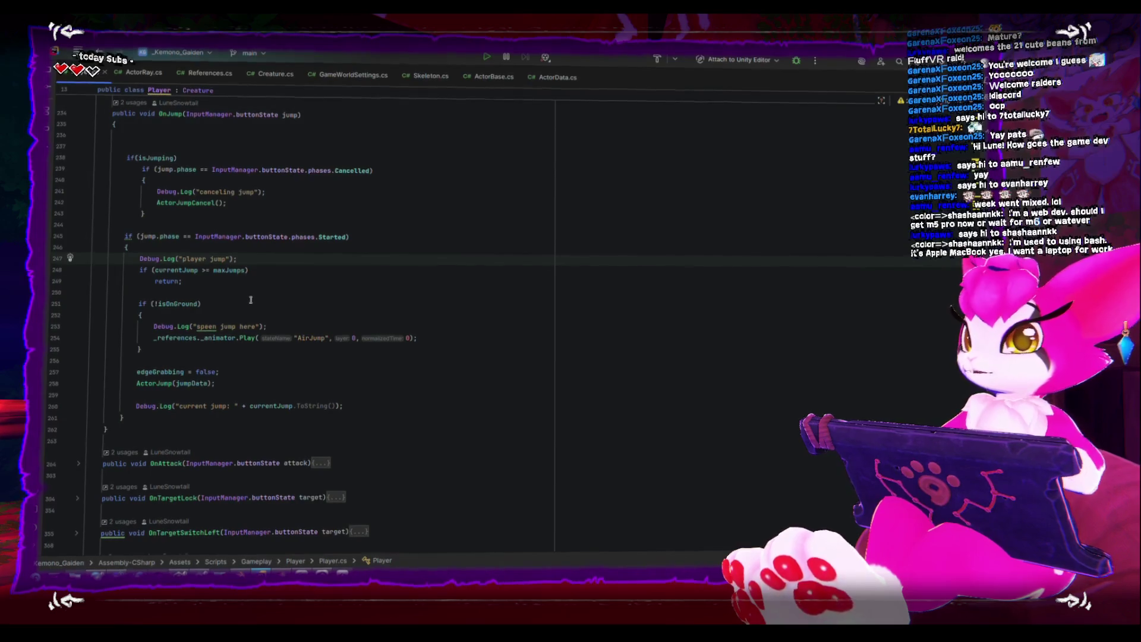
Comment out the player jump, speen jump and current jump Debug.Log lines in OnJump, then return to Unity
key(ctrl+slash)
click(296, 321)
key(Home)
text(//)
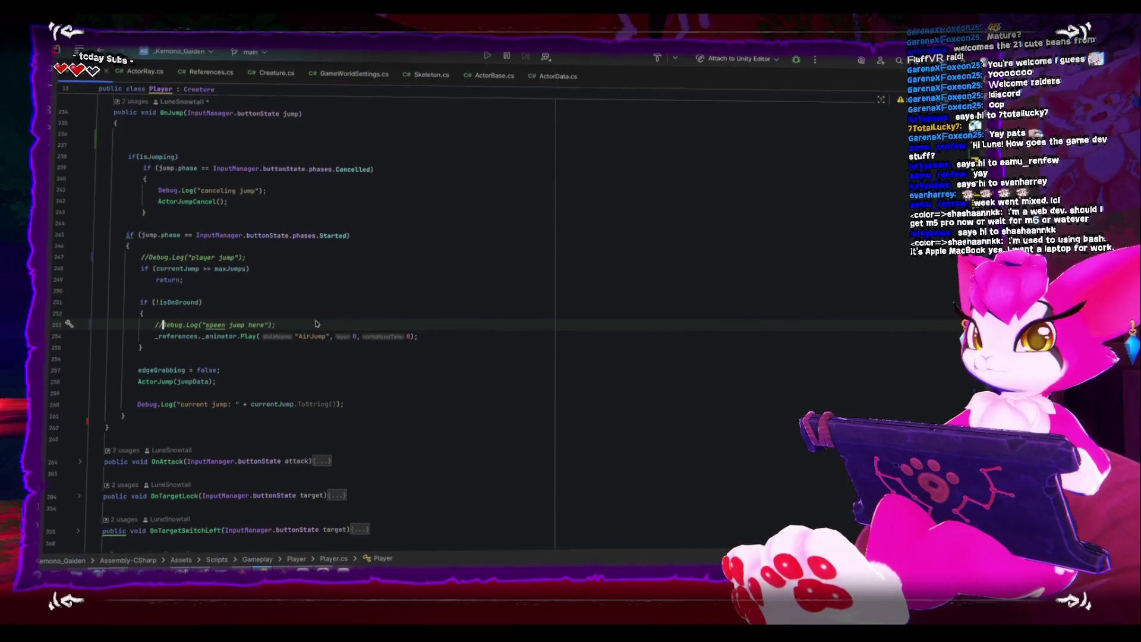
click(344, 406)
text(//)
click(158, 192)
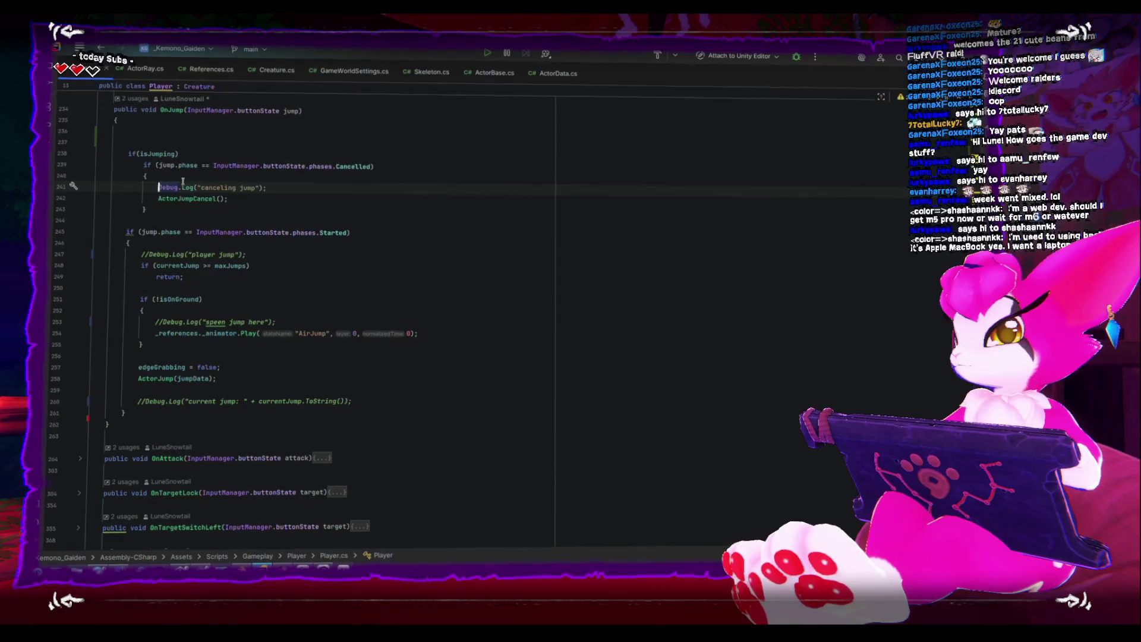
key(alt+Tab)
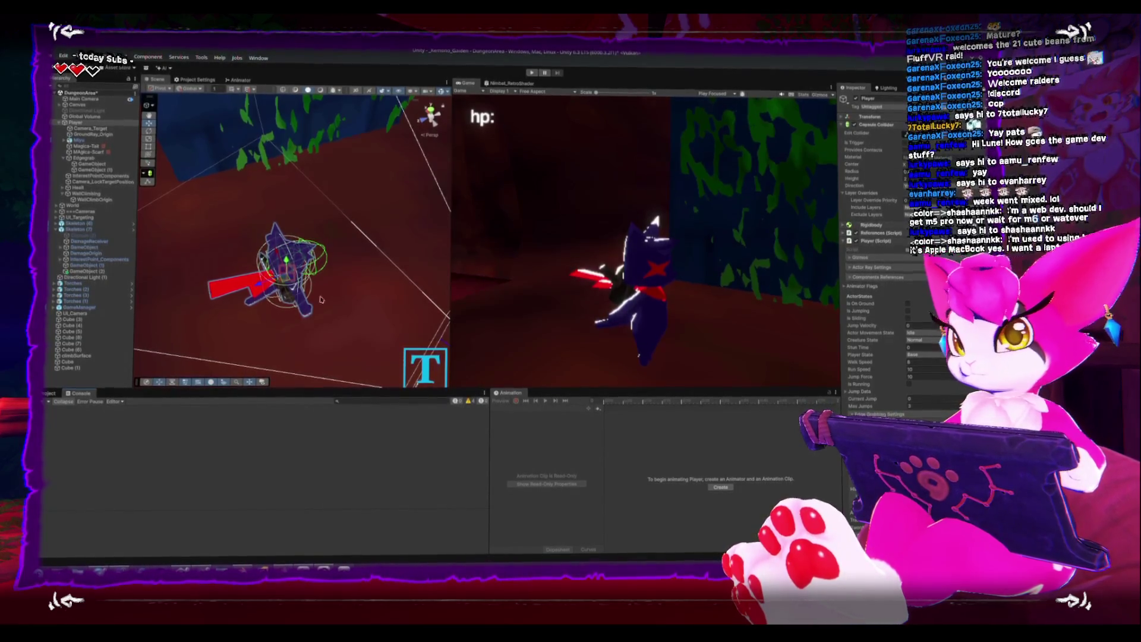
Orbit the Scene view around the player, wall and tall pillar, then switch to Blender
mouse_move(197, 295)
alt+mouse_down()
mouse_move(315, 215)
mouse_move(290, 243)
alt+mouse_up()
alt+drag(295, 314, 380, 225)
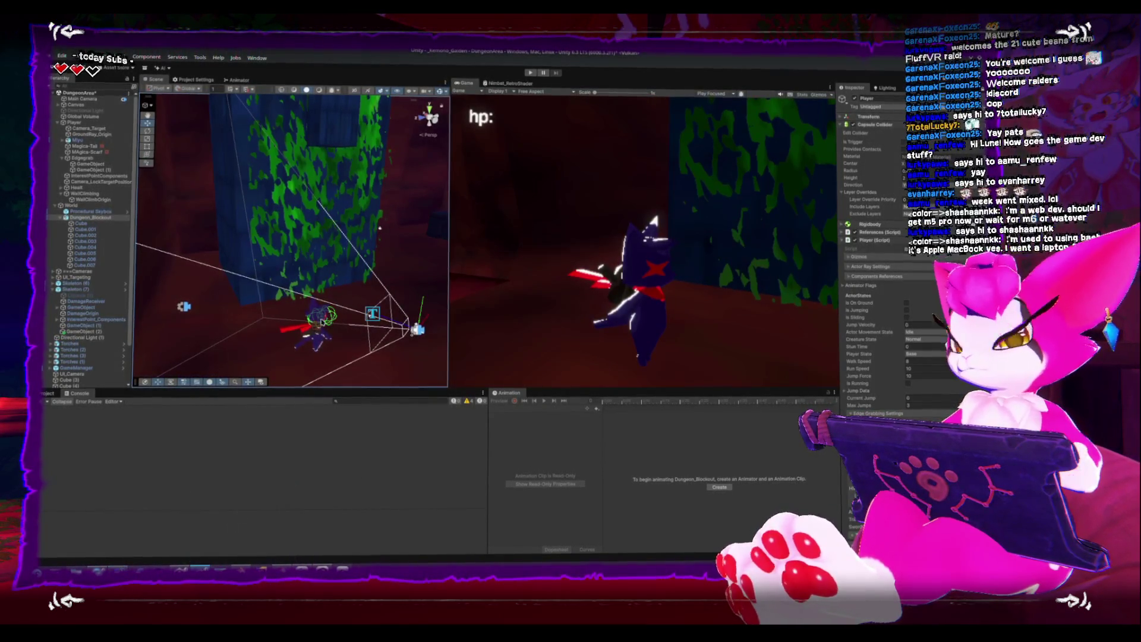
right_drag(269, 327, 283, 292)
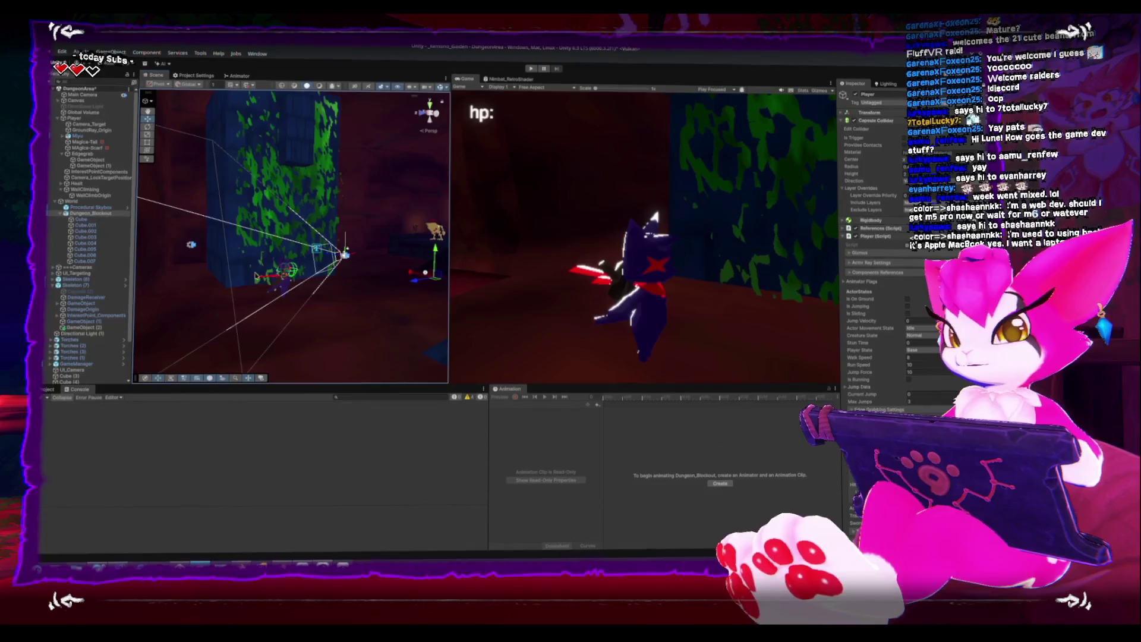
mouse_move(241, 568)
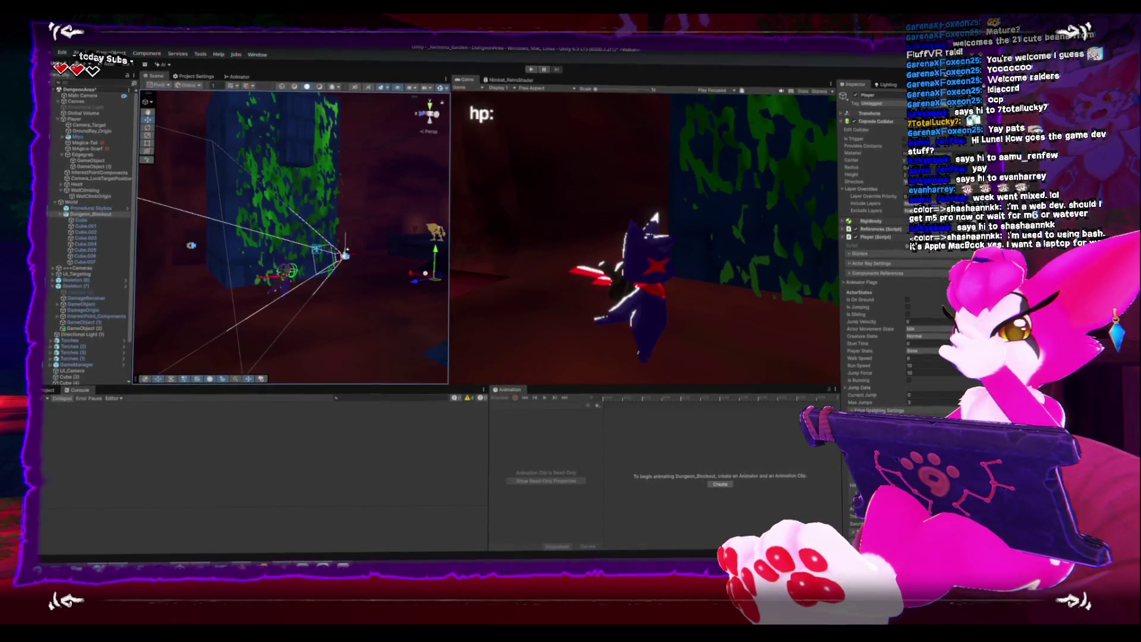
key(alt+Tab)
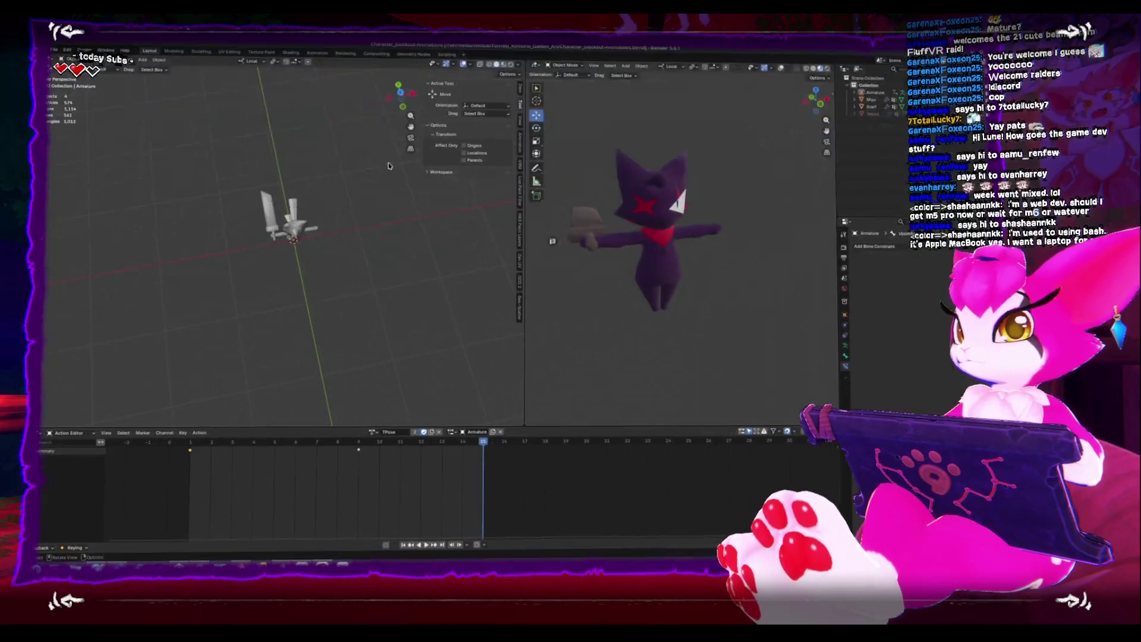
Put the cat's armature in Pose Mode and test-rotate the hand bone
mouse_move(333, 267)
alt+middle_down()
mouse_move(319, 290)
mouse_move(281, 306)
alt+middle_up()
scroll(306, 284, up, 5)
middle_drag(248, 362, 317, 332)
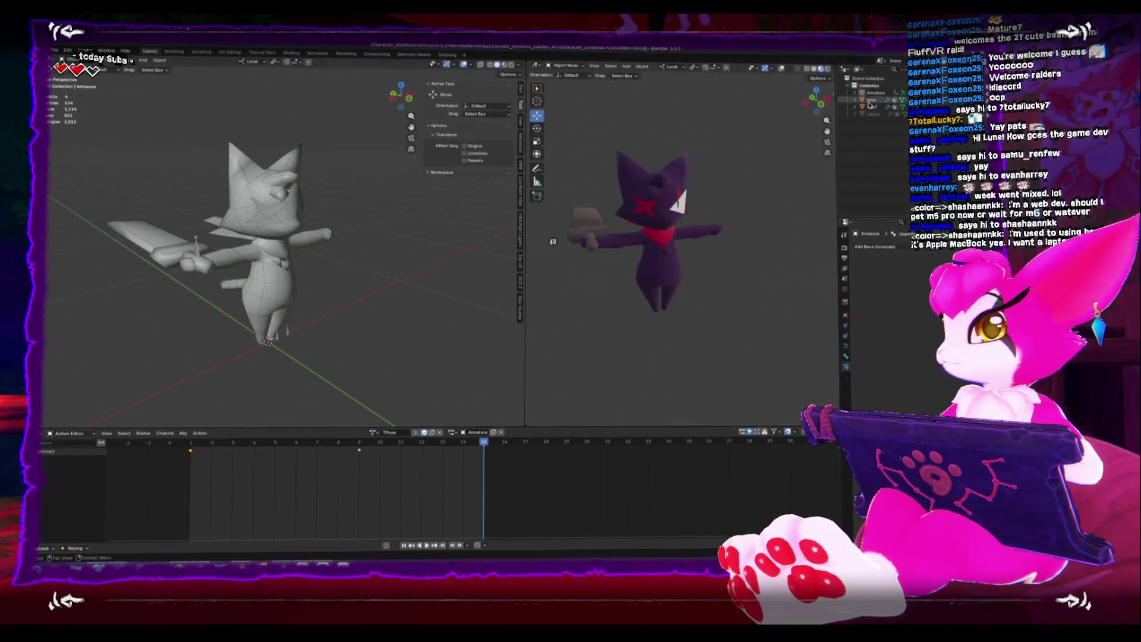
mouse_move(371, 315)
middle_down()
mouse_move(404, 312)
mouse_move(298, 306)
mouse_move(265, 324)
mouse_move(261, 309)
mouse_move(326, 356)
mouse_move(292, 321)
middle_up()
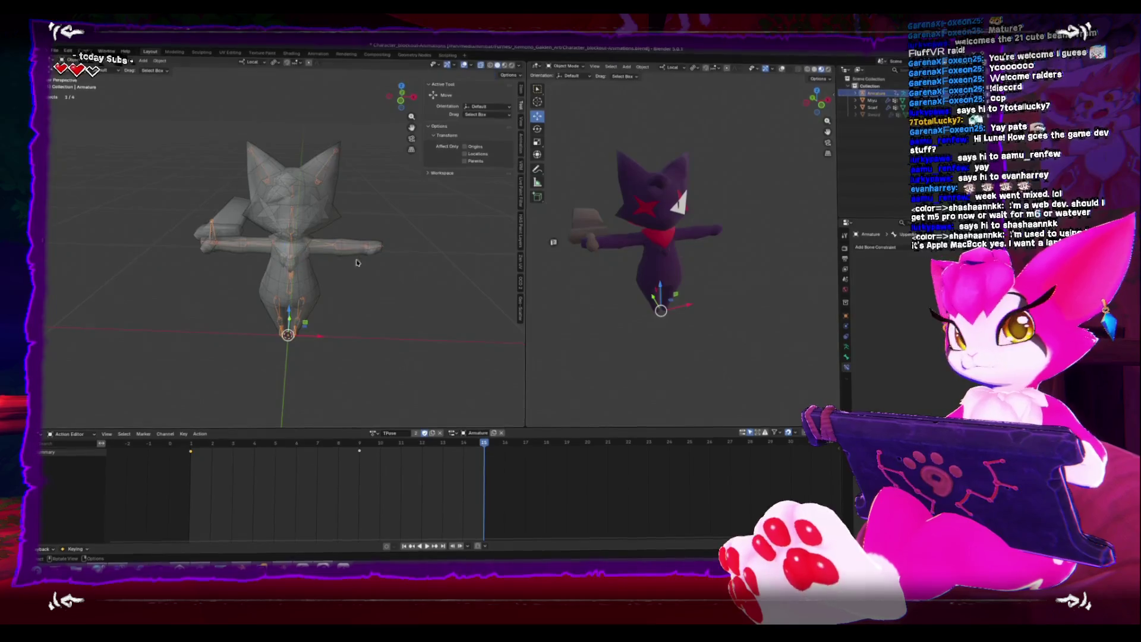
click(370, 245)
key(Tab)
key(Tab)
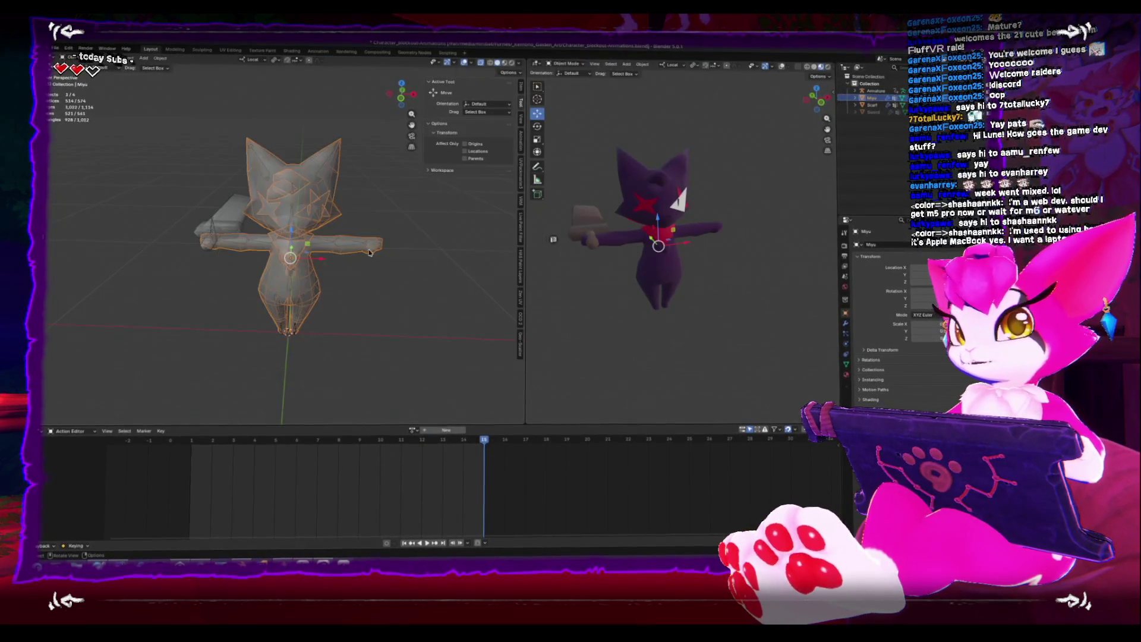
key(ctrl+Tab)
click(370, 245)
key(KP_1)
key(r)
click(383, 280)
Select the right and left foot IK bones and try moving the foot, cancelling the move
middle_drag(408, 285, 349, 315)
click(344, 315)
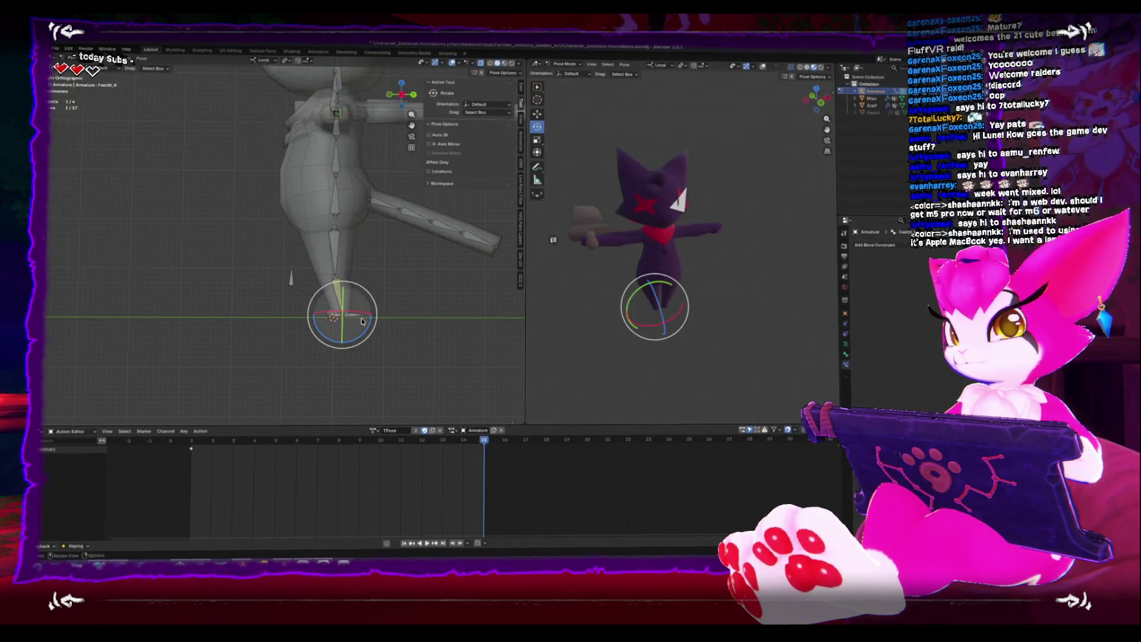
click(361, 321)
mouse_move(362, 321)
middle_down()
mouse_move(397, 316)
mouse_move(357, 312)
middle_up()
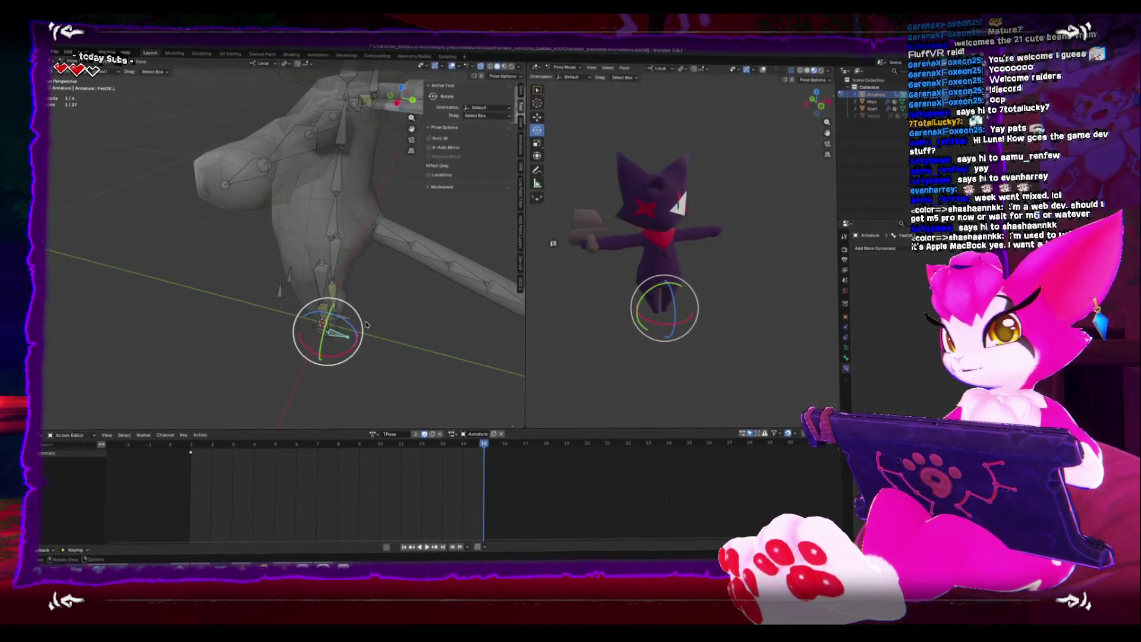
click(324, 304)
middle_drag(274, 308, 306, 286)
key(KP_3)
key(g)
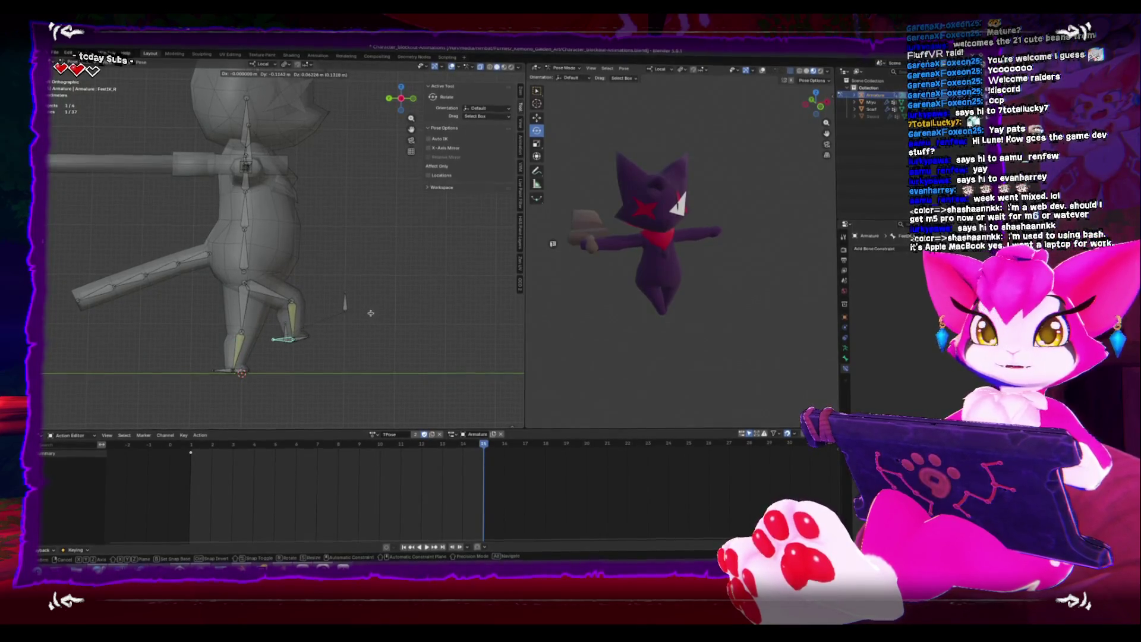
key(Escape)
key(g)
key(Escape)
Select the hand bone and reveal the hidden arm IK bones with Alt+H
mouse_move(335, 290)
alt+middle_down()
mouse_move(272, 275)
mouse_move(407, 299)
mouse_move(363, 207)
mouse_move(262, 257)
alt+middle_up()
click(285, 248)
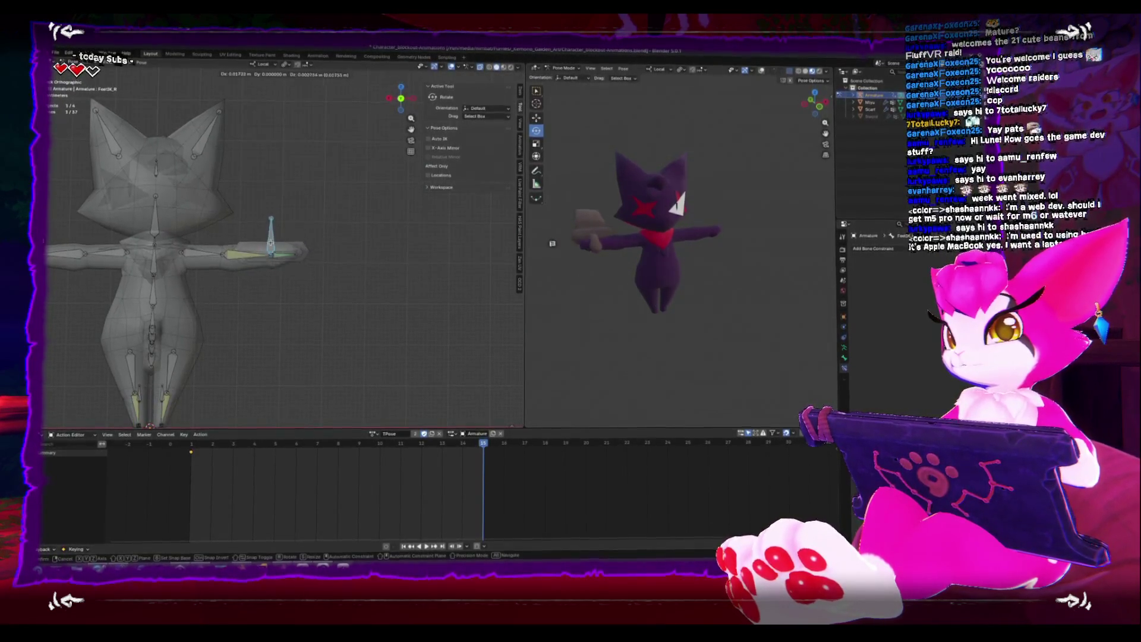
key(KP_7)
click(282, 274)
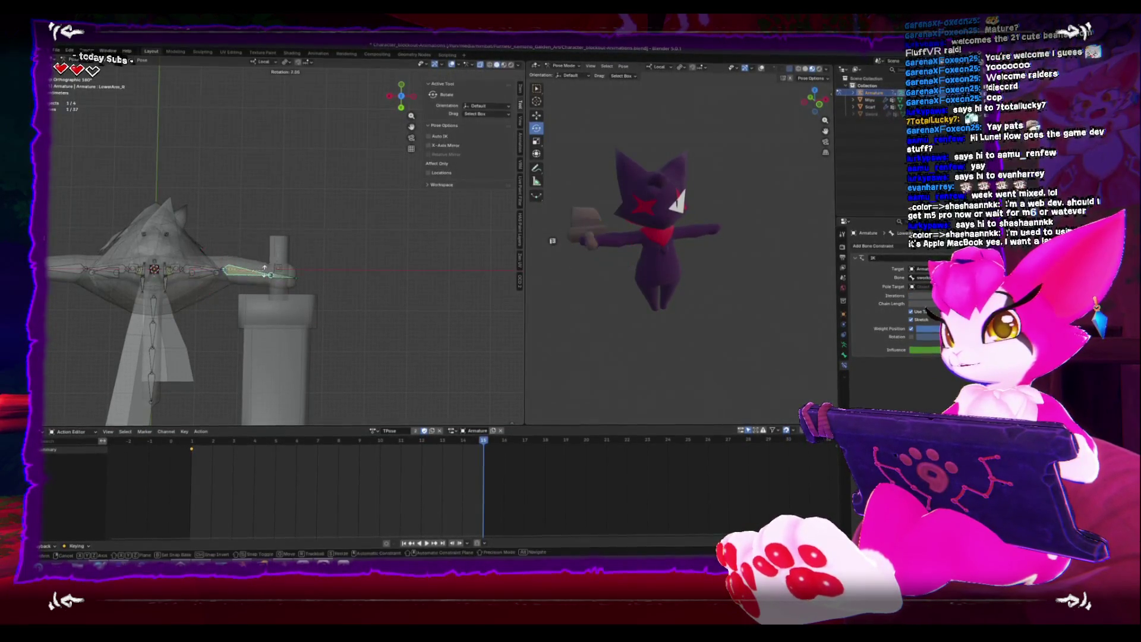
key(alt+h)
mouse_move(271, 272)
middle_down()
mouse_move(226, 224)
mouse_move(327, 263)
mouse_move(319, 271)
middle_up()
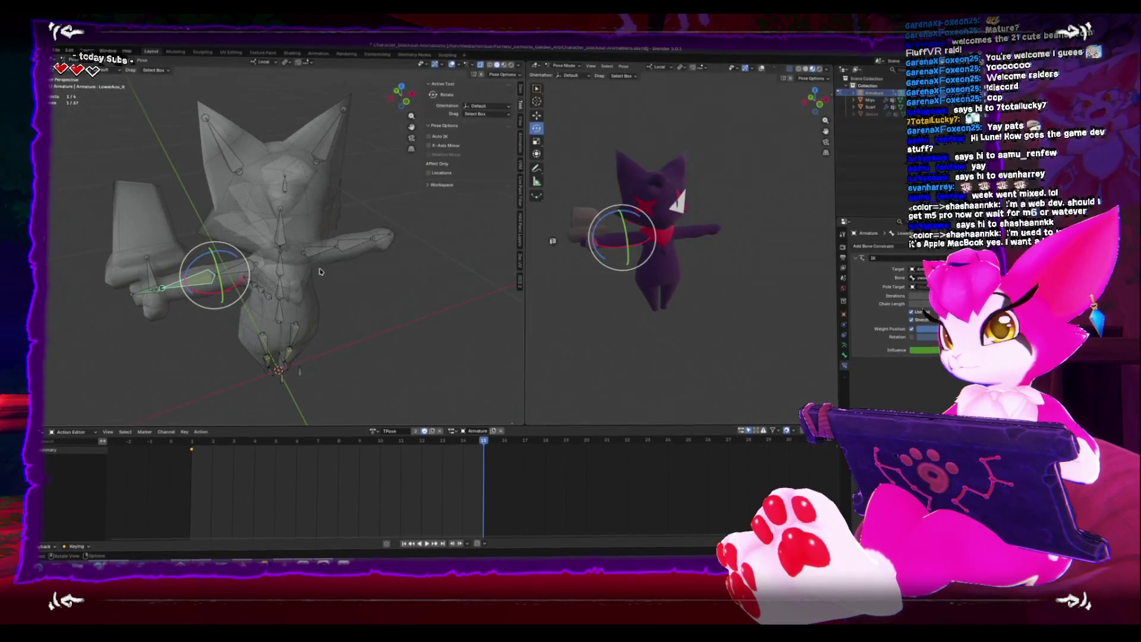
middle_drag(149, 284, 183, 289)
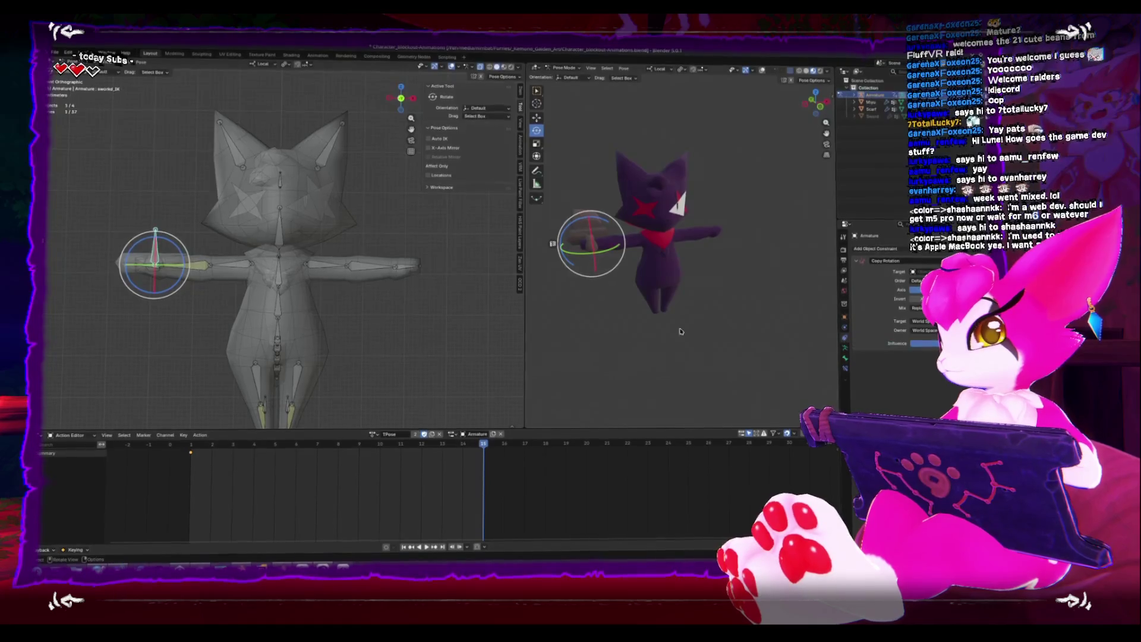
middle_drag(210, 274, 239, 291)
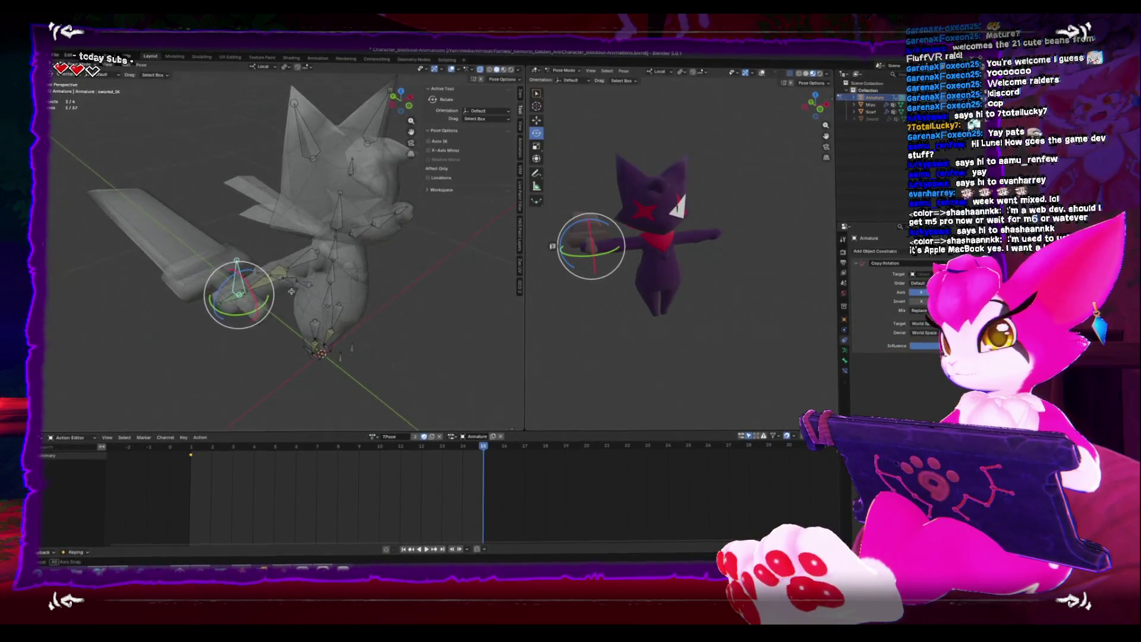
mouse_move(293, 294)
middle_down()
mouse_move(310, 313)
mouse_move(217, 257)
mouse_move(347, 269)
mouse_move(237, 272)
mouse_move(423, 318)
mouse_move(375, 307)
mouse_move(273, 317)
middle_up()
Leave Pose Mode and pick the armature out from the overlapping sword and body objects
click(427, 321)
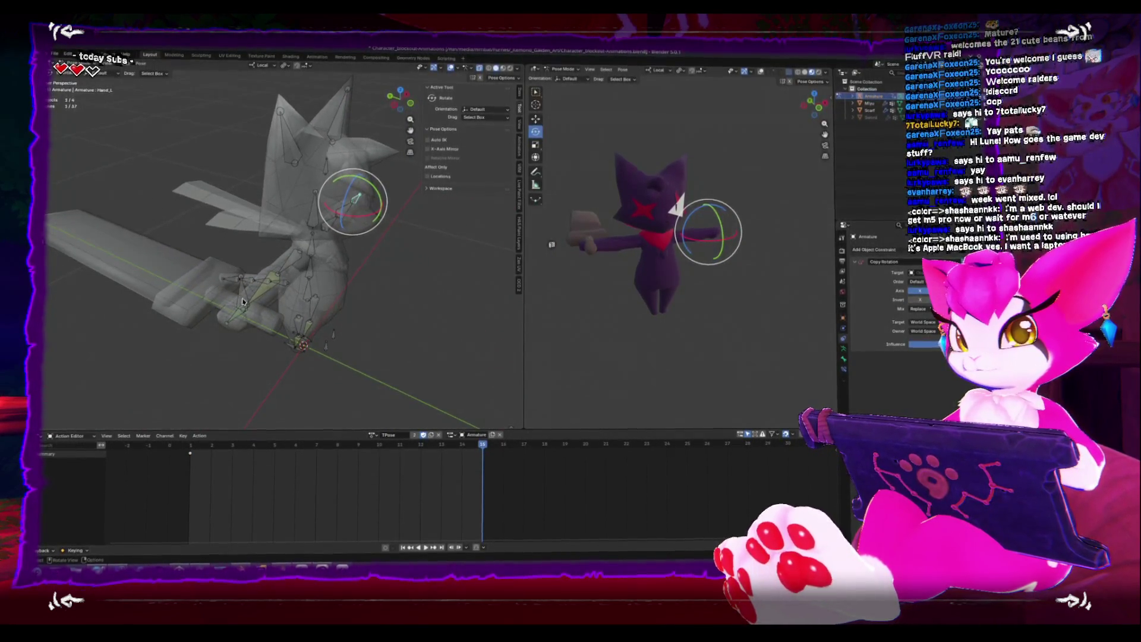
click(265, 318)
key(Tab)
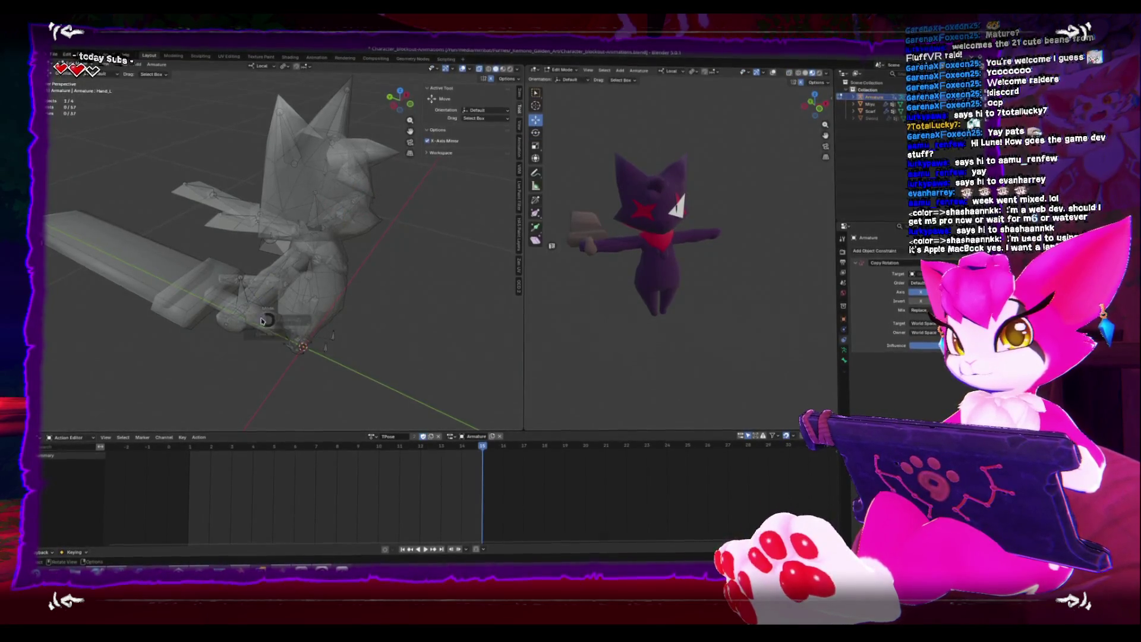
click(201, 300)
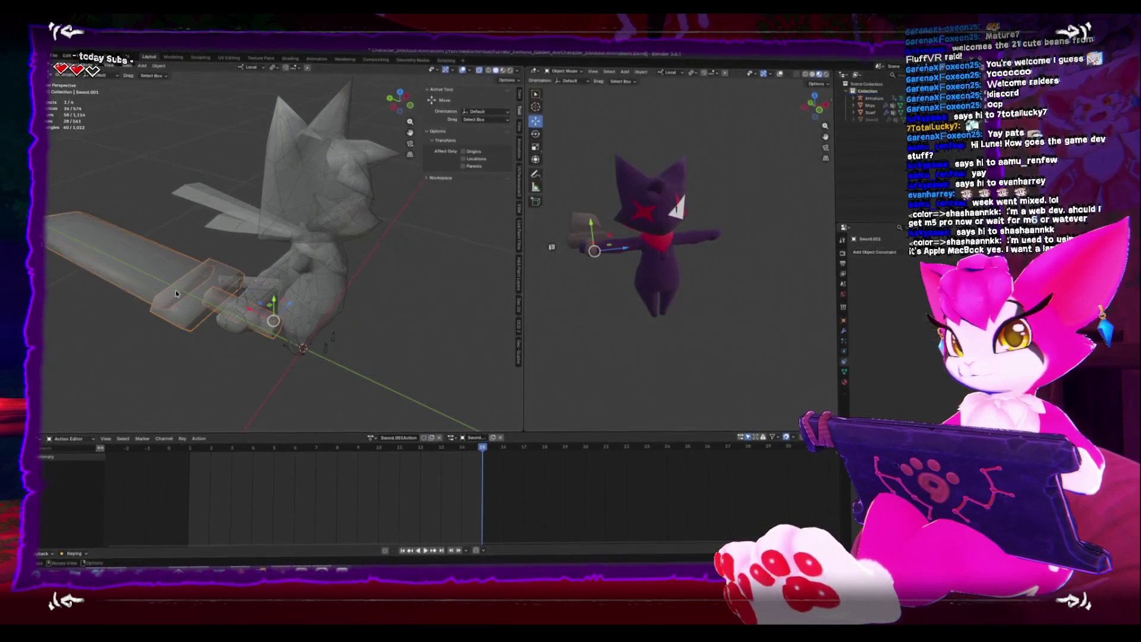
click(249, 333)
alt+click(237, 327)
click(232, 324)
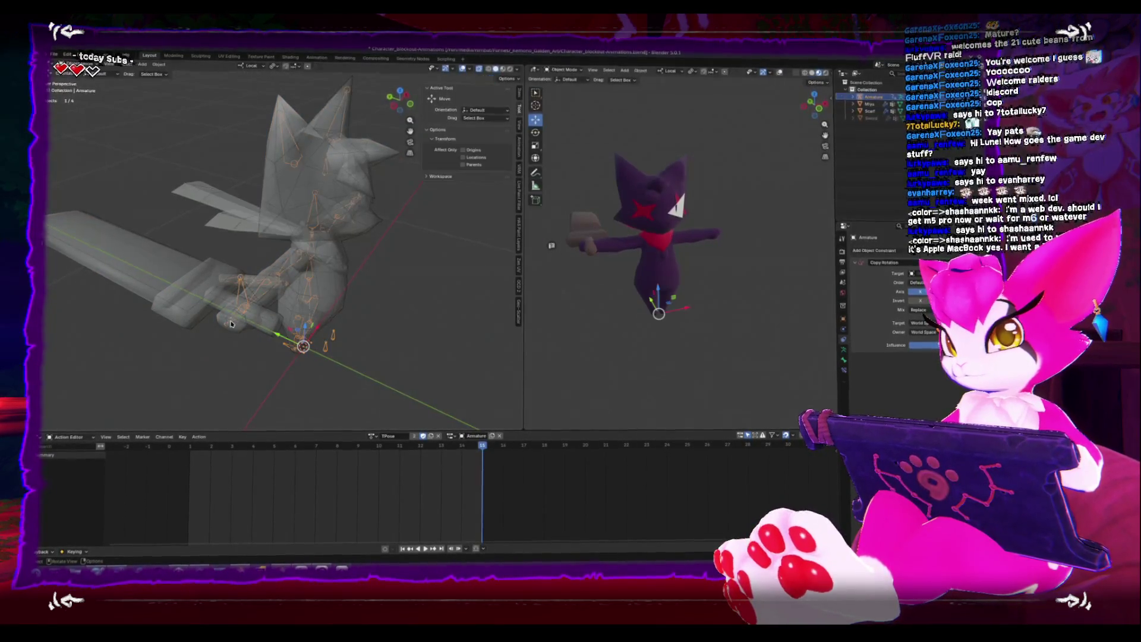
Return the armature to Pose Mode and inspect Hand_R's Copy Rotation bone constraint
click(230, 323)
key(Tab)
key(Tab)
alt+click(230, 320)
click(238, 288)
key(ctrl+Tab)
click(233, 329)
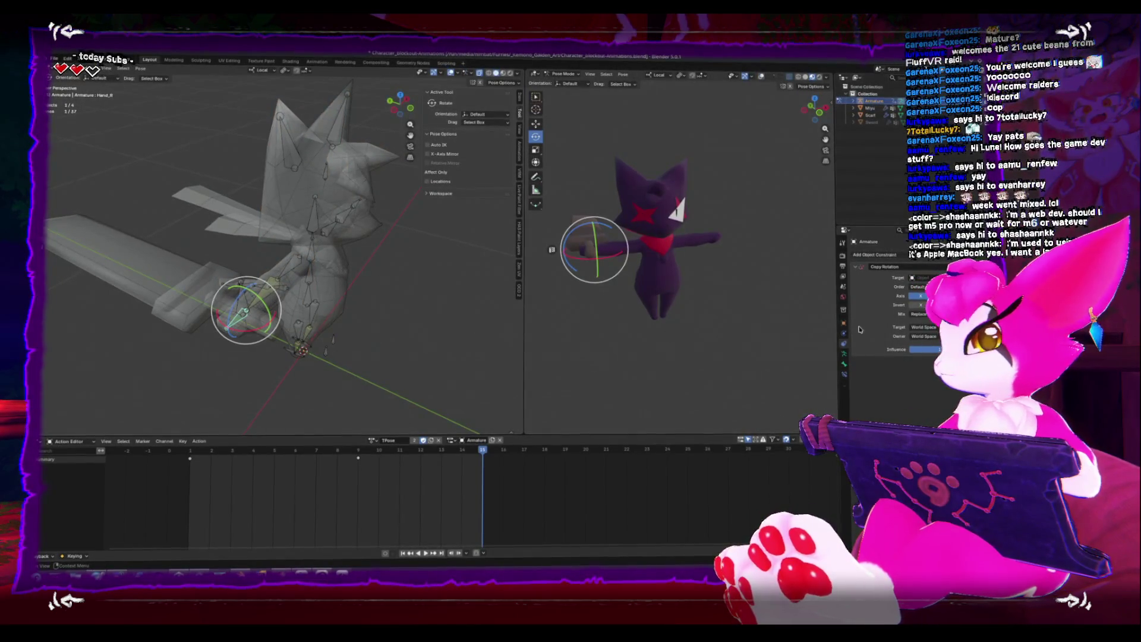
click(844, 364)
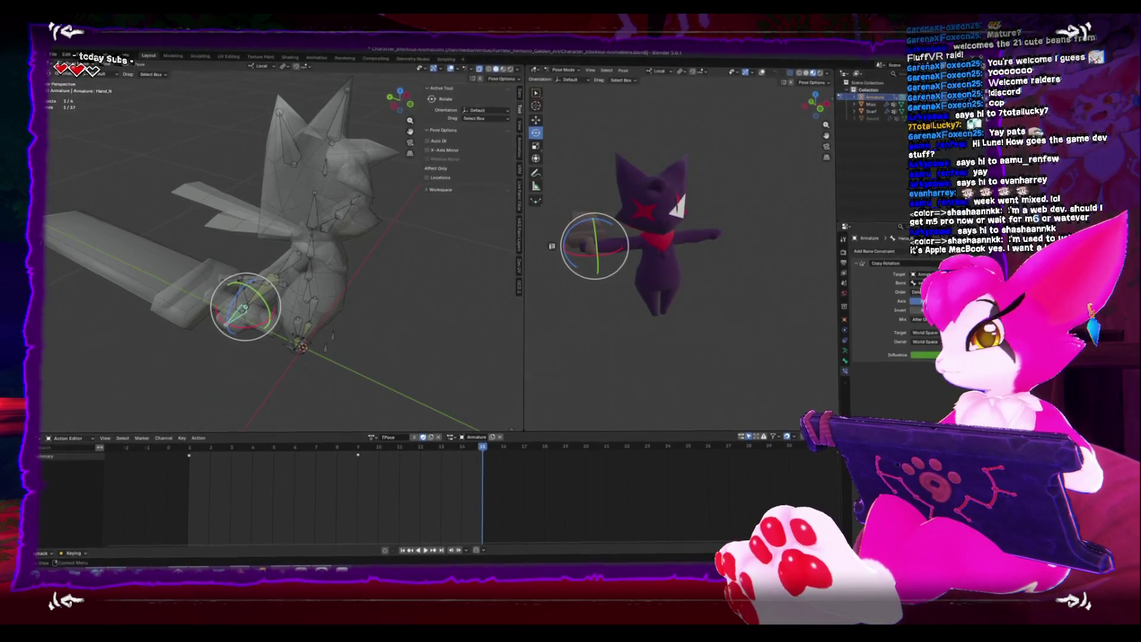
mouse_move(285, 285)
middle_down()
mouse_move(292, 264)
mouse_move(351, 312)
mouse_move(289, 317)
mouse_move(328, 307)
middle_up()
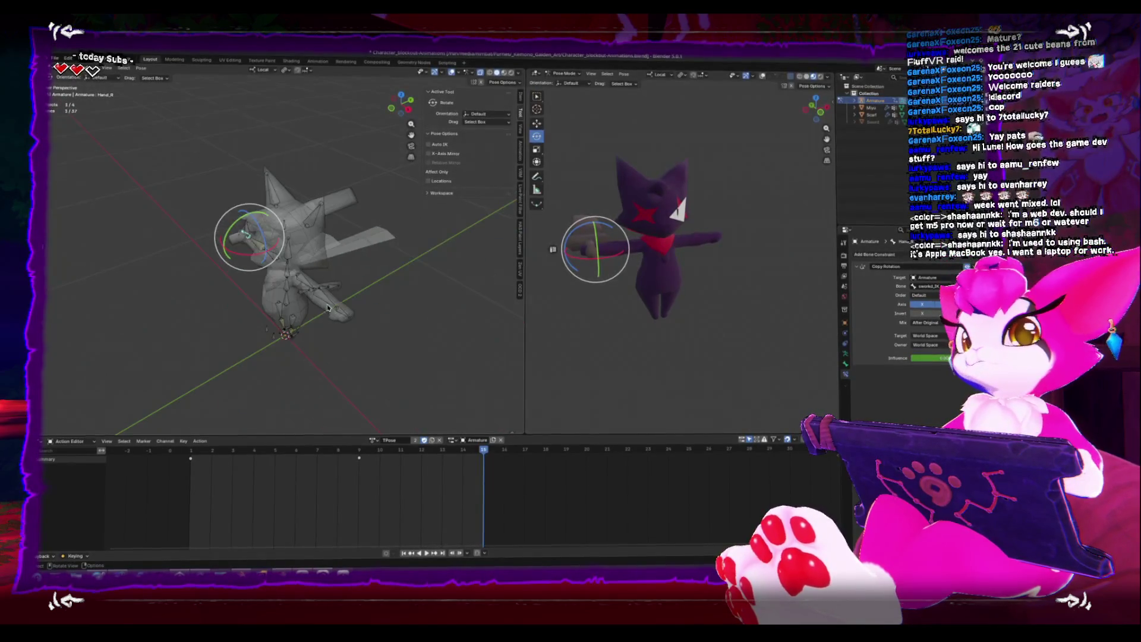
Leave Pose Mode and Save As Character_blockout-ClimbAnimations.blend
key(ctrl+Tab)
click(54, 57)
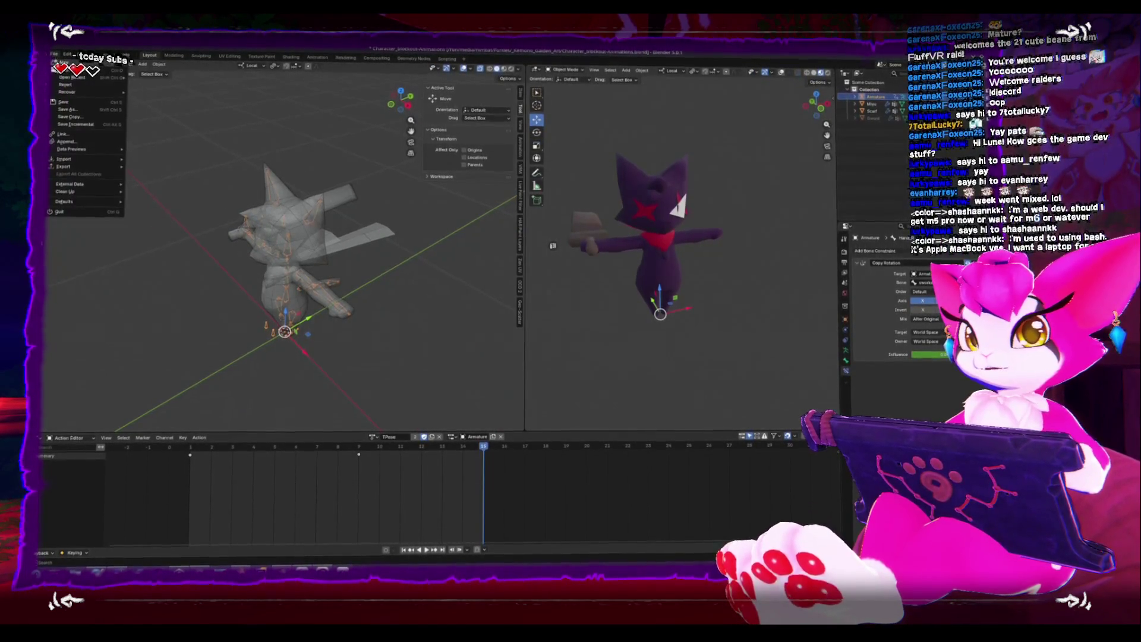
click(85, 108)
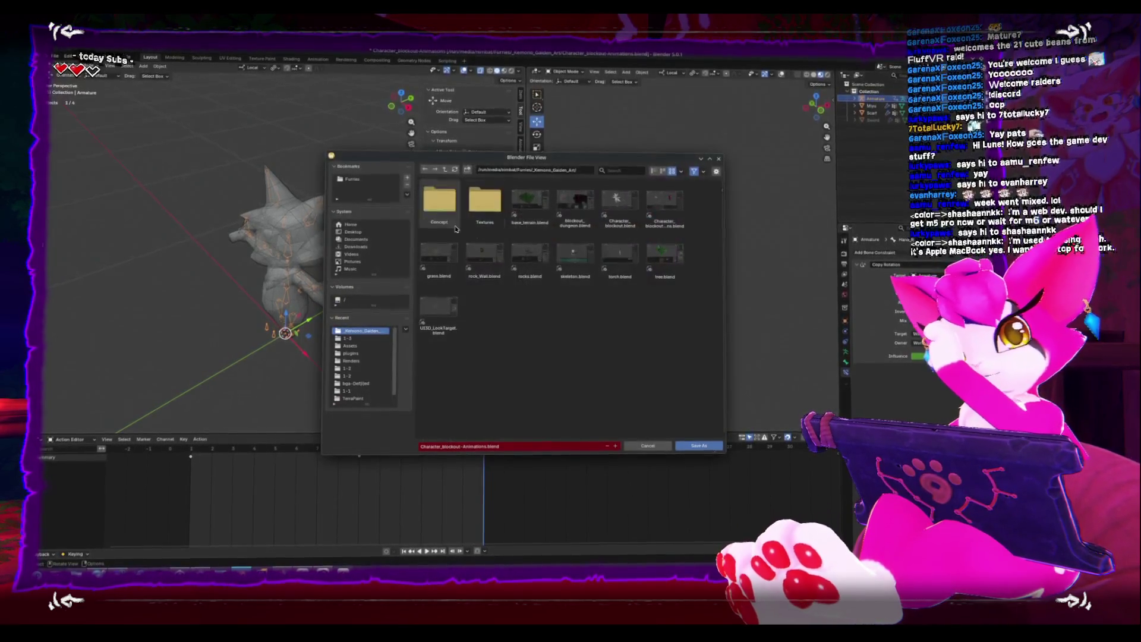
click(464, 447)
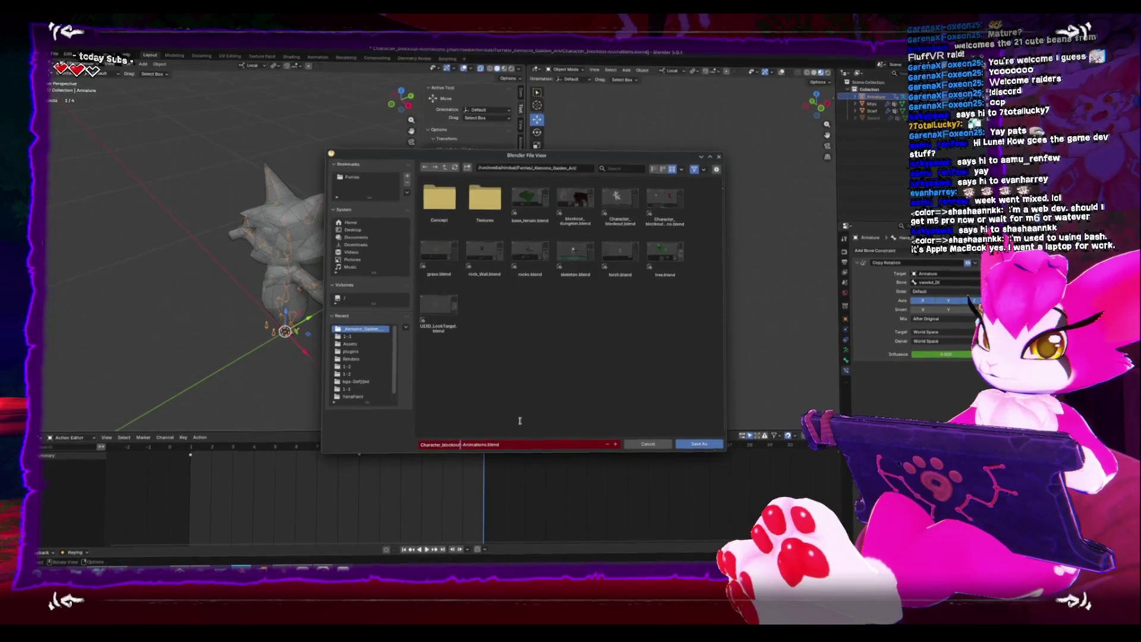
text(-Climb)
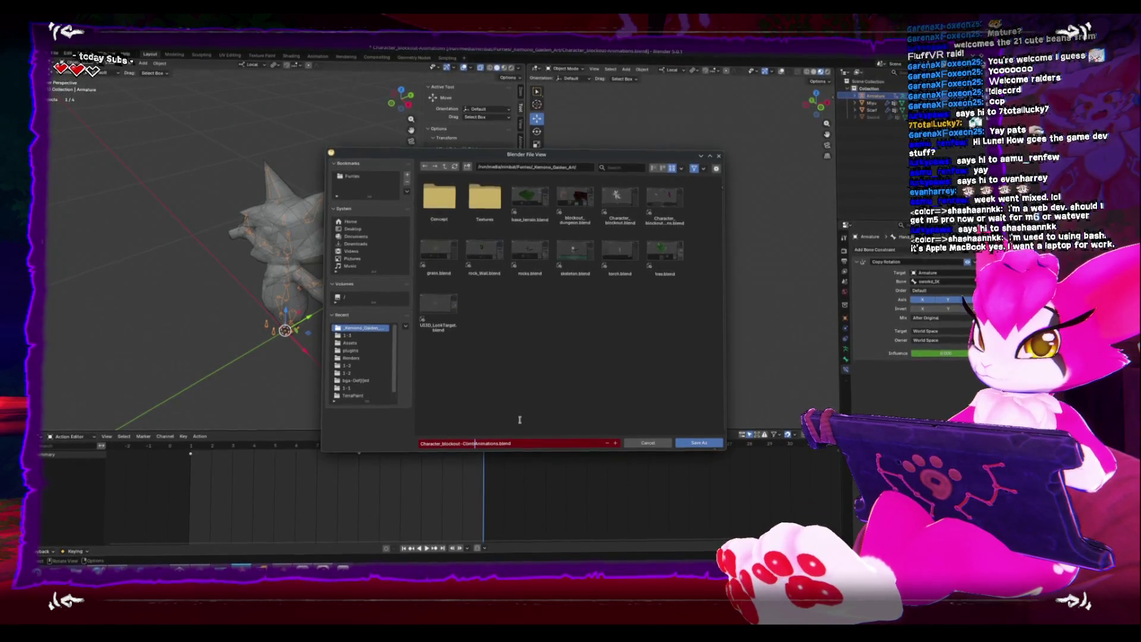
click(699, 445)
mouse_move(309, 255)
middle_down()
mouse_move(285, 253)
mouse_move(334, 226)
middle_up()
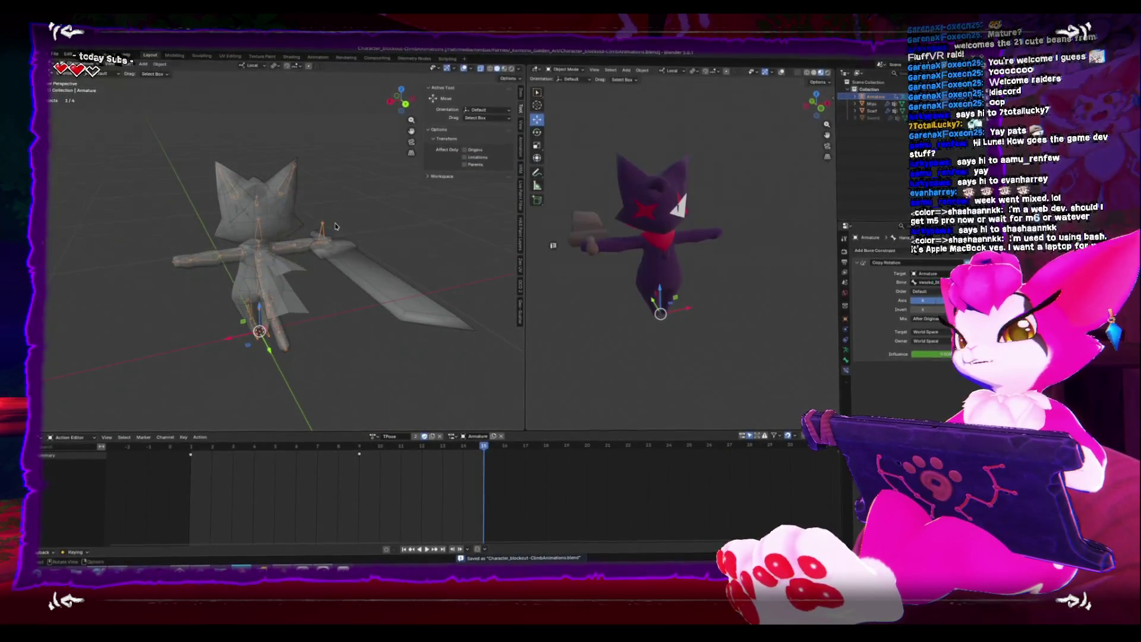
Enter armature Edit Mode and check the hand and sword IK bones from several angles
key(Tab)
click(323, 230)
click(324, 233)
key(ctrl+KP_1)
mouse_move(254, 219)
middle_down()
mouse_move(284, 266)
mouse_move(327, 263)
mouse_move(303, 316)
middle_up()
click(261, 259)
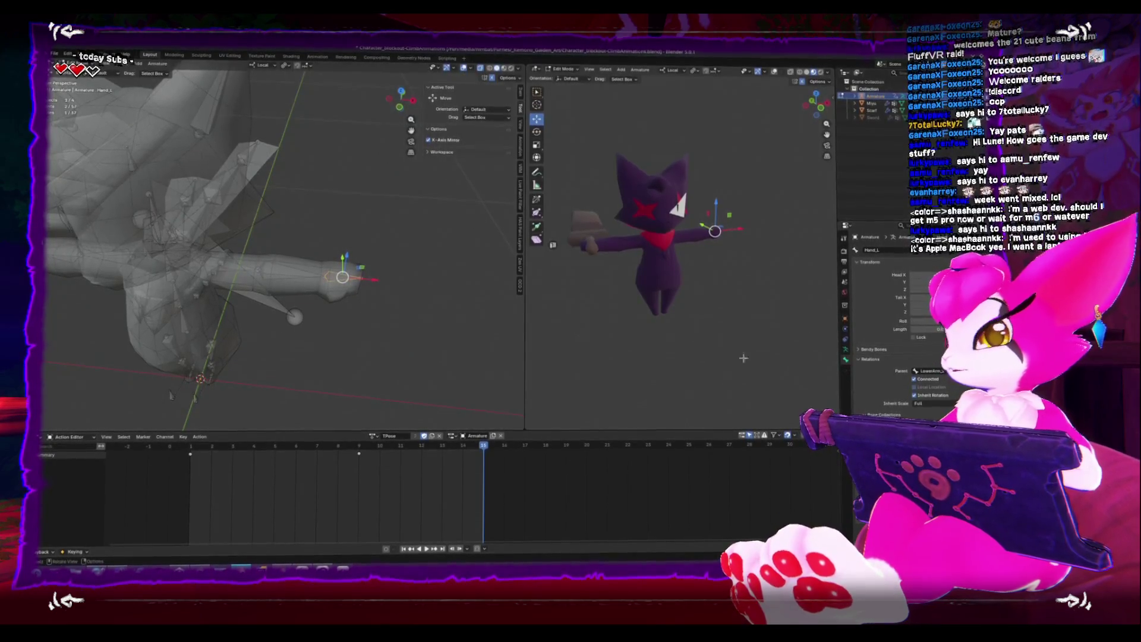
middle_drag(377, 290, 324, 241)
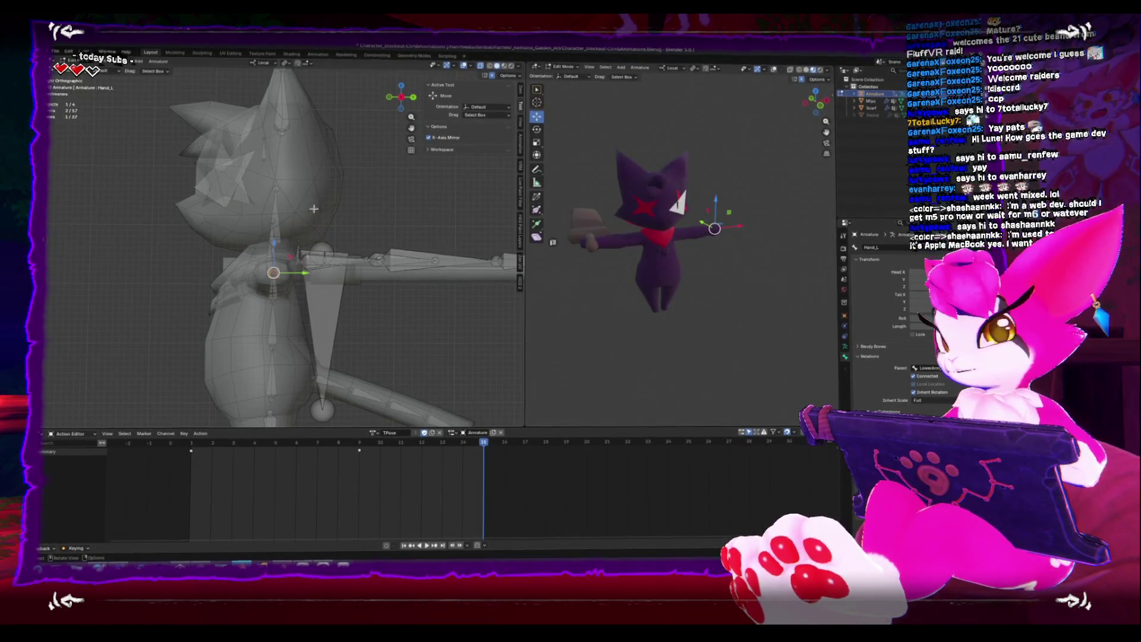
mouse_move(322, 234)
middle_down()
mouse_move(293, 230)
mouse_move(359, 245)
middle_up()
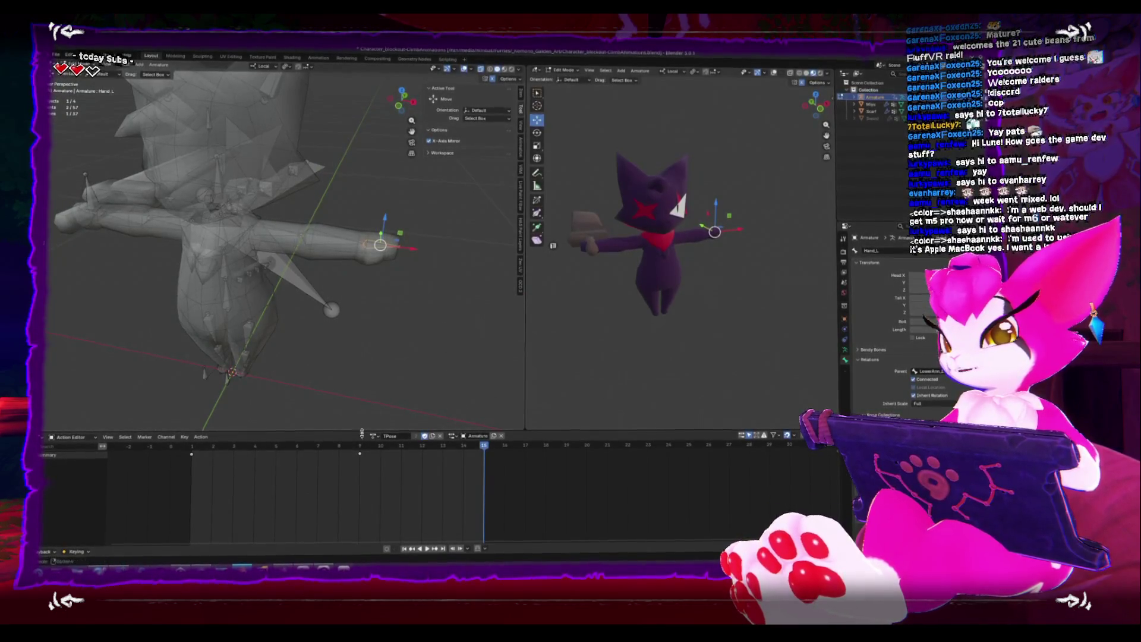
Play back the current action, then duplicate the sword bone with Shift+D
click(176, 439)
key(Escape)
key(space)
mouse_move(280, 333)
middle_down()
mouse_move(310, 279)
mouse_move(232, 290)
mouse_move(285, 279)
middle_up()
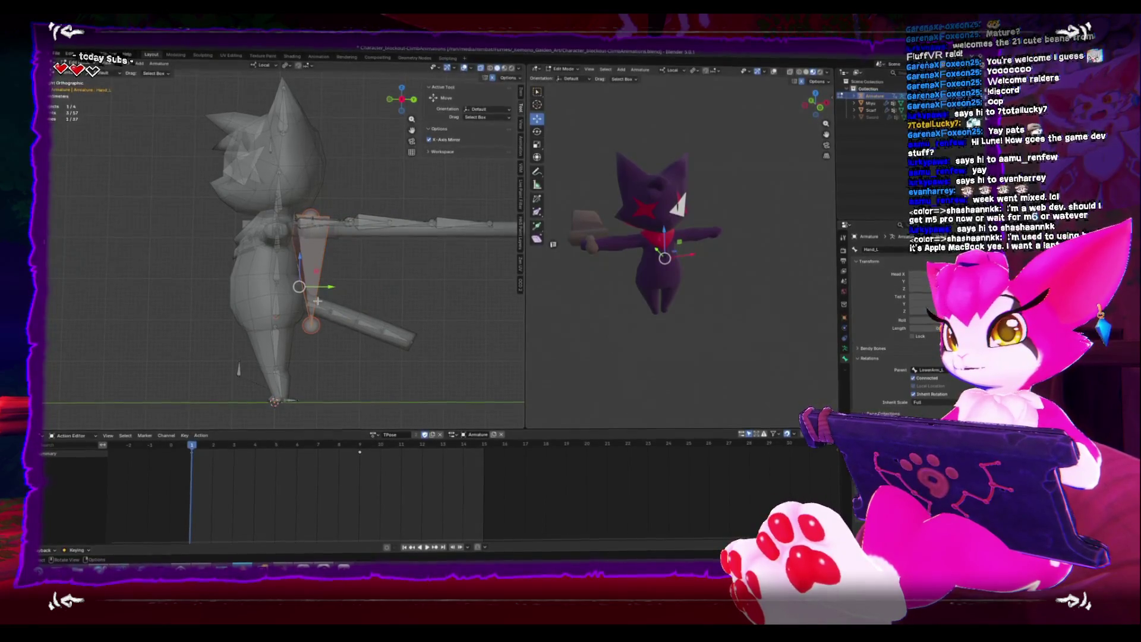
mouse_move(338, 228)
middle_down()
mouse_move(391, 272)
mouse_move(308, 236)
middle_up()
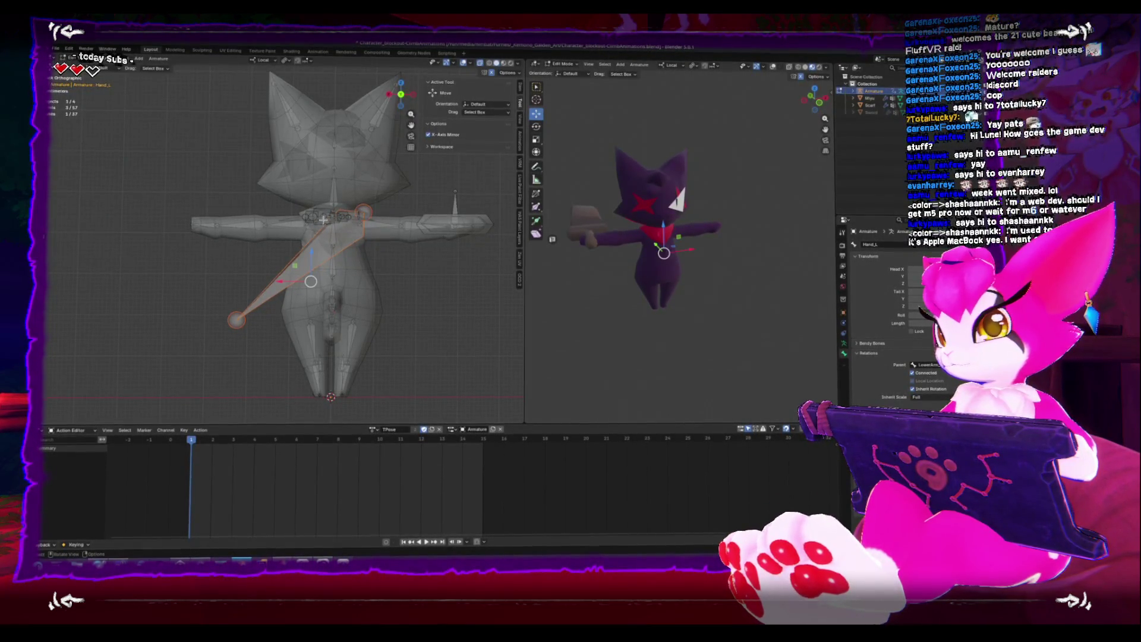
mouse_move(246, 223)
middle_down()
mouse_move(426, 233)
mouse_move(305, 241)
mouse_move(420, 243)
mouse_move(401, 222)
mouse_move(371, 256)
middle_up()
key(shift+d)
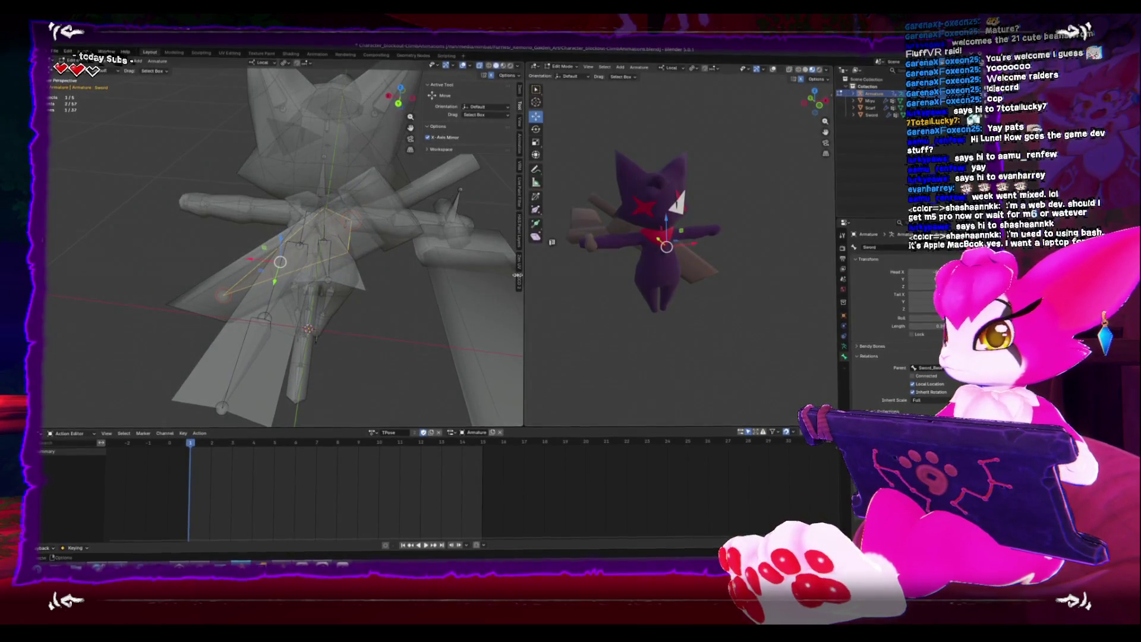
Delete the extra sword object and reselect the armature
key(Tab)
click(473, 276)
shift+middle_drag(466, 271, 364, 272)
key(Delete)
click(350, 192)
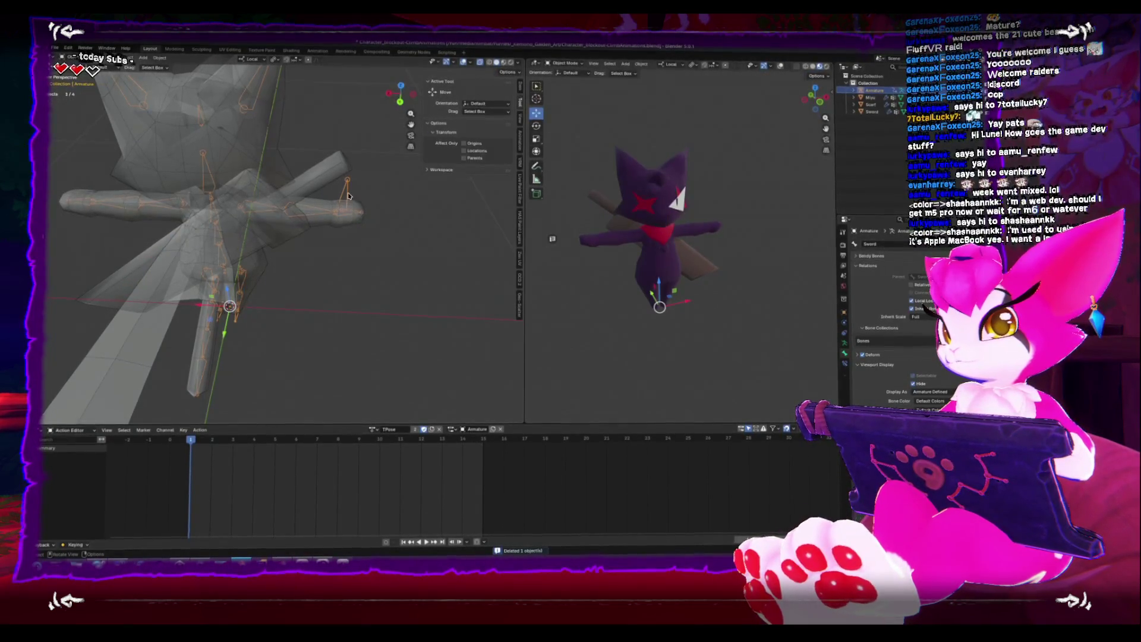
Remove the unneeded extra bone in Edit Mode and return the armature to Pose Mode
key(ctrl+Tab)
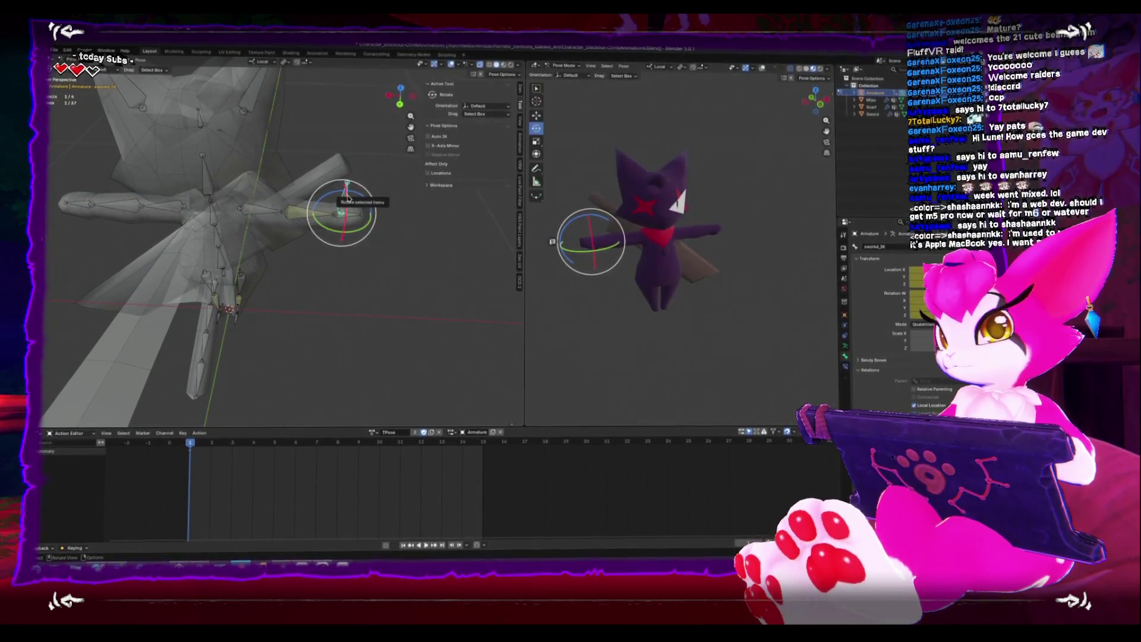
key(Tab)
click(347, 203)
middle_drag(347, 205, 314, 225)
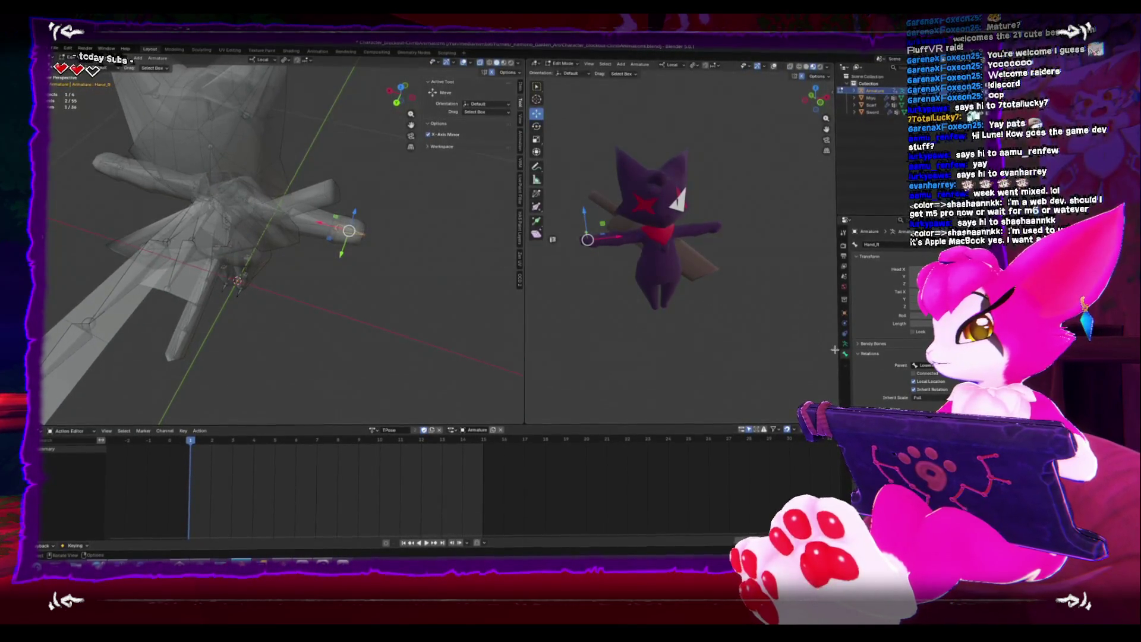
key(ctrl+Tab)
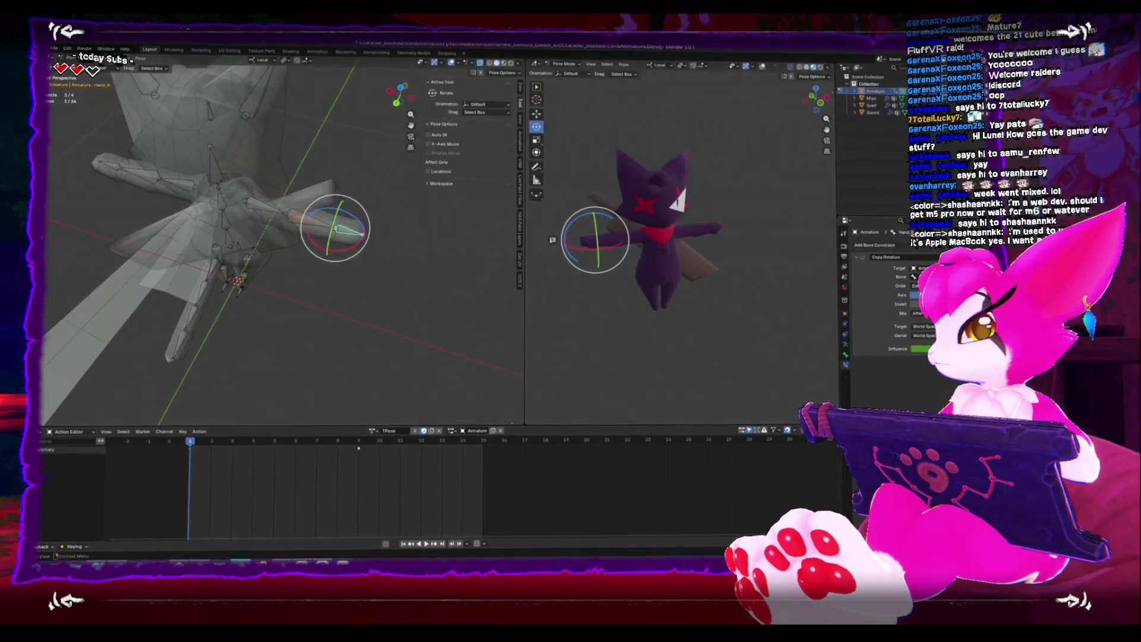
Zoom in on a front view framing the cat's arm bones
scroll(378, 192, up, 3)
middle_drag(375, 193, 378, 192)
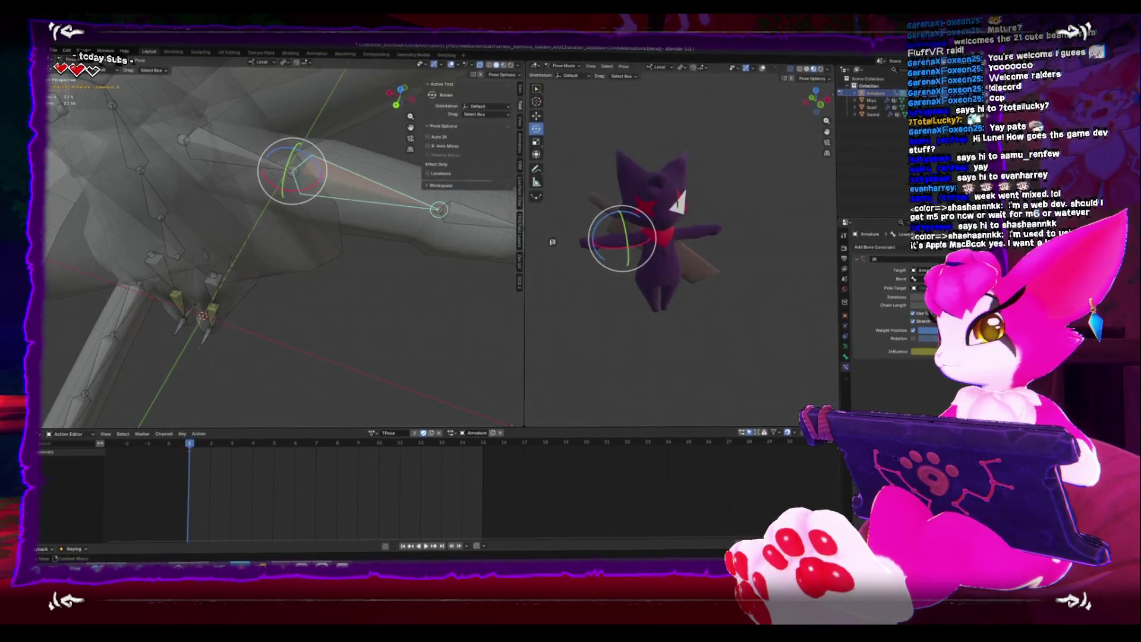
key(KP_1)
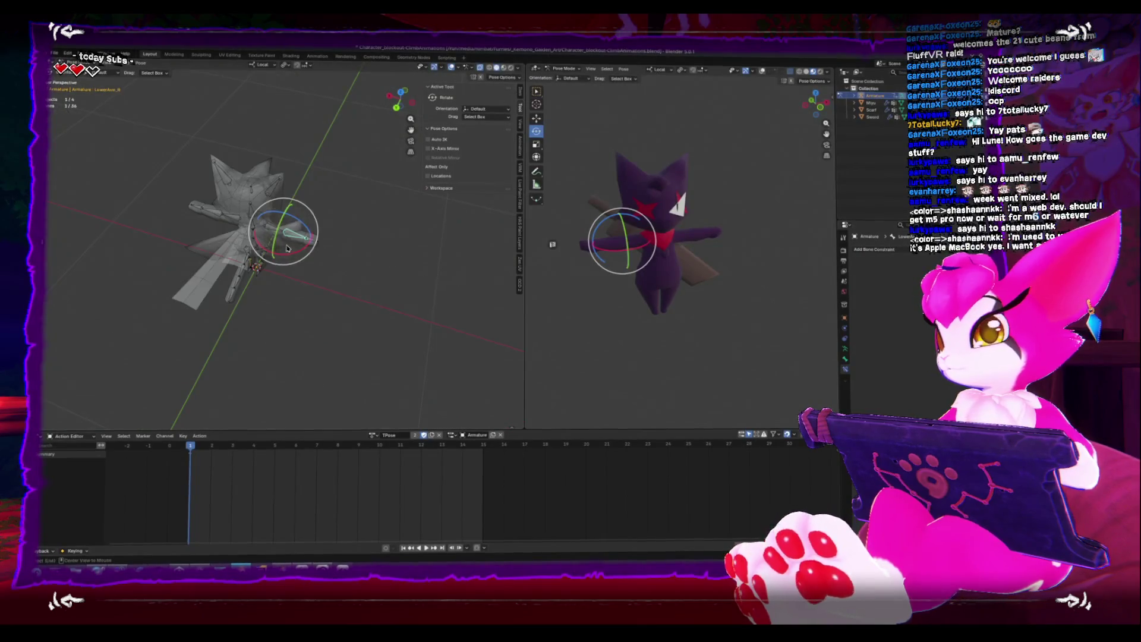
scroll(310, 261, up, 4)
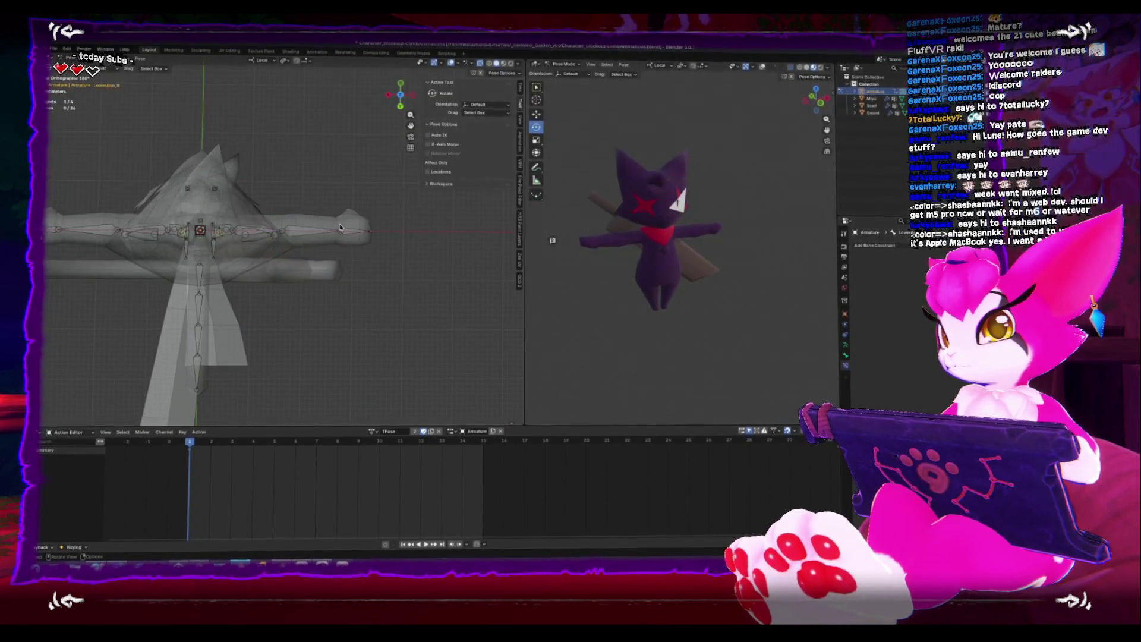
middle_drag(348, 236, 317, 220)
mouse_move(336, 245)
middle_down()
mouse_move(347, 261)
mouse_move(333, 264)
middle_up()
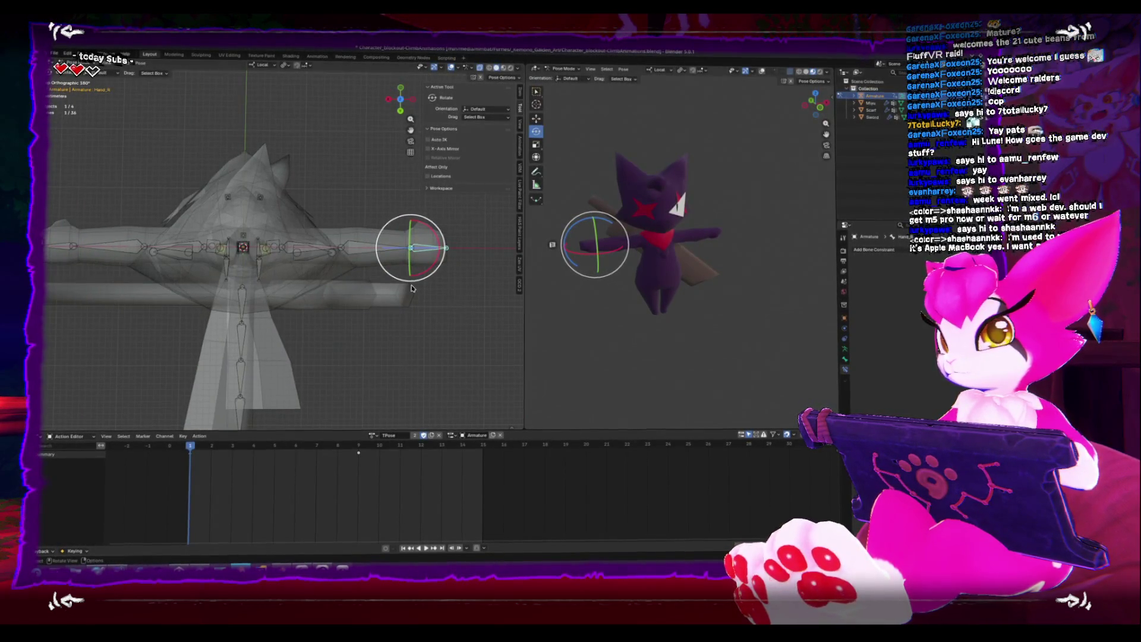
In Edit Mode, set the pivot to Individual Origins, turn the hand bones downward and reposition the left hand
key(Tab)
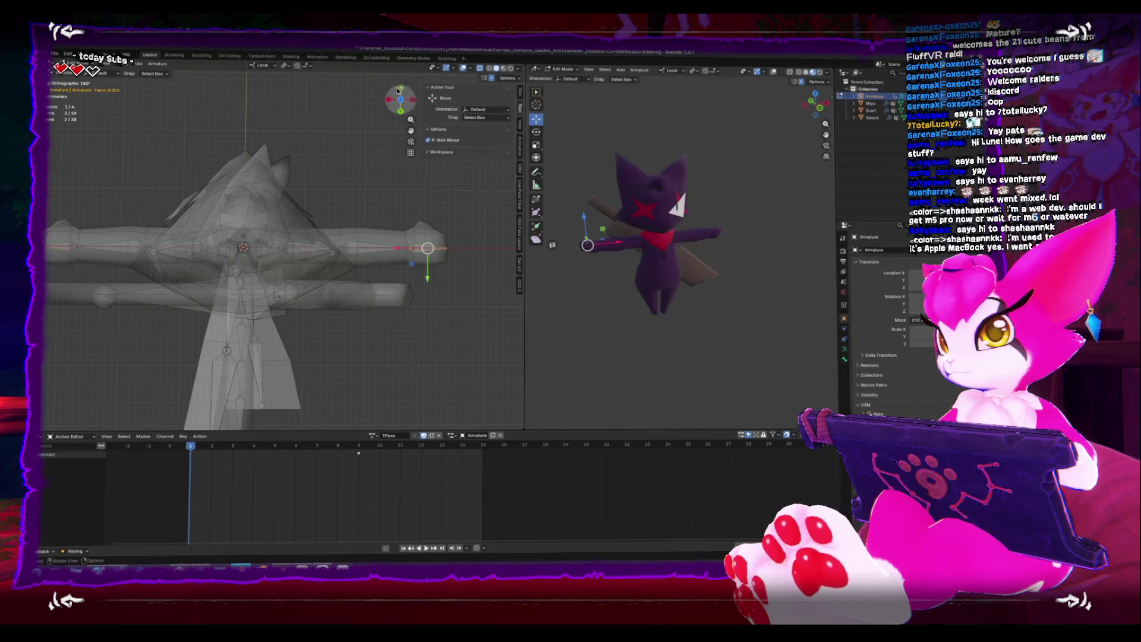
click(285, 65)
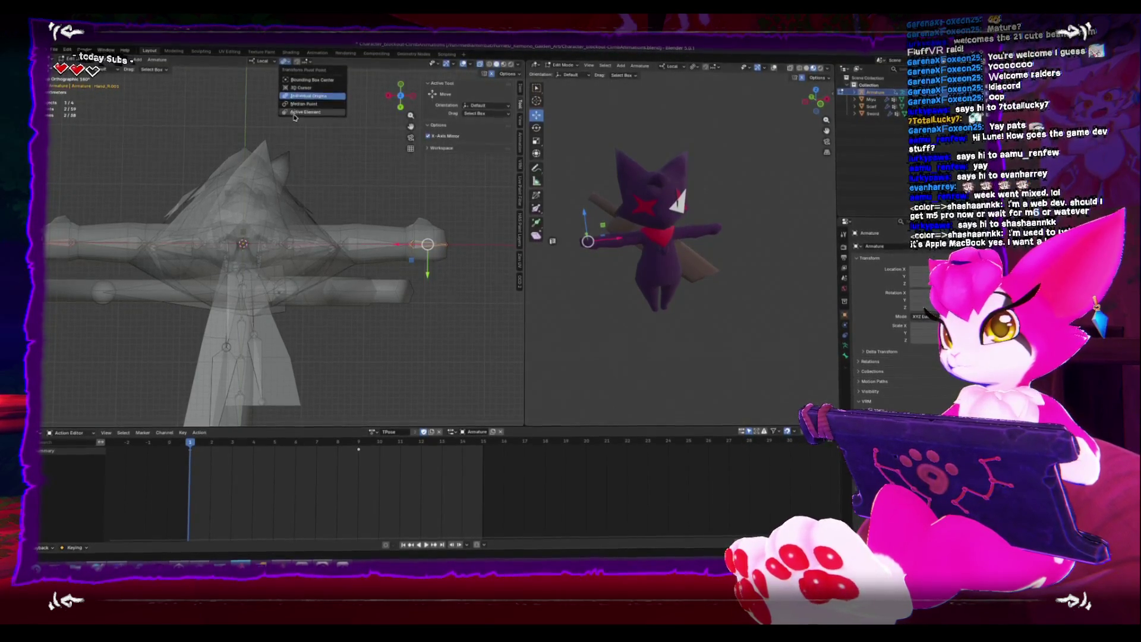
click(437, 223)
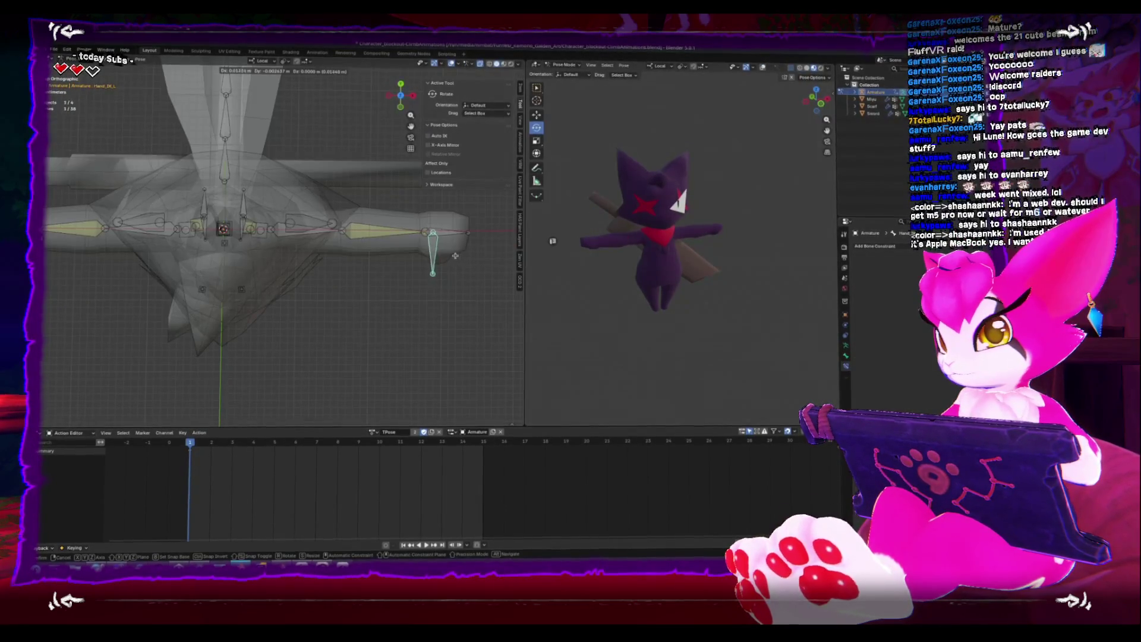
click(133, 264)
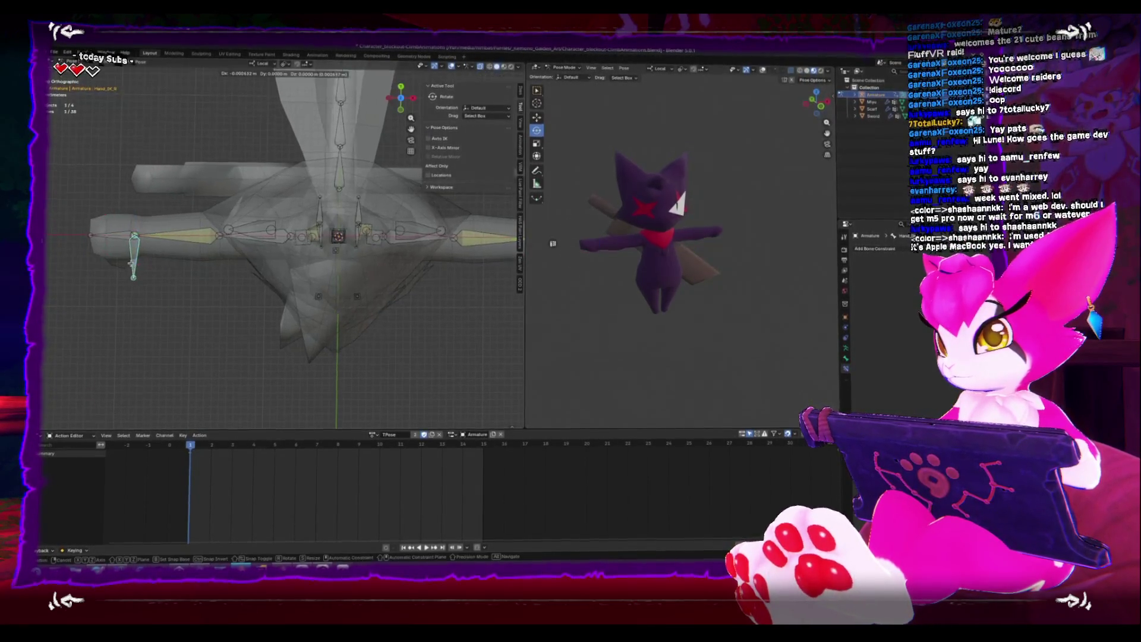
key(g)
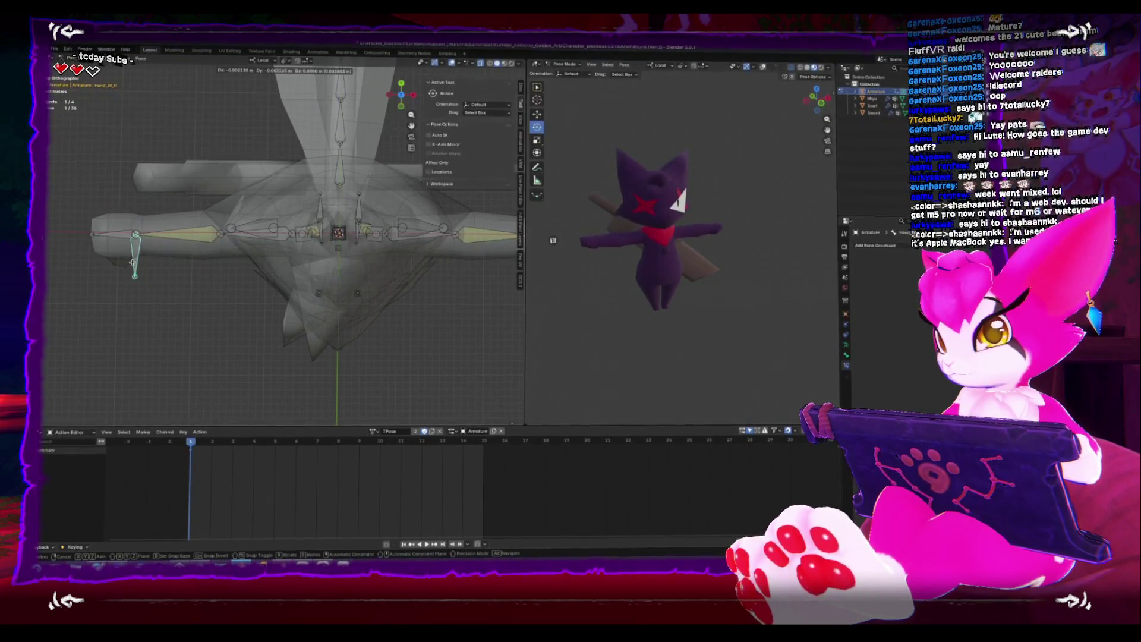
click(132, 261)
mouse_move(132, 262)
middle_down()
mouse_move(293, 274)
mouse_move(336, 266)
mouse_move(385, 285)
middle_up()
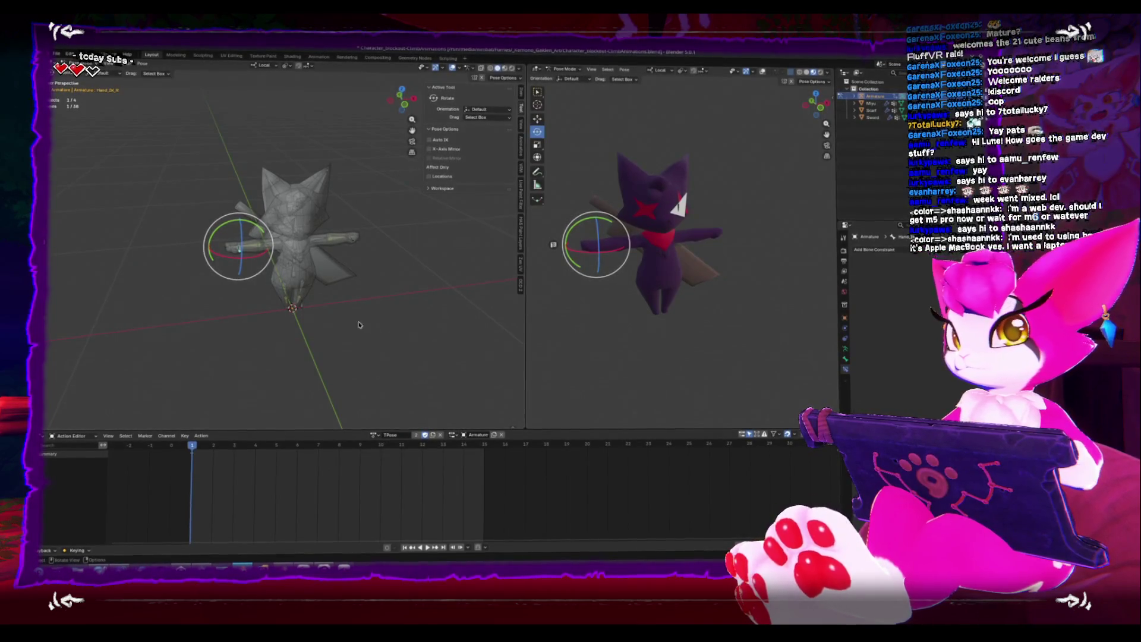
Turn to a near-front view of the cat and duplicate the TPose action as TPose.001
mouse_move(326, 317)
middle_down()
mouse_move(442, 291)
mouse_move(433, 297)
middle_up()
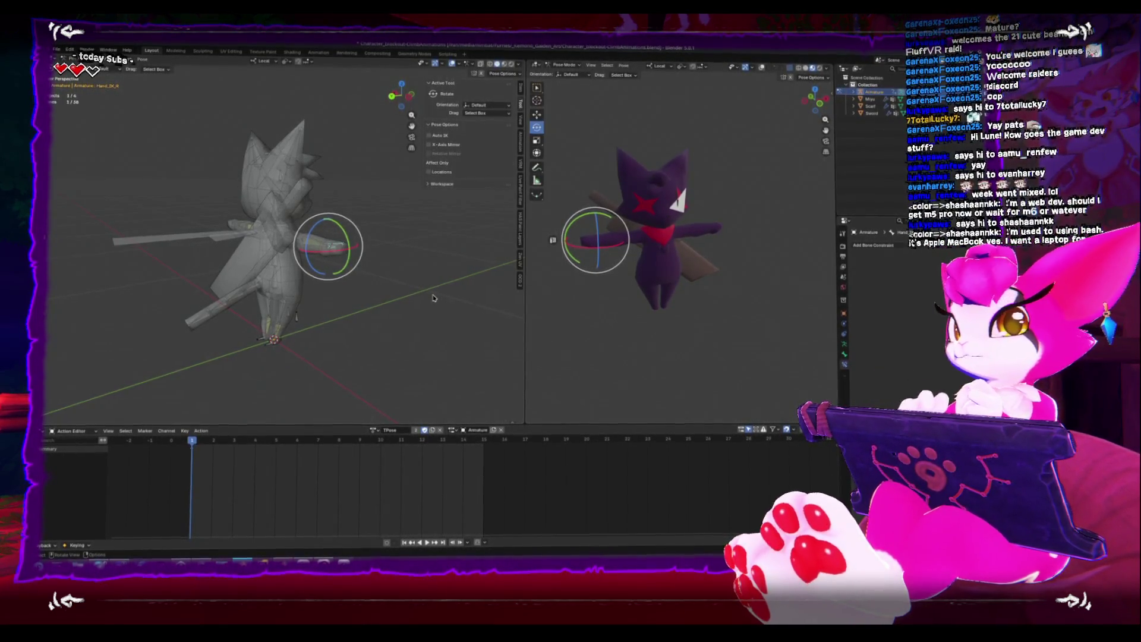
mouse_move(437, 297)
middle_down()
mouse_move(466, 299)
mouse_move(315, 284)
mouse_move(331, 284)
middle_up()
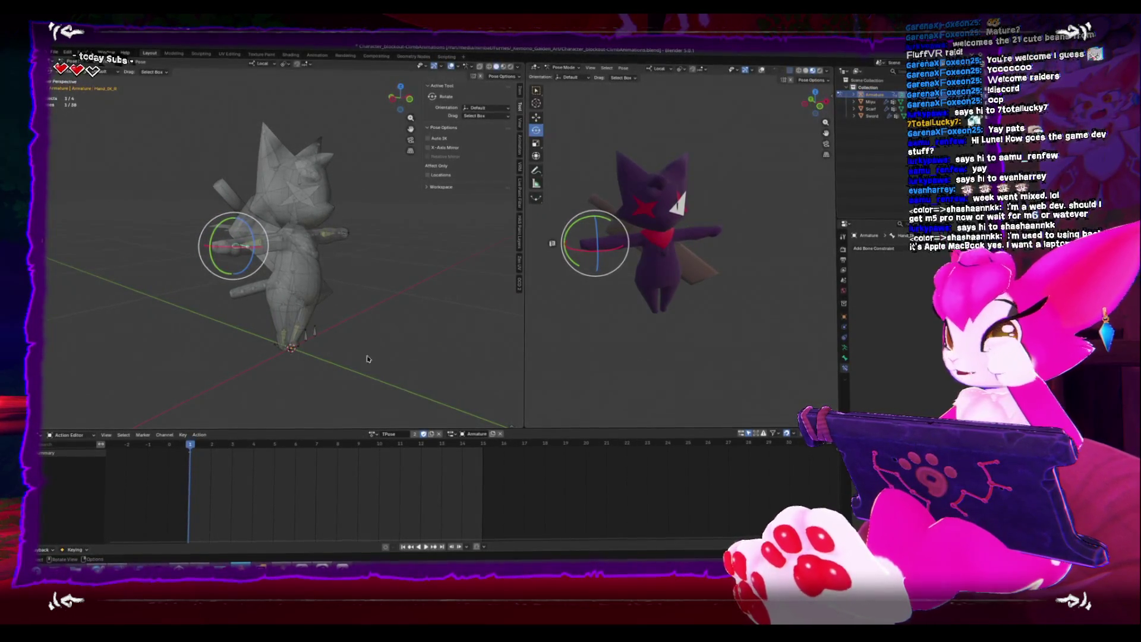
click(408, 436)
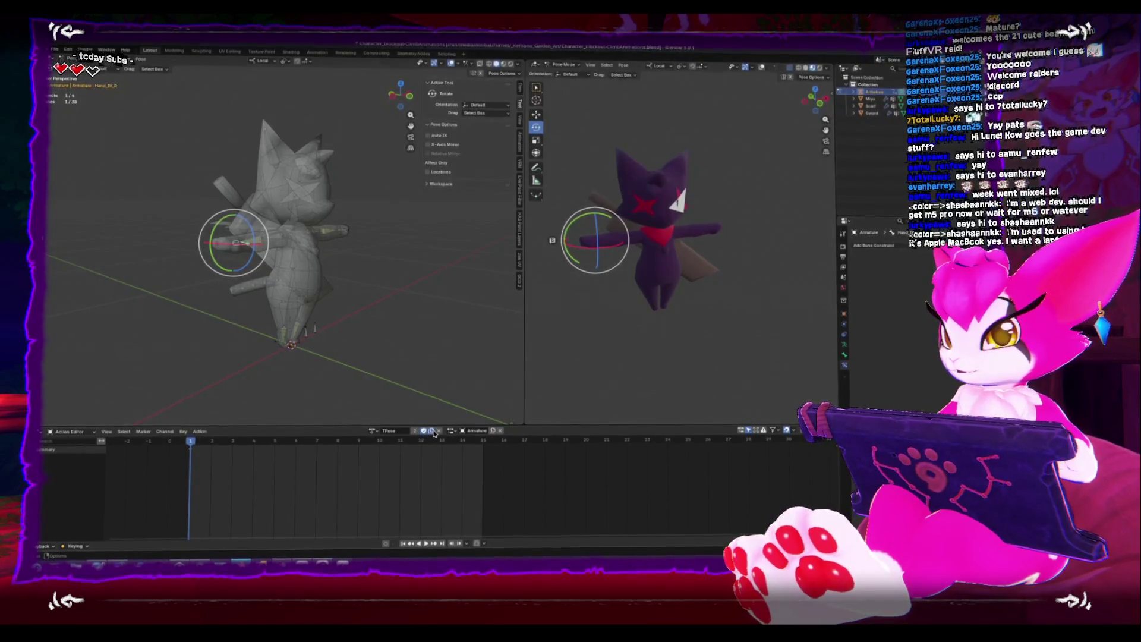
Rename the duplicated action to Climb_Idle and turn on auto keying
text(Climb_Idle)
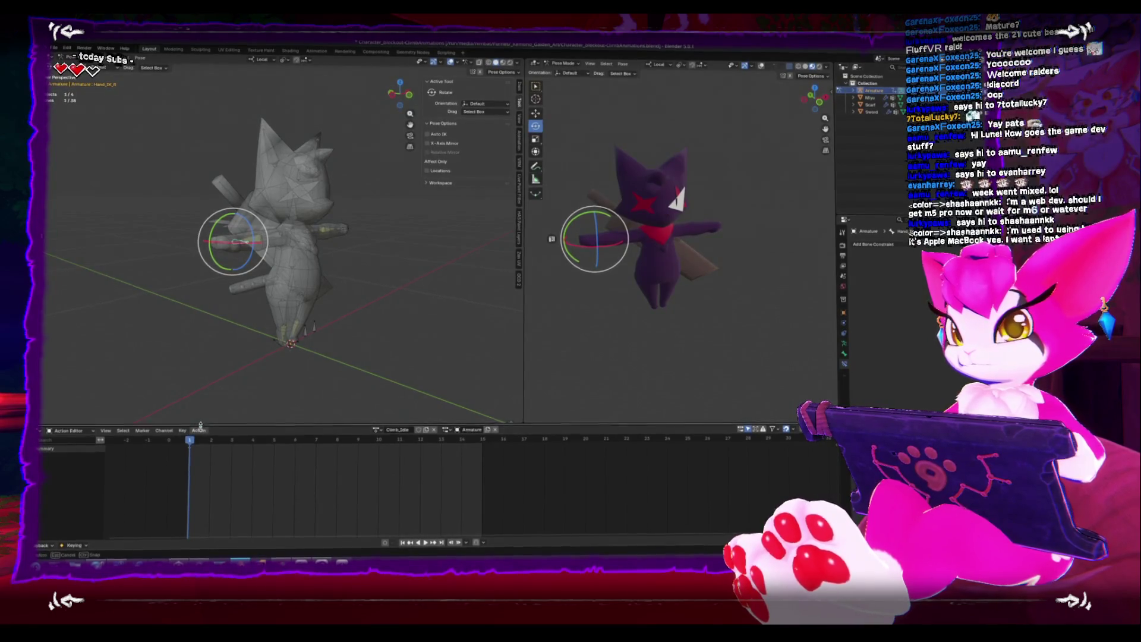
drag(194, 424, 196, 394)
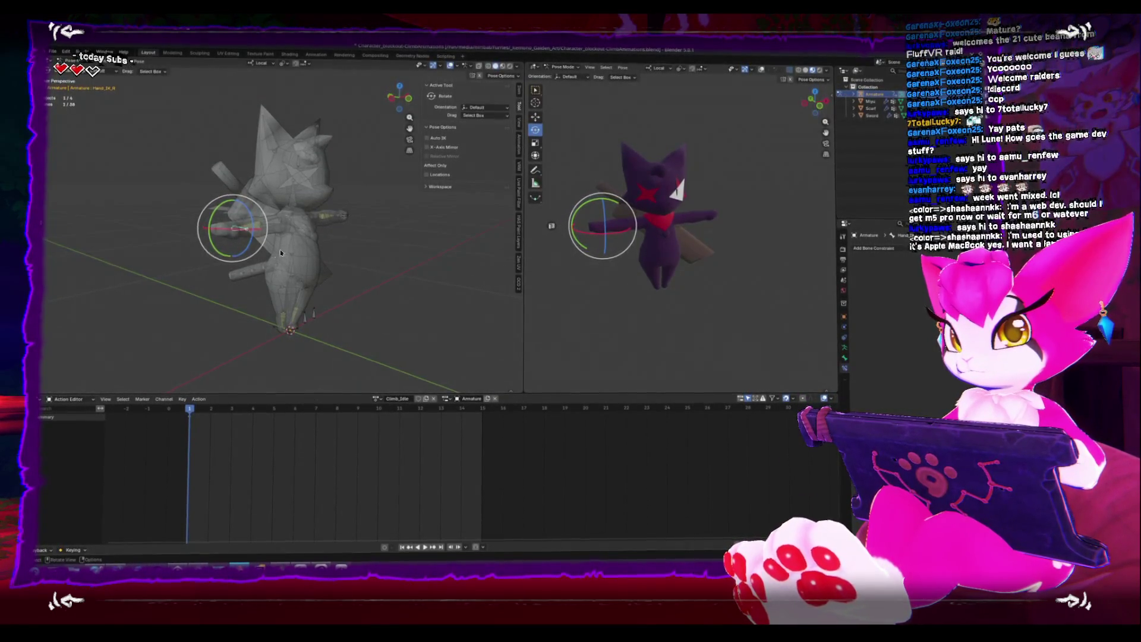
key(ctrl+Tab)
click(385, 545)
Clear the roll of the armature's bones in Edit Mode
key(Tab)
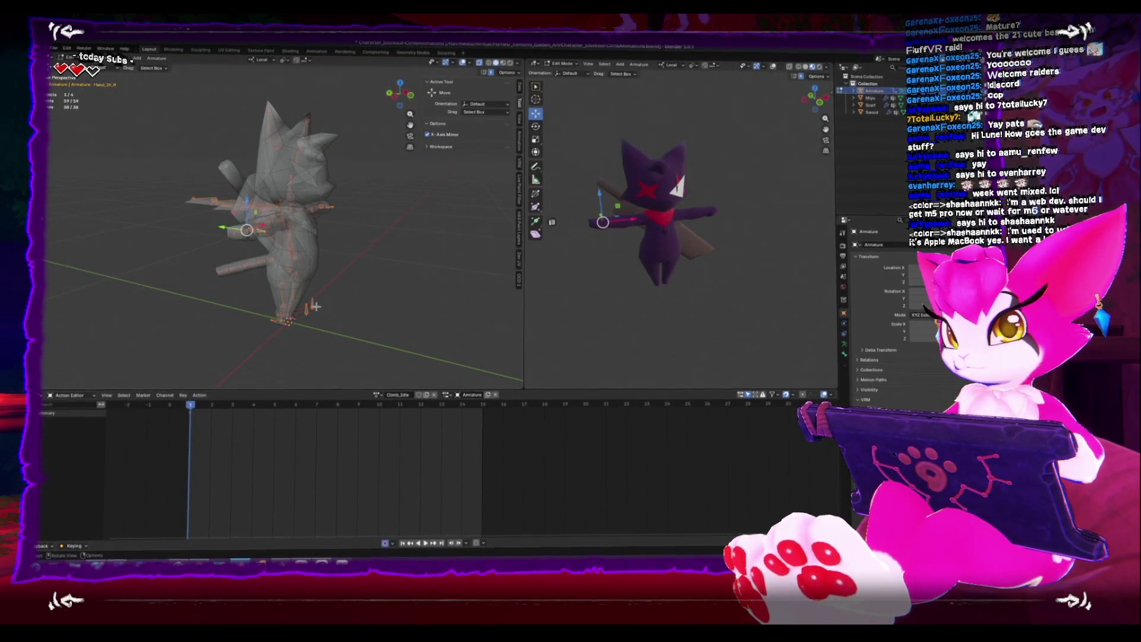
key(alt+r)
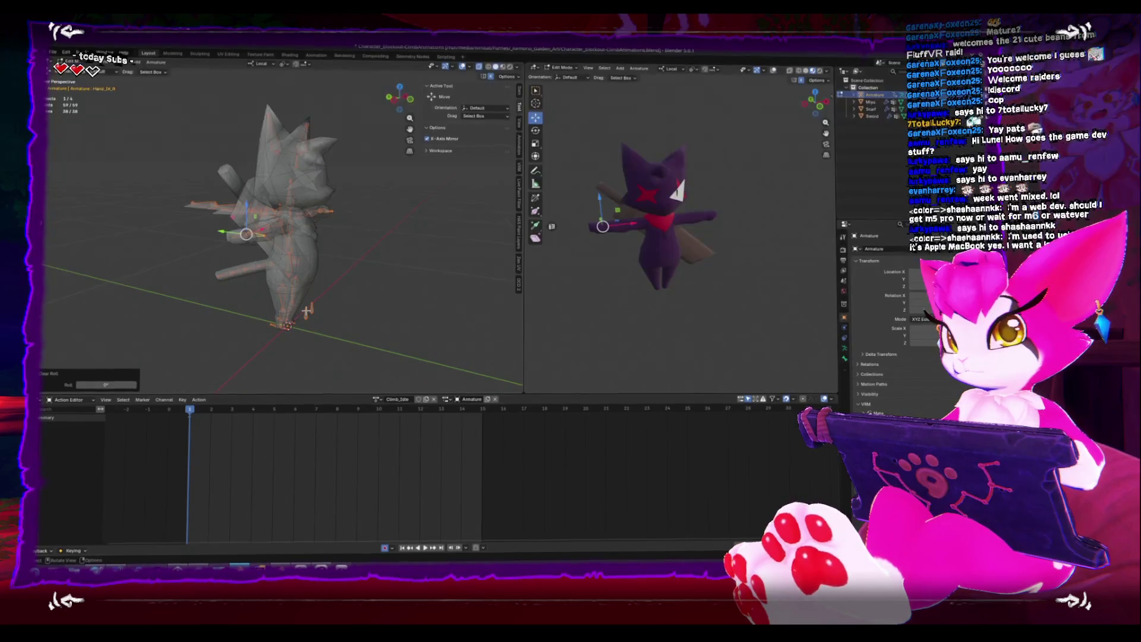
key(KP_1)
key(alt+a)
key(KP_7)
mouse_move(358, 219)
alt+middle_down()
mouse_move(293, 249)
mouse_move(351, 262)
mouse_move(336, 297)
mouse_move(347, 317)
mouse_move(369, 315)
mouse_move(371, 297)
mouse_move(359, 306)
alt+middle_up()
click(357, 259)
Return to Pose Mode in a front view and select the right lower arm bone
key(ctrl+Tab)
key(shift+space)
key(r)
key(KP_1)
key(g)
right_click(381, 301)
key(g)
right_click(356, 306)
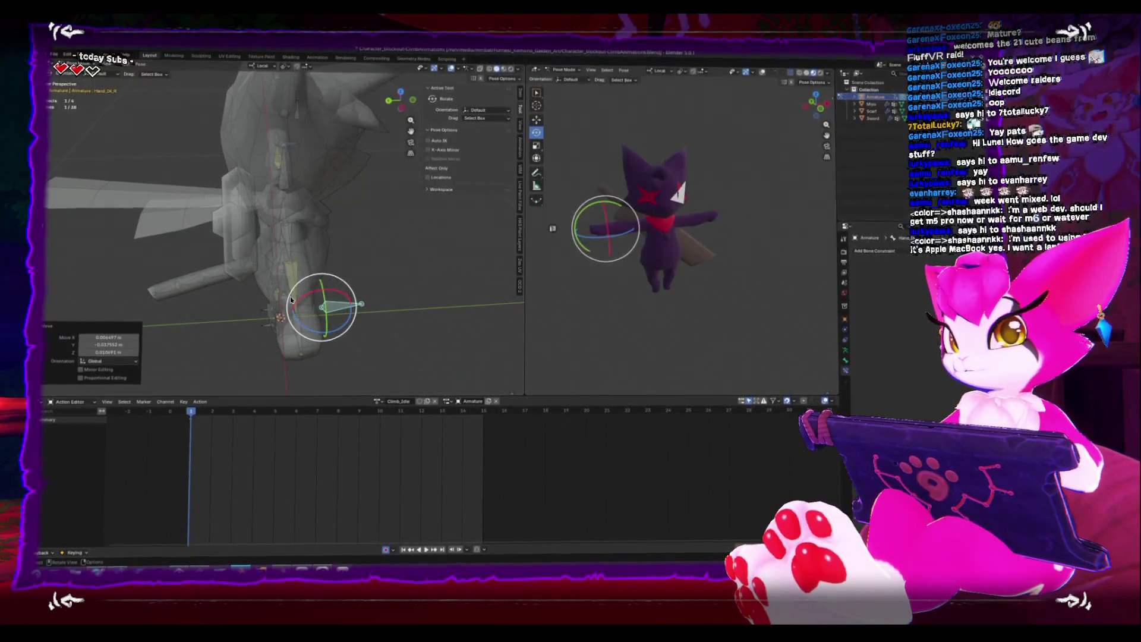
click(323, 303)
click(323, 305)
click(323, 304)
click(323, 304)
Pick out the right hand IK bone from the bones around the hands
click(295, 142)
click(295, 142)
click(295, 142)
click(332, 309)
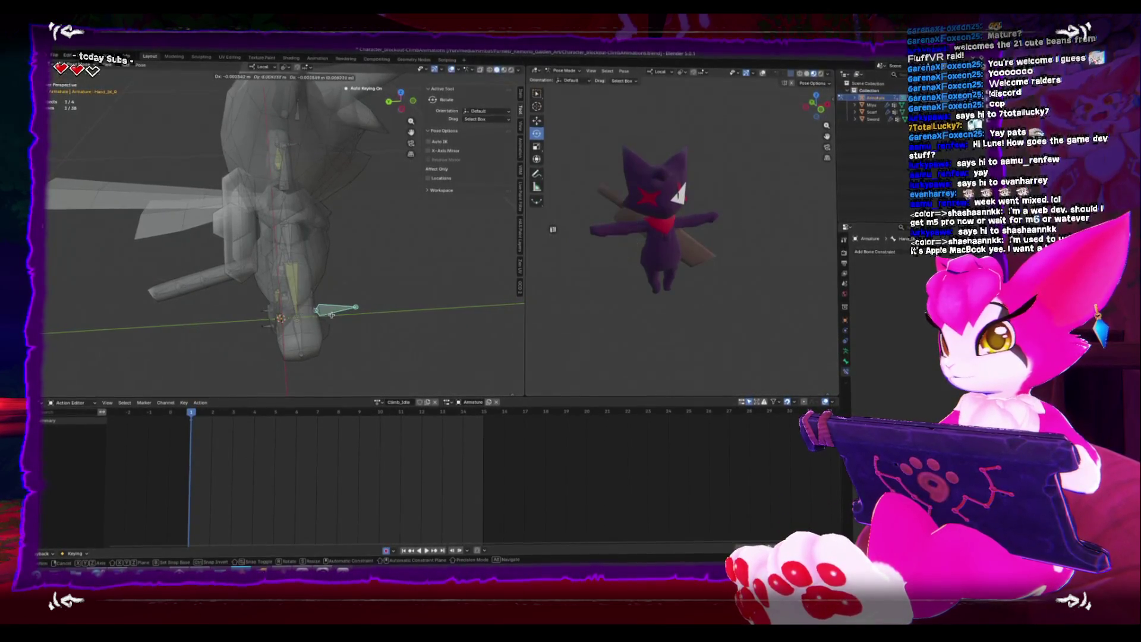
middle_drag(340, 313, 346, 305)
click(346, 305)
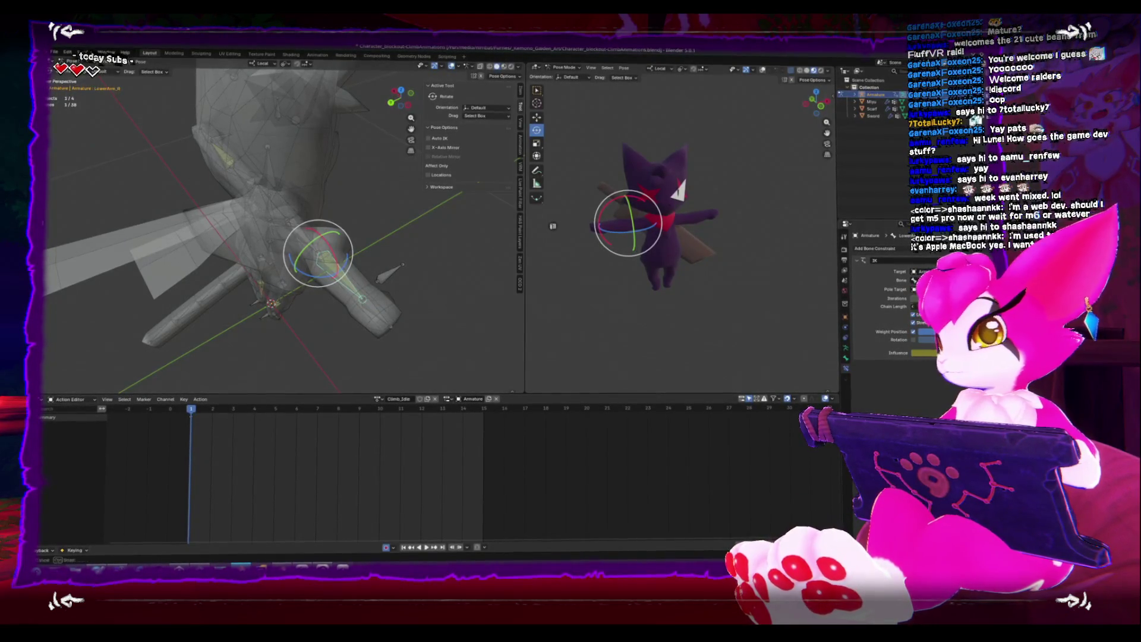
click(383, 276)
Move the right hand IK bone and key the arm's IK Influence at full
key(g)
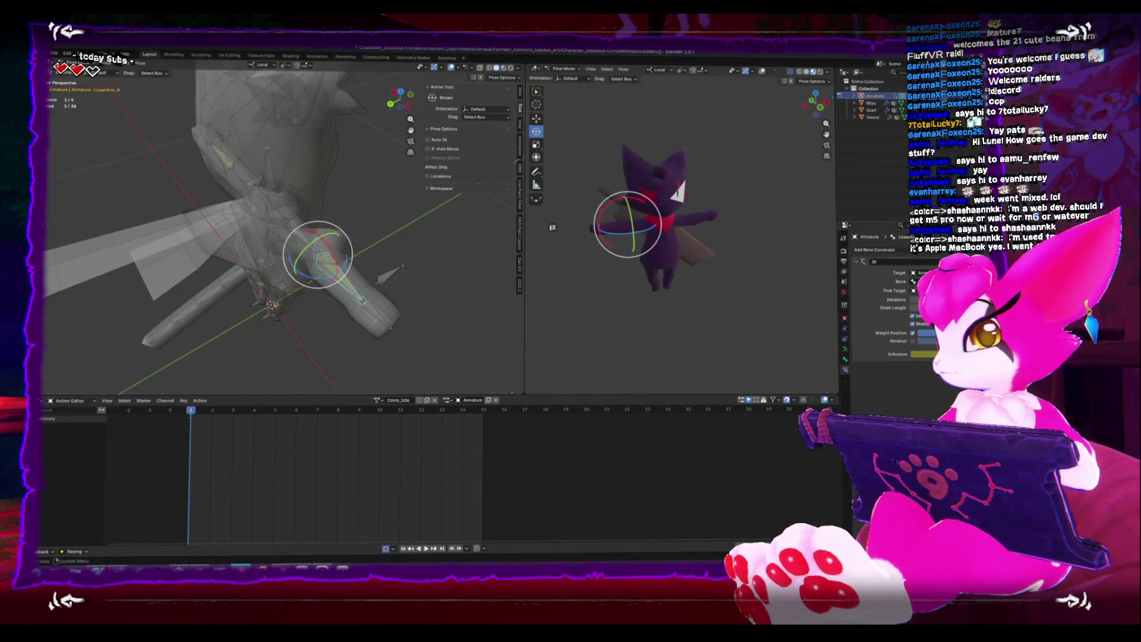
key(Return)
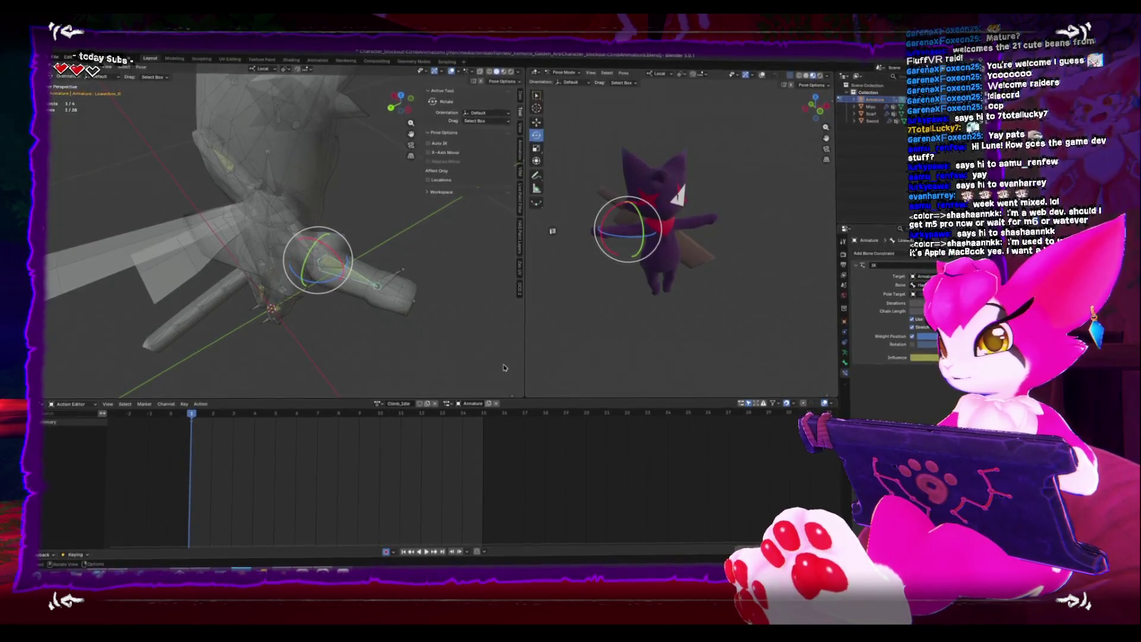
middle_drag(274, 224, 309, 214)
click(286, 202)
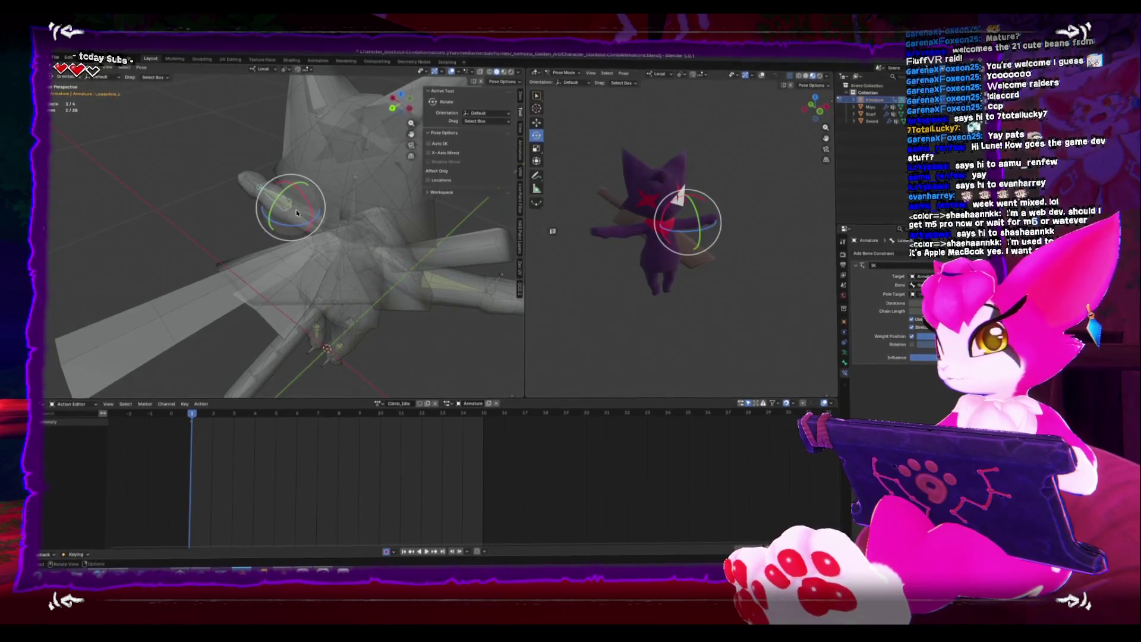
key(i)
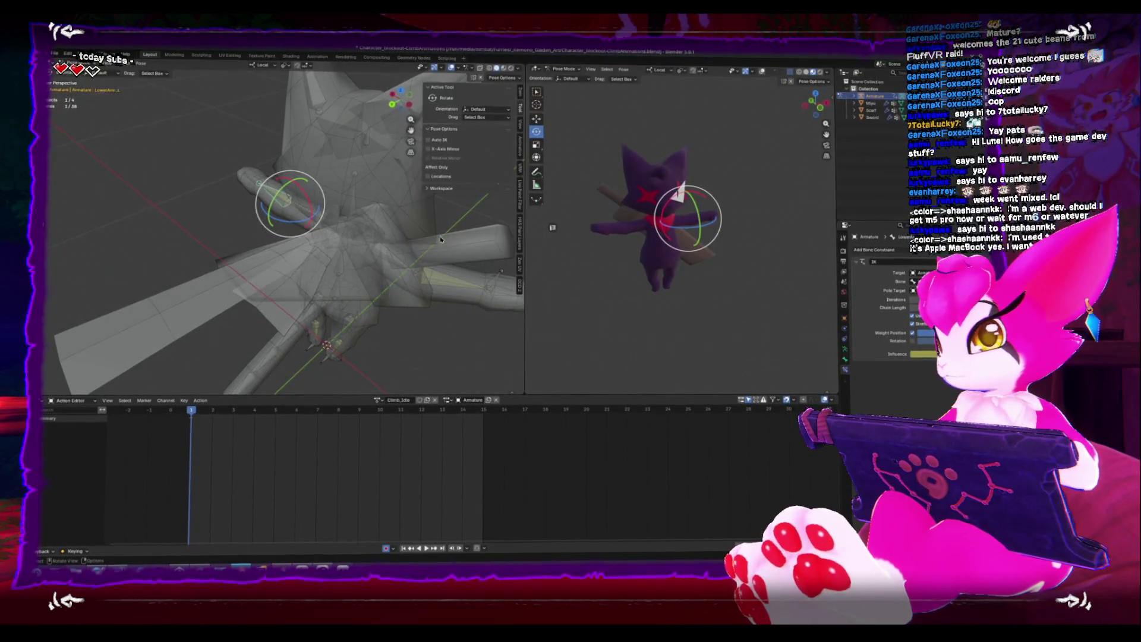
click(489, 278)
alt+middle_drag(489, 279, 336, 282)
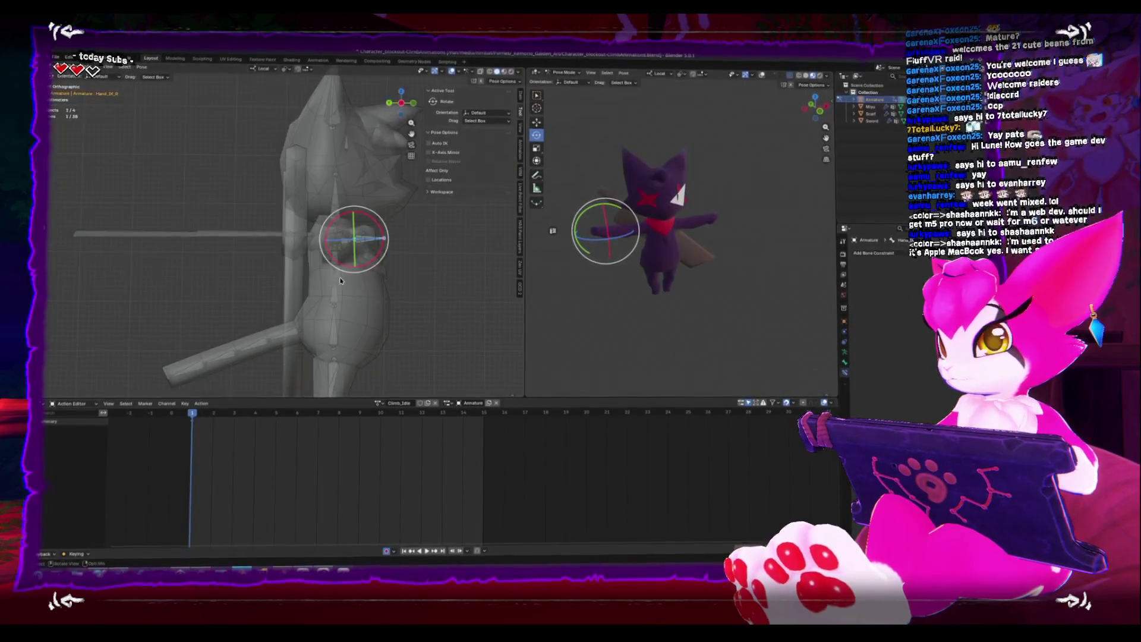
click(409, 215)
alt+middle_drag(408, 215, 406, 321)
Reposition the right hand IK bone into a raised climbing reach
key(g)
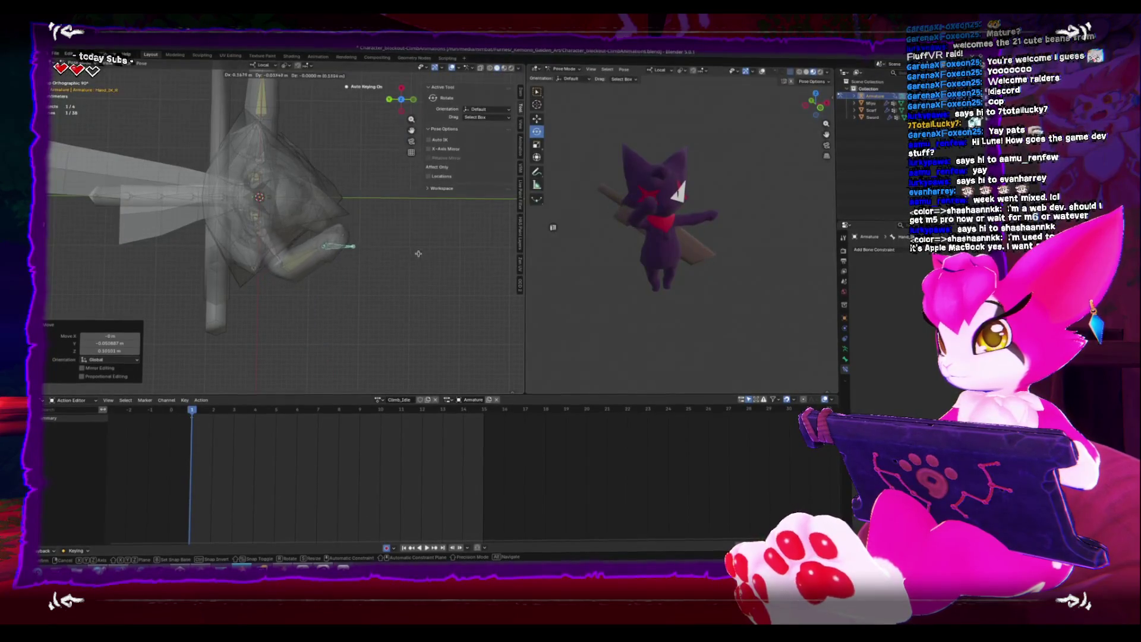
click(344, 247)
alt+middle_drag(315, 222, 280, 184)
key(g)
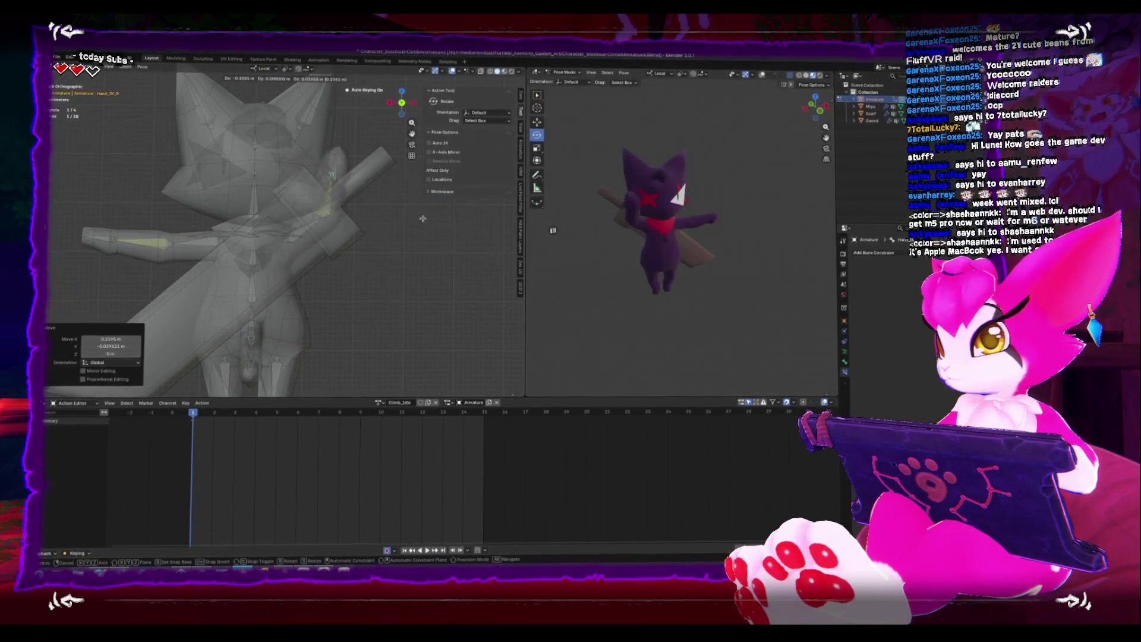
click(398, 212)
mouse_move(138, 254)
middle_down()
mouse_move(154, 238)
mouse_move(237, 249)
mouse_move(297, 279)
middle_up()
Move and rotate the left hand IK bone upward into an overhead reach
click(116, 237)
key(g)
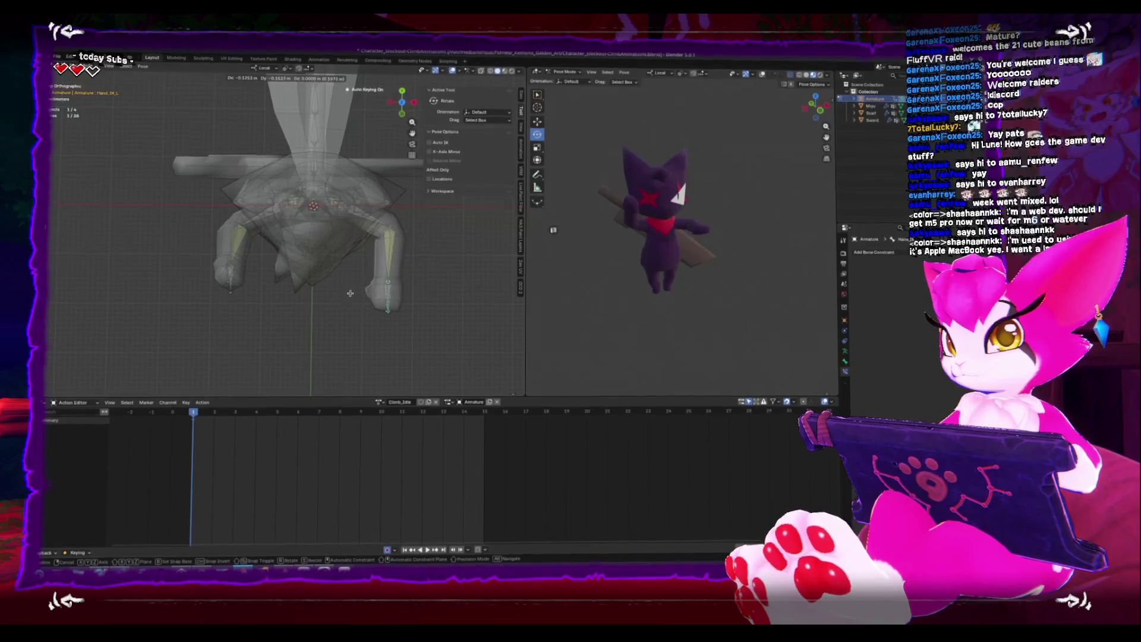
click(386, 294)
alt+middle_drag(416, 282, 406, 277)
key(r)
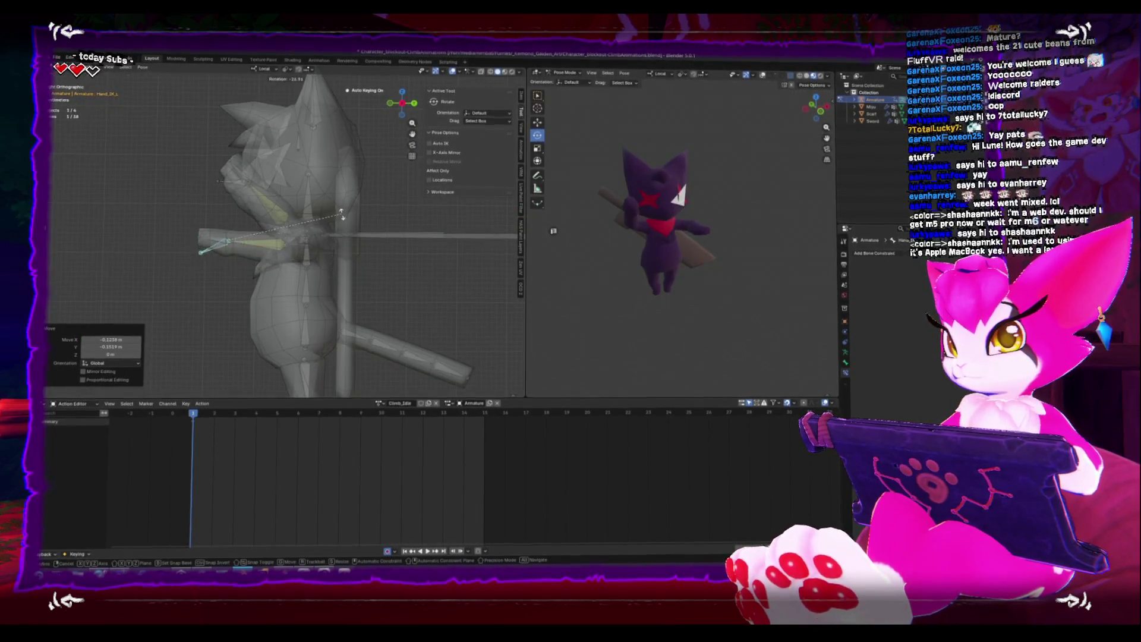
click(300, 238)
key(g)
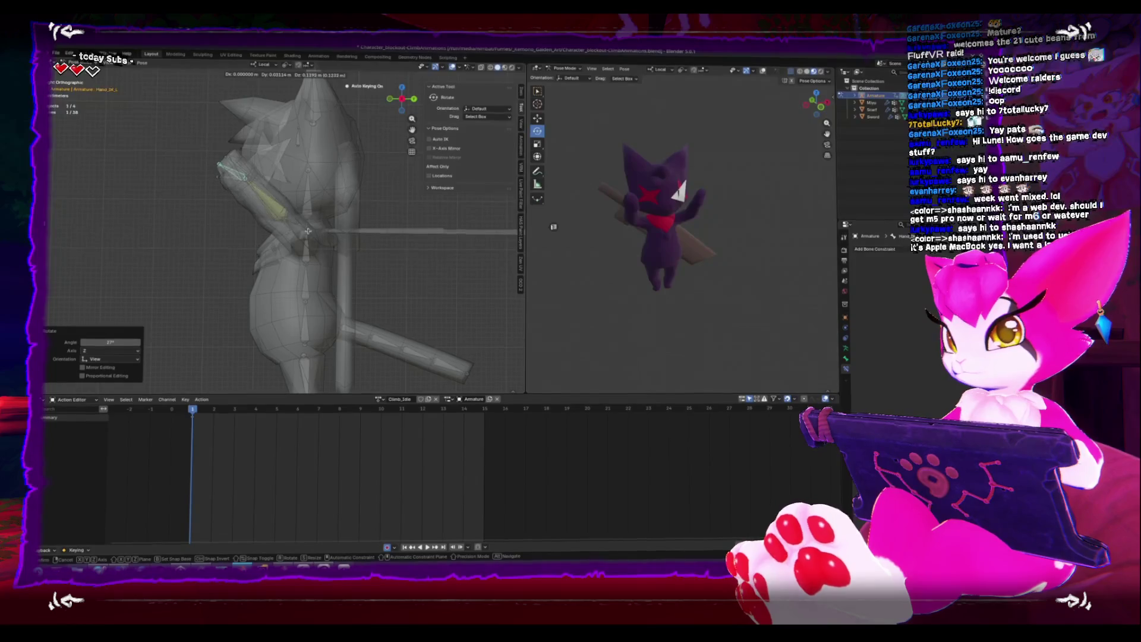
click(308, 231)
mouse_move(308, 231)
alt+middle_down()
mouse_move(416, 233)
mouse_move(308, 242)
alt+middle_up()
key(g)
click(437, 236)
Tilt the hips and move the foot IK bone to a new position
click(307, 241)
drag(307, 242, 279, 255)
click(319, 359)
key(g)
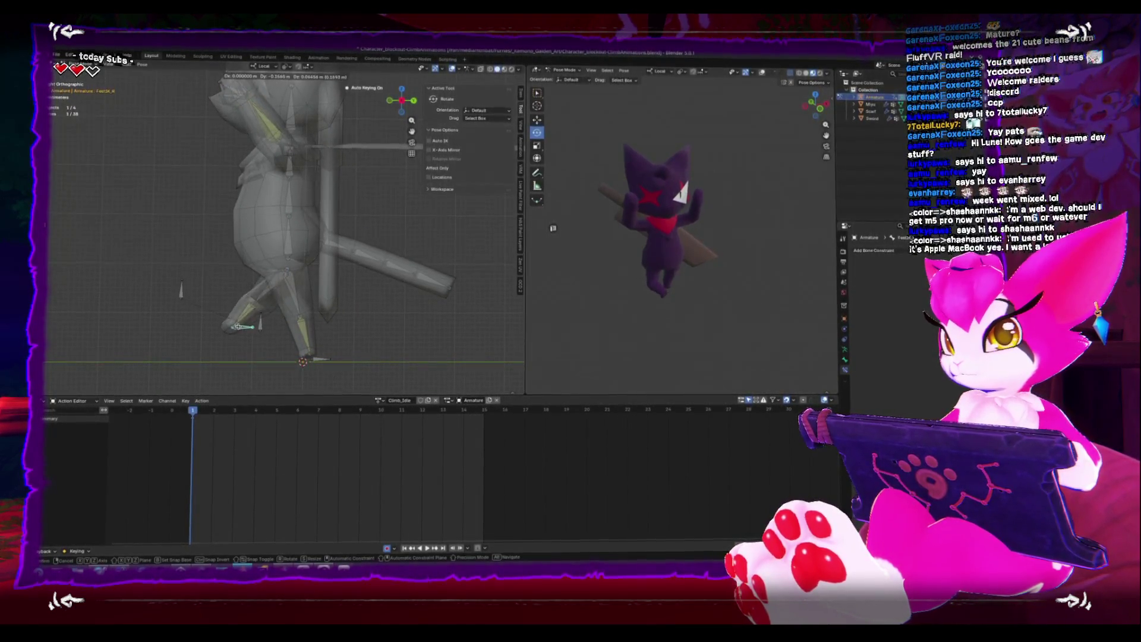
click(286, 333)
mouse_move(286, 332)
alt+middle_down()
mouse_move(375, 353)
mouse_move(292, 298)
alt+middle_up()
Refine the foot IK position, rotate it about -7°, and select LowerLeg_L
key(g)
click(365, 350)
key(g)
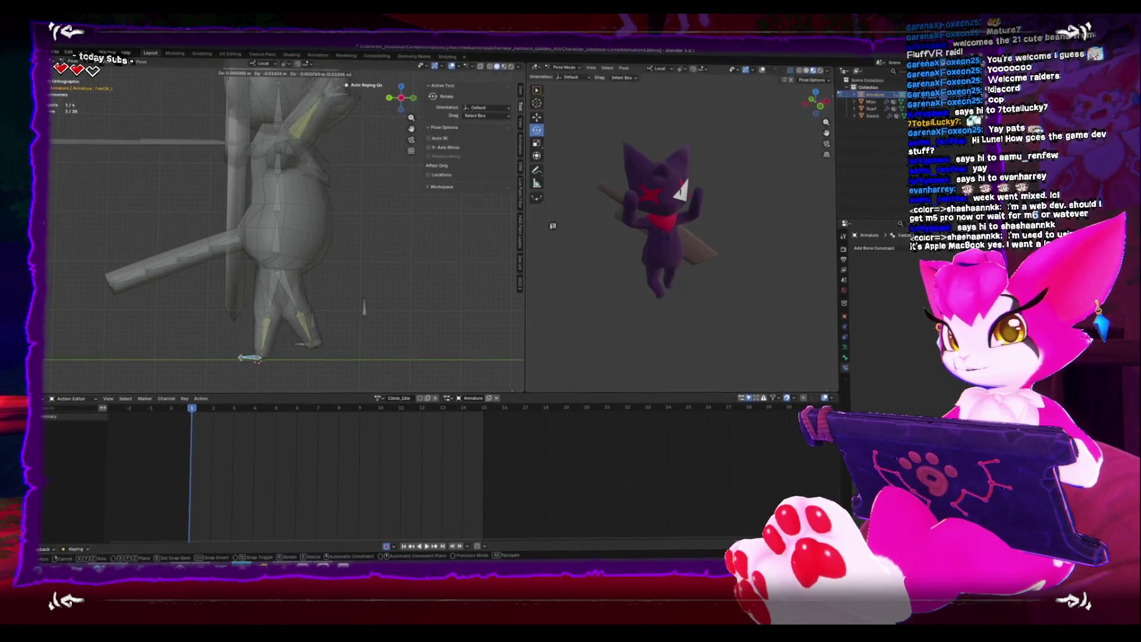
click(275, 332)
mouse_move(275, 333)
alt+middle_down()
mouse_move(141, 325)
mouse_move(320, 345)
alt+middle_up()
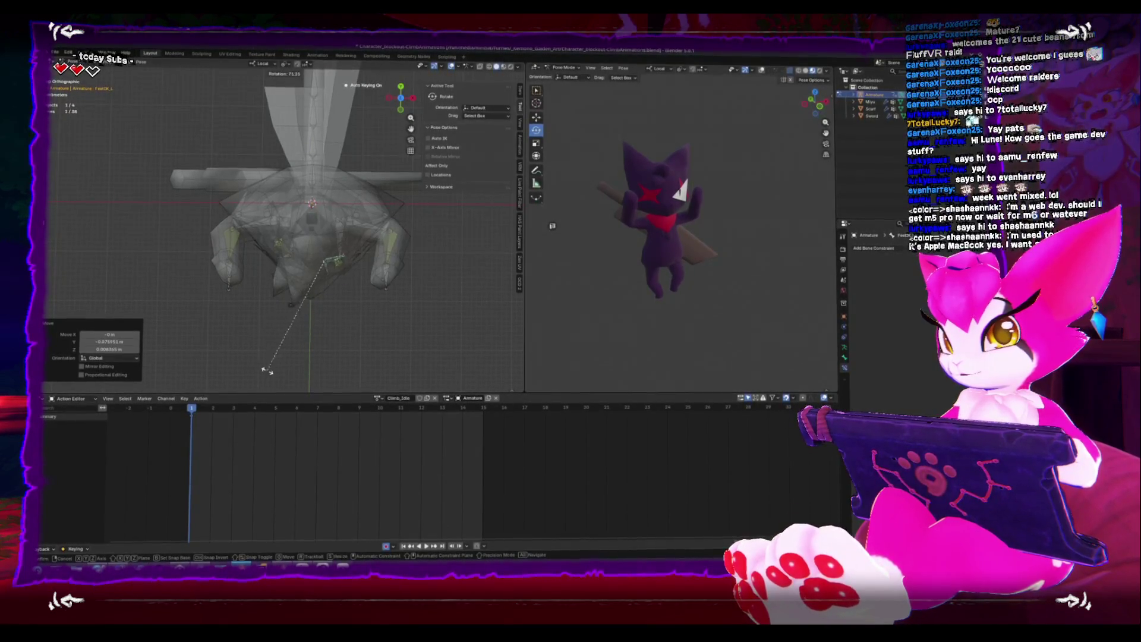
click(429, 340)
mouse_move(429, 340)
middle_down()
mouse_move(338, 285)
mouse_move(386, 300)
middle_up()
click(342, 306)
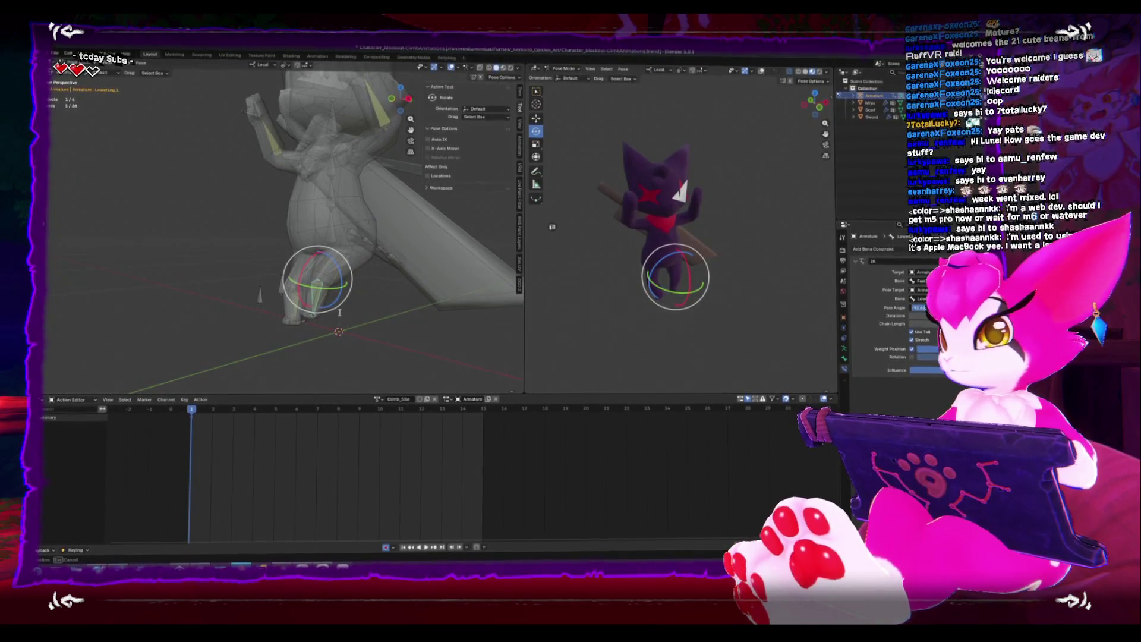
Raise the foot bone straight up along Z to bend the leg
scroll(340, 312, up, 6)
mouse_move(333, 315)
alt+middle_down()
mouse_move(251, 318)
mouse_move(246, 347)
alt+middle_up()
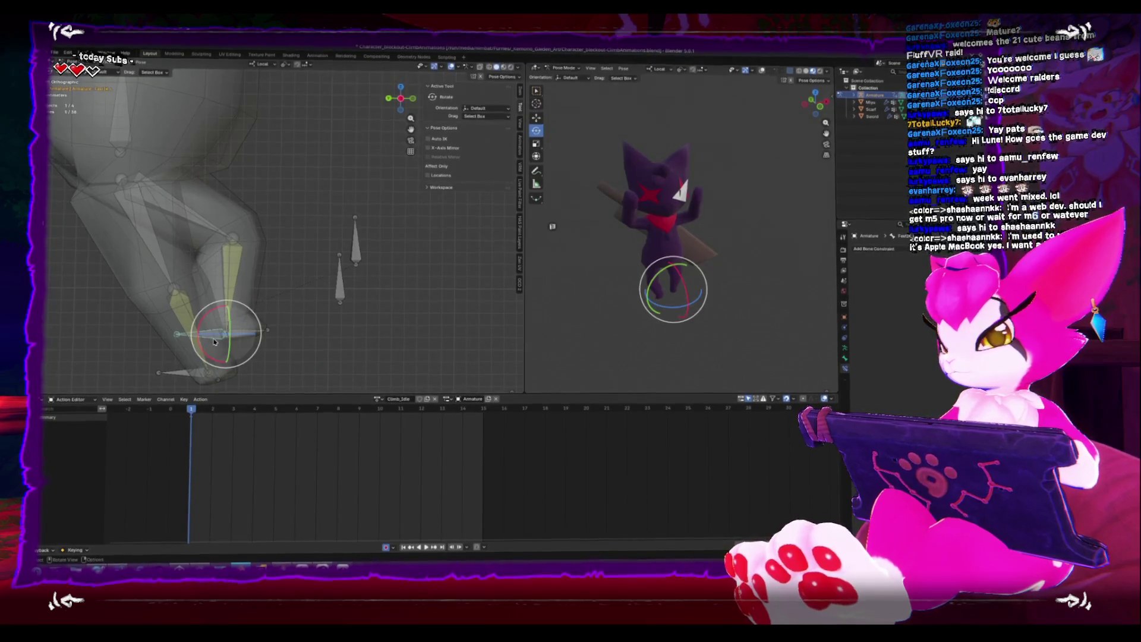
key(g)
key(z)
click(195, 301)
Rotate the Spine bone to lean the upper body, leaving the head unchanged
shift+middle_drag(195, 302, 298, 339)
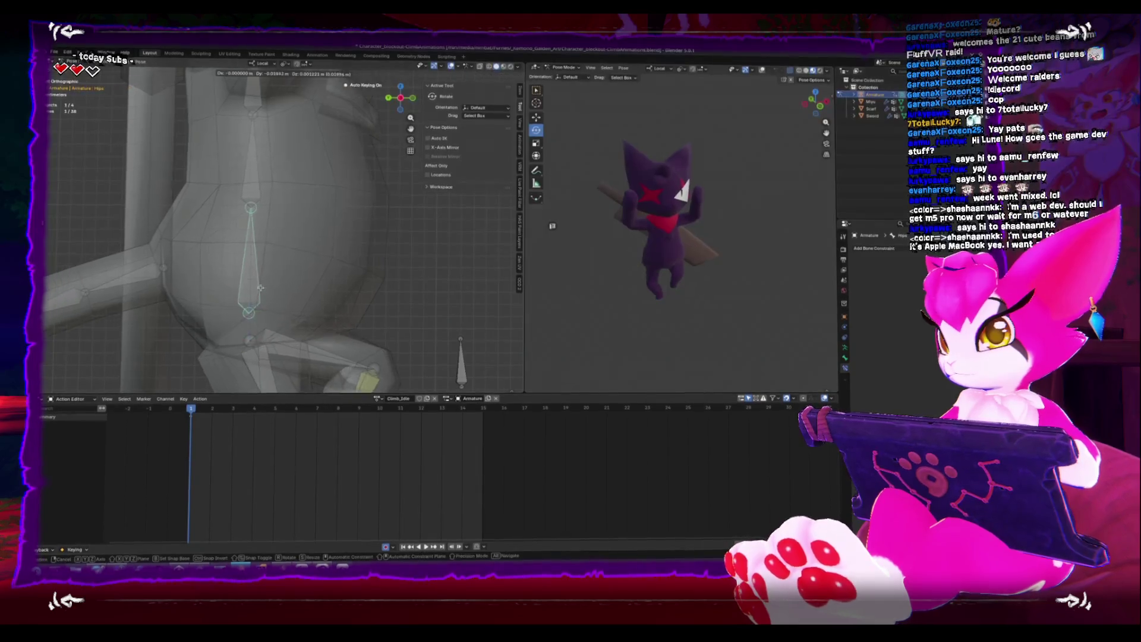
click(240, 284)
mouse_move(240, 284)
middle_down()
mouse_move(355, 286)
mouse_move(377, 238)
mouse_move(375, 207)
mouse_move(283, 274)
mouse_move(416, 300)
middle_up()
key(r)
click(375, 207)
click(282, 273)
key(r)
key(Escape)
Raise the hand IK bone higher through several small moves
click(216, 293)
key(g)
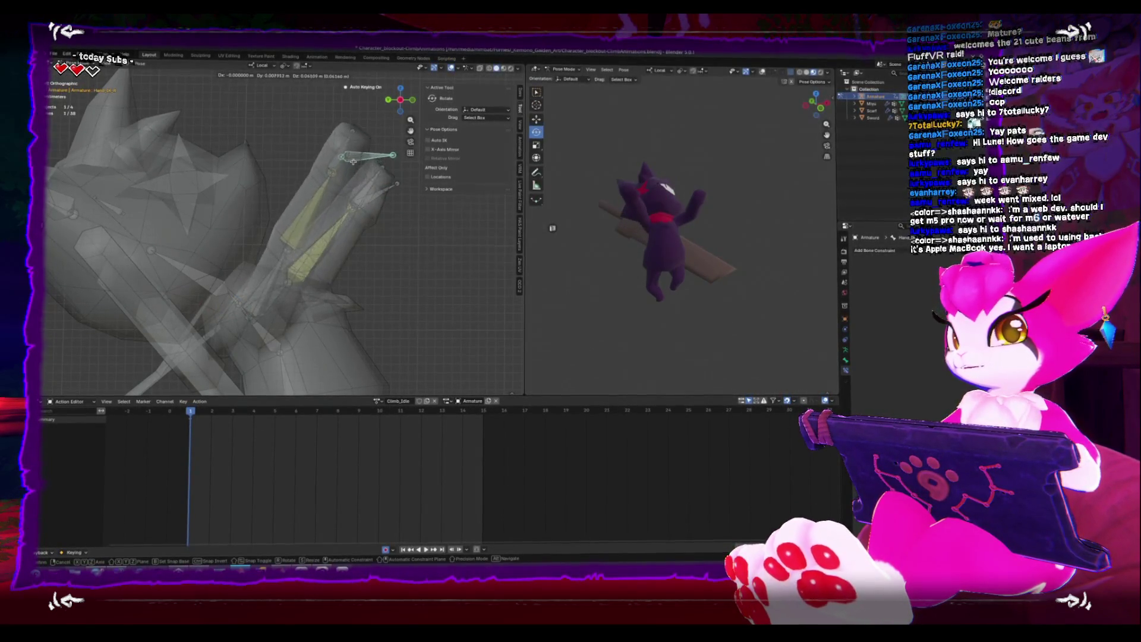
click(327, 216)
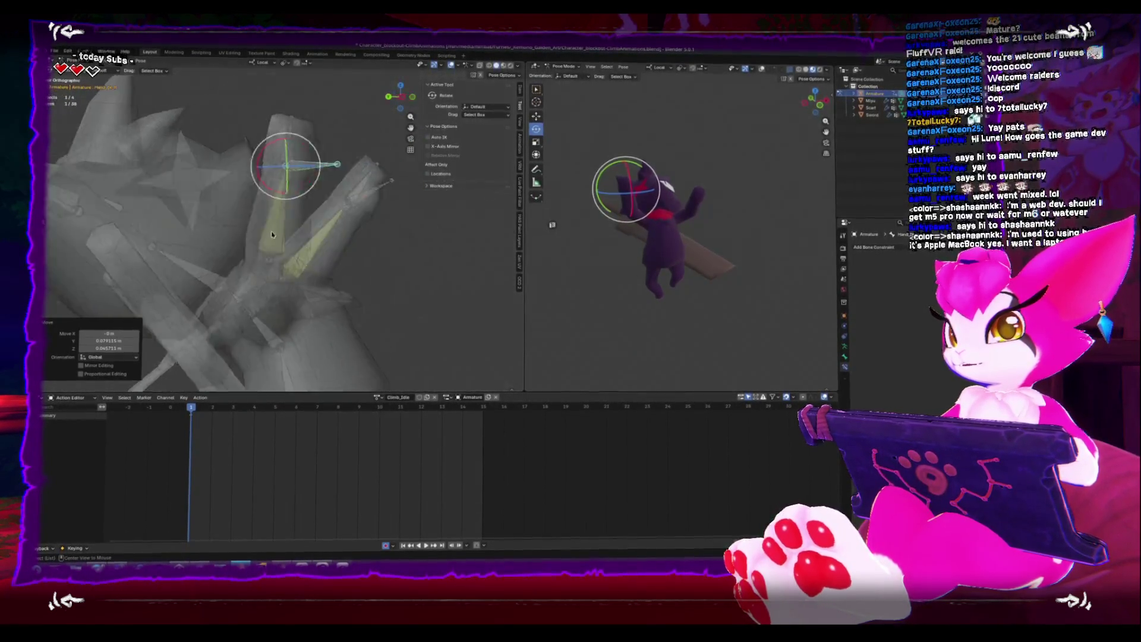
key(g)
click(325, 224)
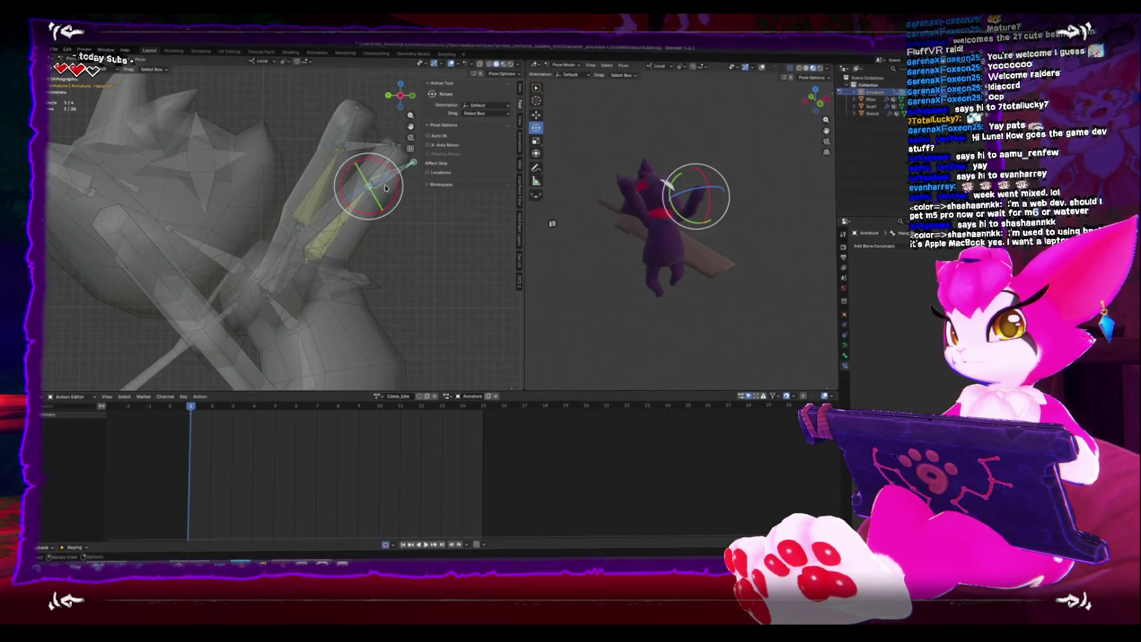
key(g)
click(347, 152)
key(g)
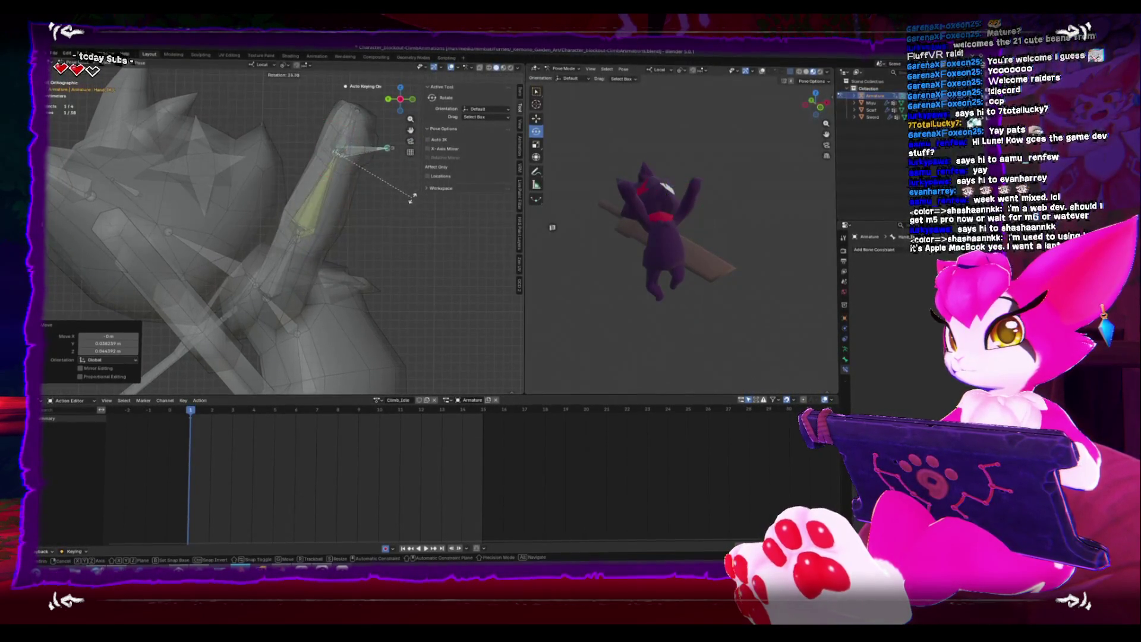
click(341, 161)
alt+middle_click(346, 270)
scroll(345, 270, down, 5)
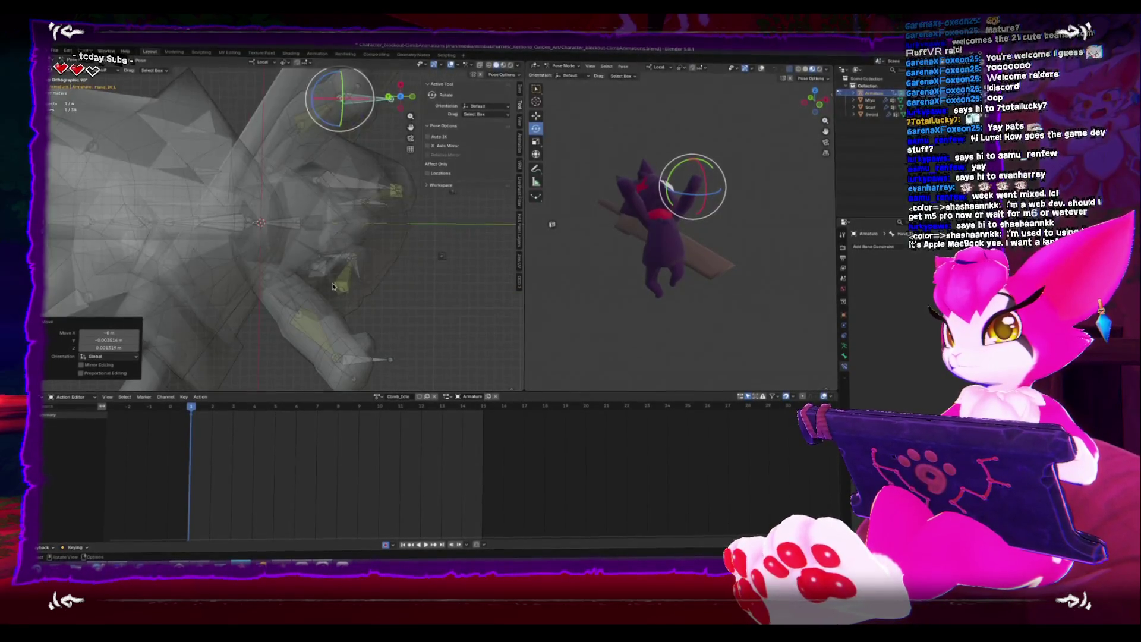
Rotate the Hips and Spine bones to repose the cat's body
key(KP_1)
middle_drag(209, 250, 325, 205)
click(306, 257)
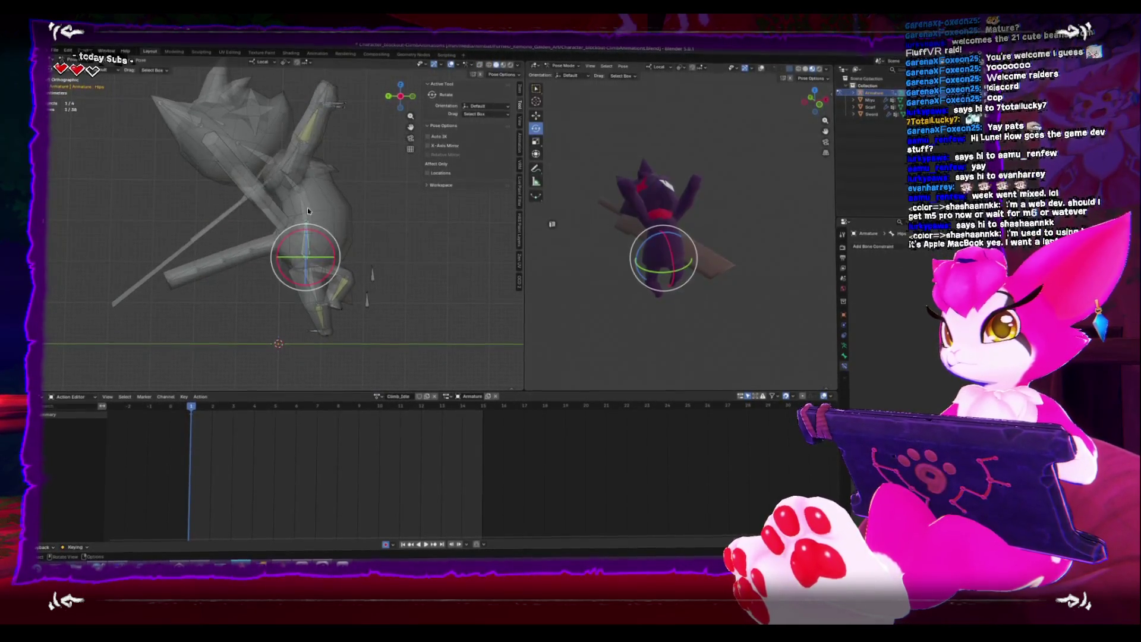
key(r)
click(387, 248)
click(299, 224)
key(r)
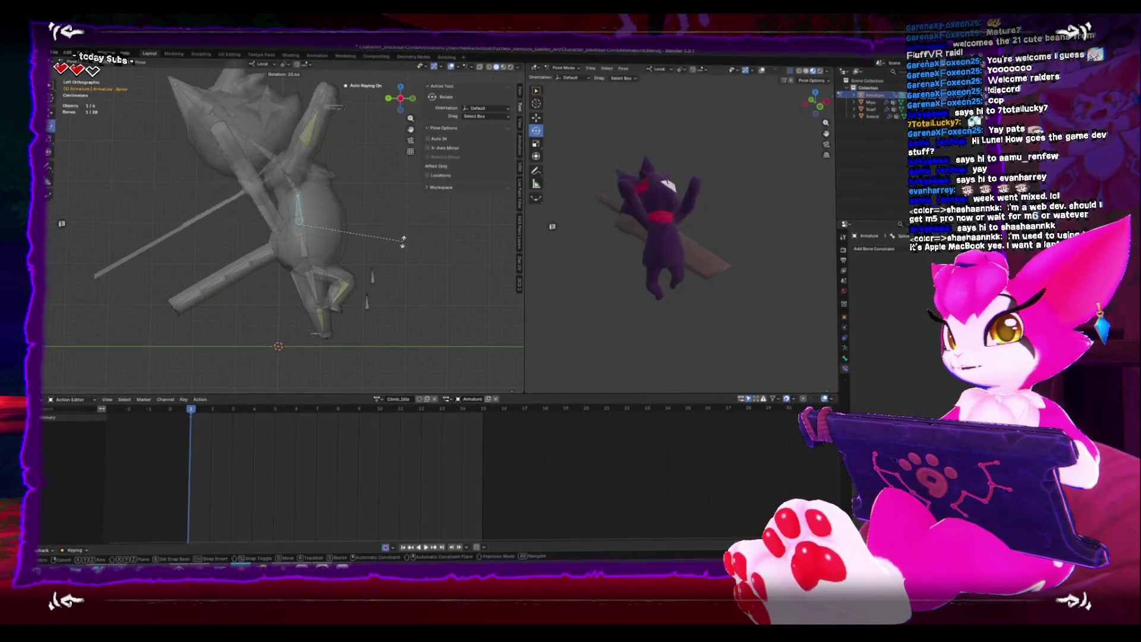
click(335, 115)
Move Hand_IK_L to a new position and switch the viewport to solid shading
click(334, 110)
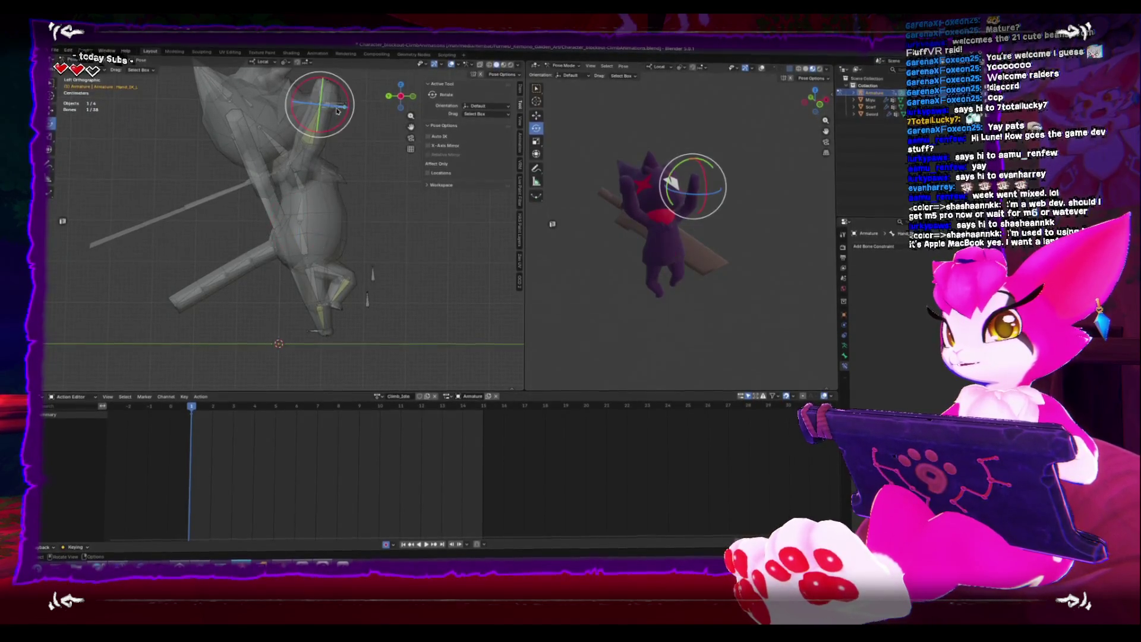
key(g)
click(354, 114)
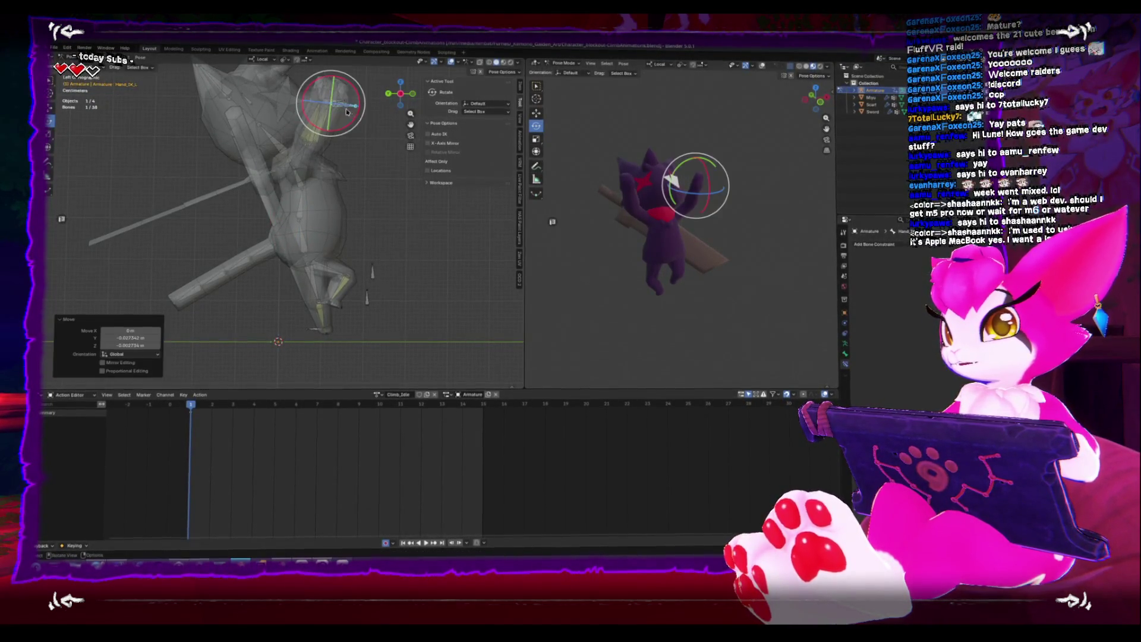
alt+middle_drag(273, 165, 362, 185)
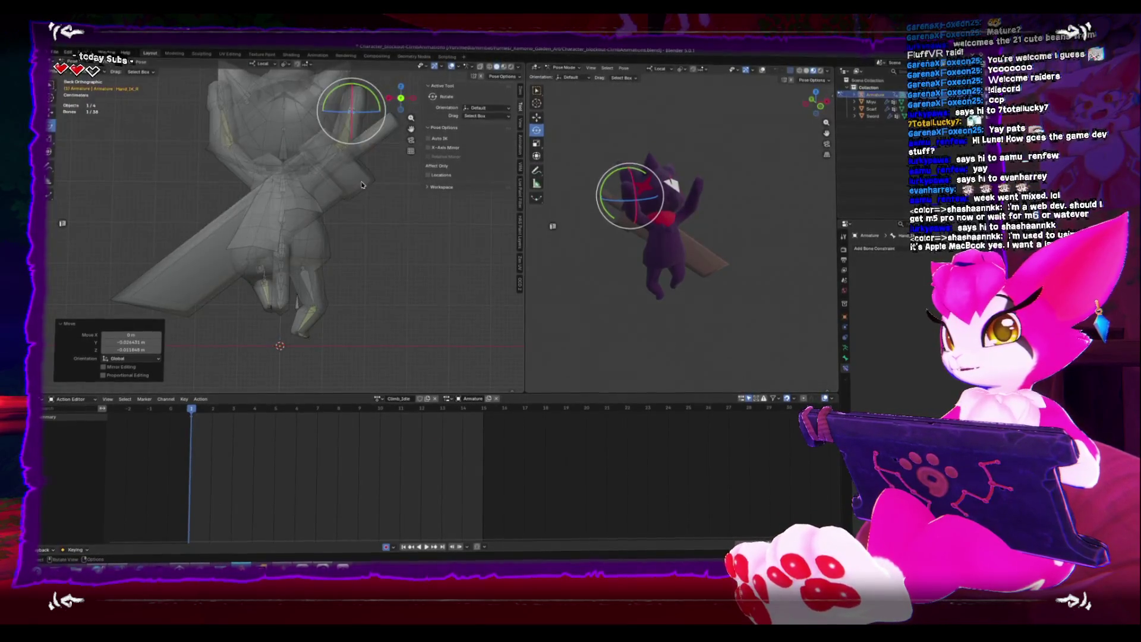
click(512, 66)
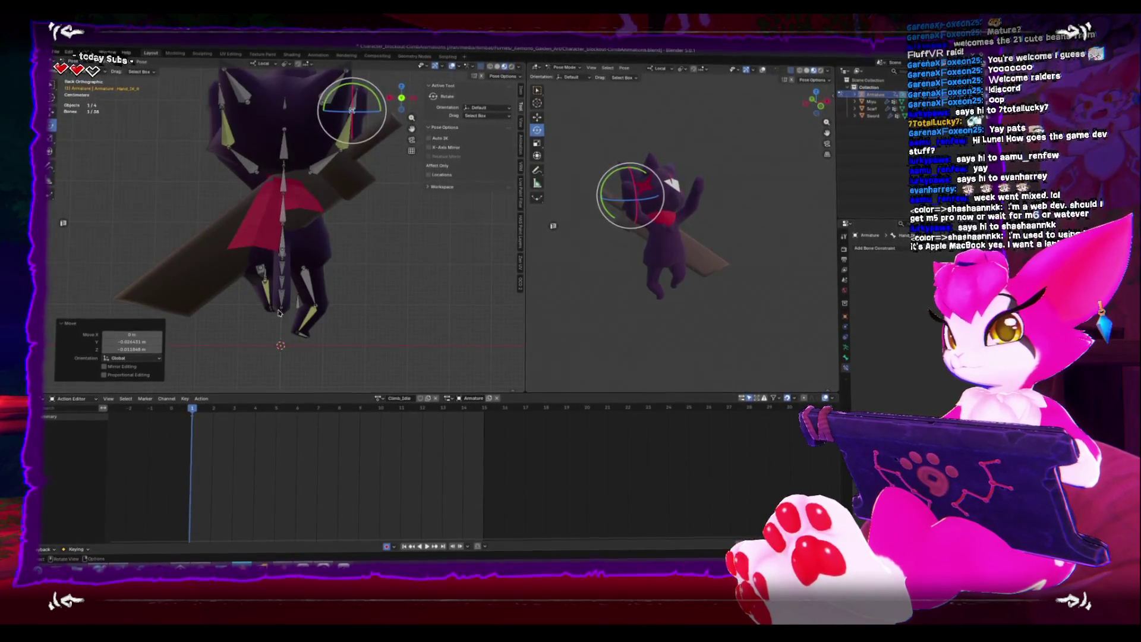
Nudge the FeetIK_L bone into a new spot and turn the foot
click(277, 313)
alt+middle_drag(277, 313, 281, 325)
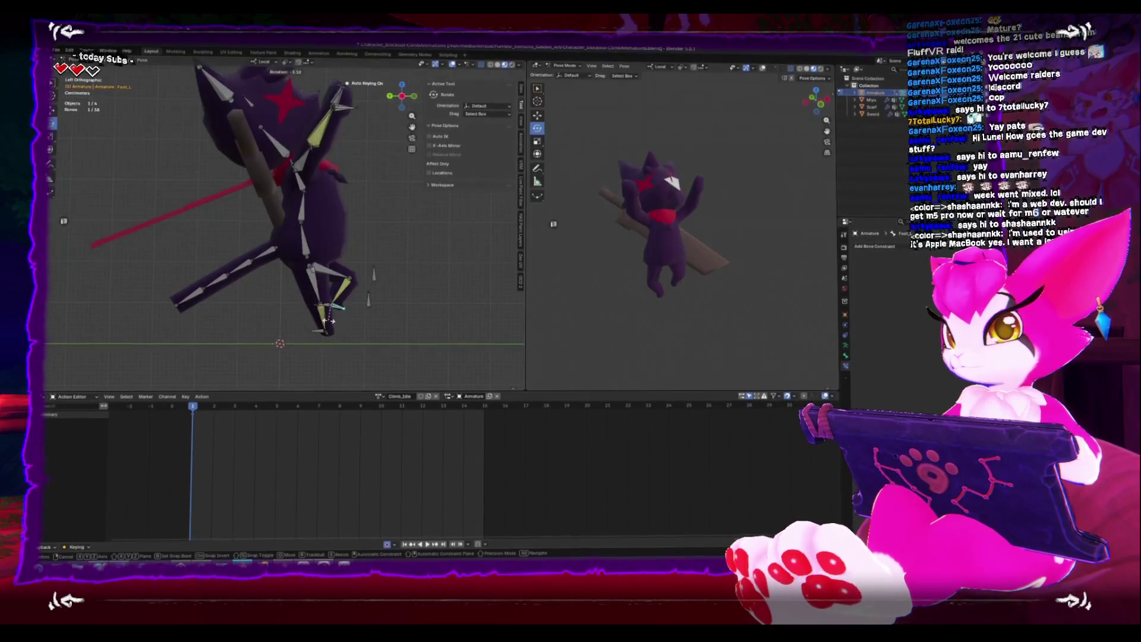
click(325, 306)
click(325, 306)
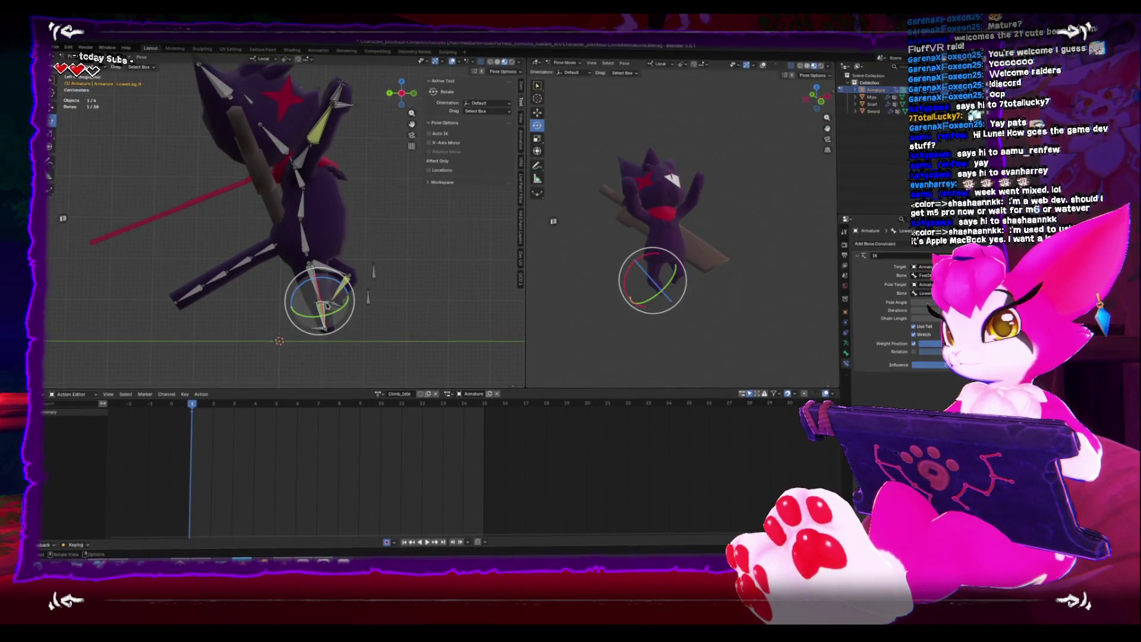
key(g)
click(340, 301)
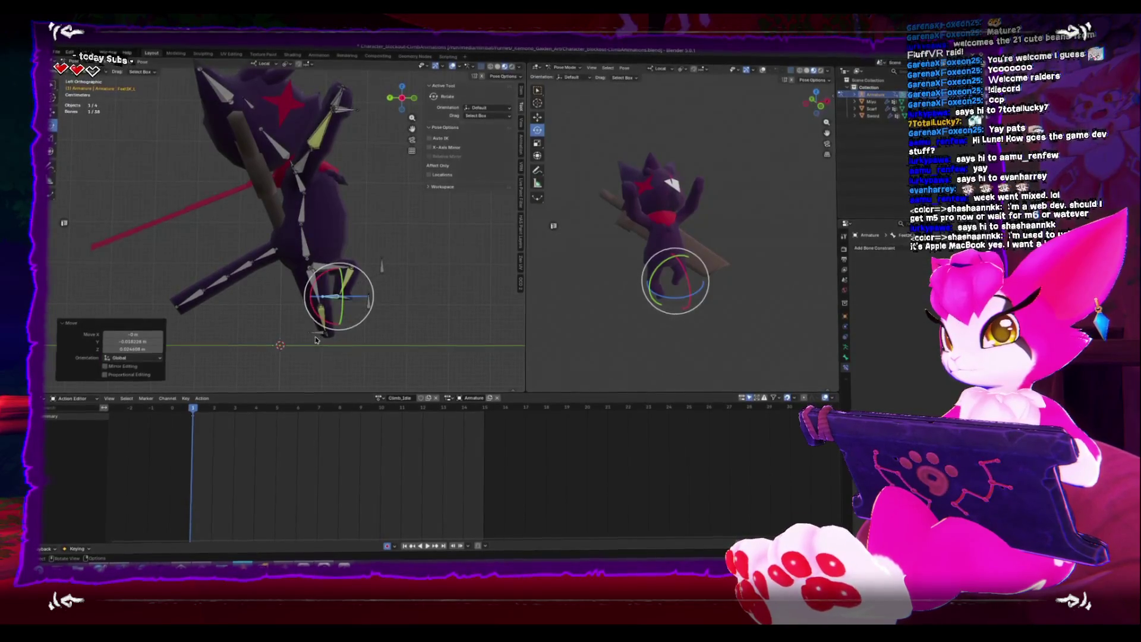
key(g)
click(326, 299)
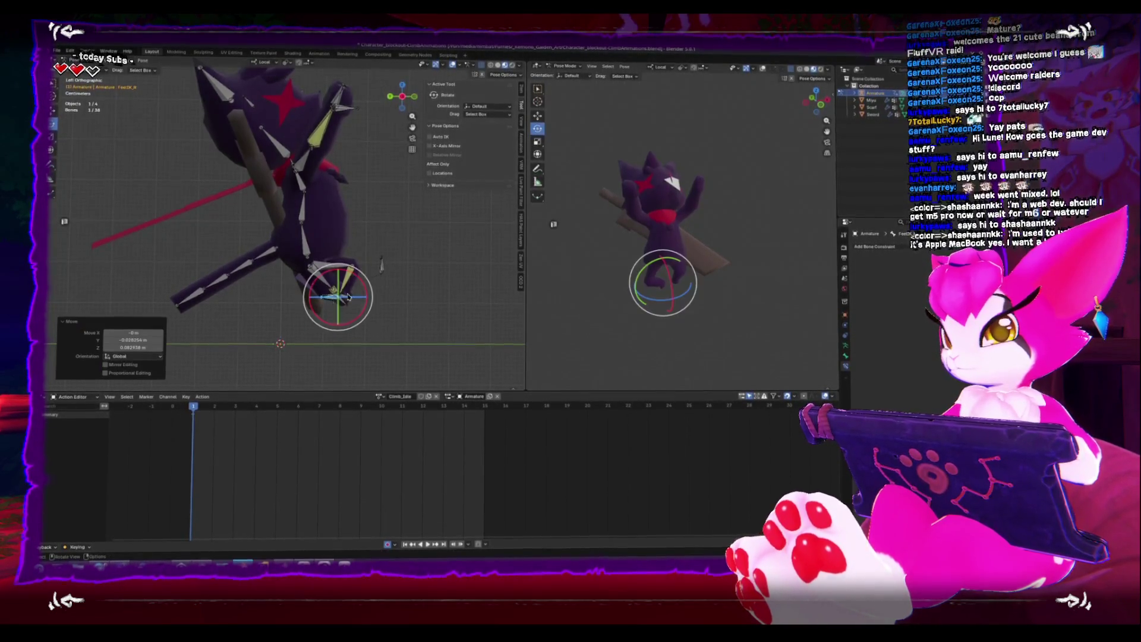
middle_drag(327, 299, 297, 324)
drag(297, 324, 340, 303)
Refine the foot IK bone's final position from the left side view
key(alt+a)
alt+middle_drag(340, 303, 352, 315)
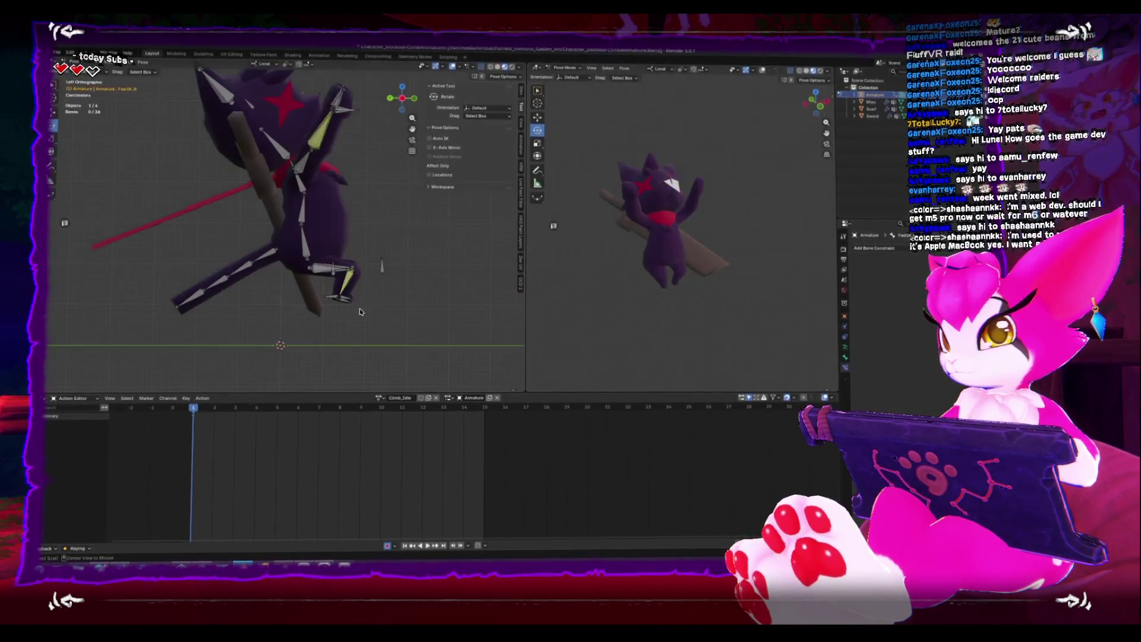
scroll(326, 304, up, 3)
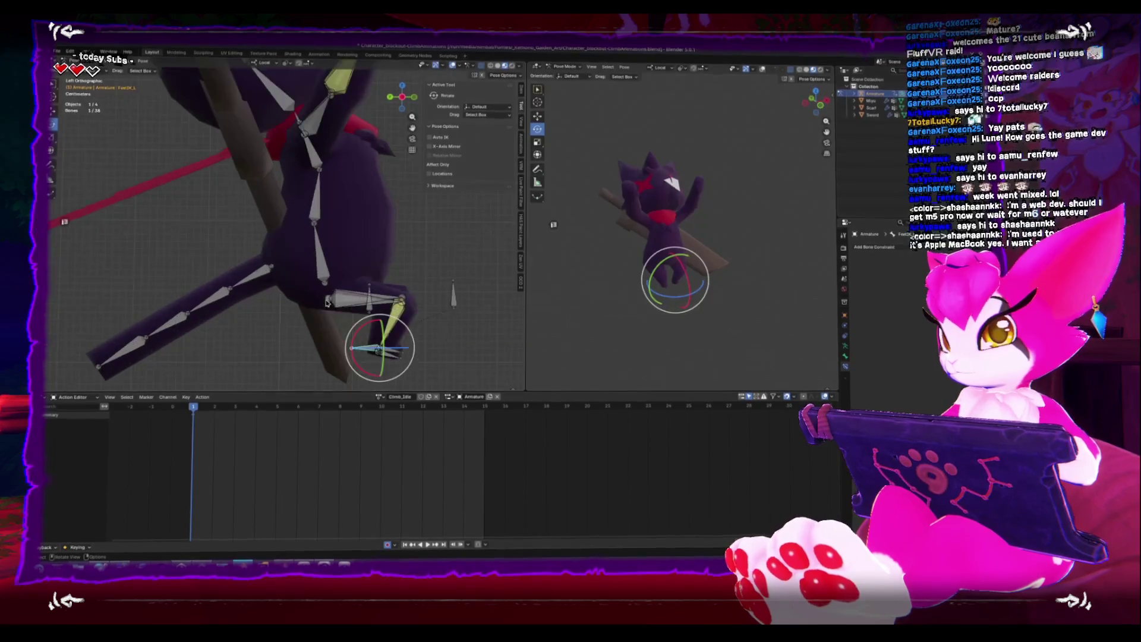
click(309, 314)
key(g)
click(277, 318)
middle_drag(277, 318, 229, 302)
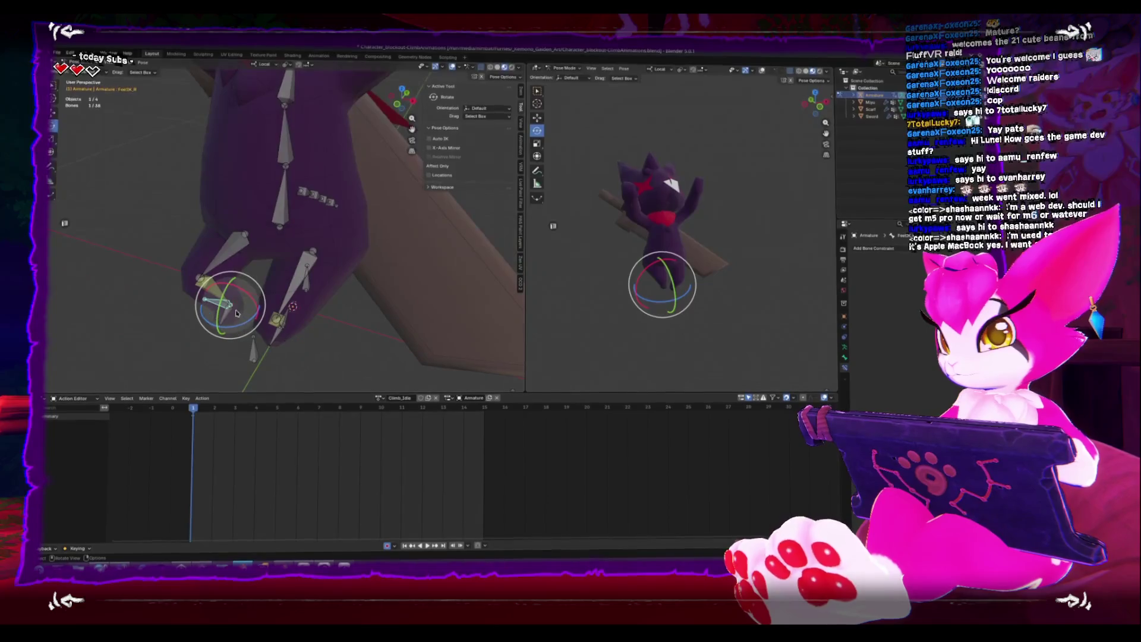
key(g)
click(249, 316)
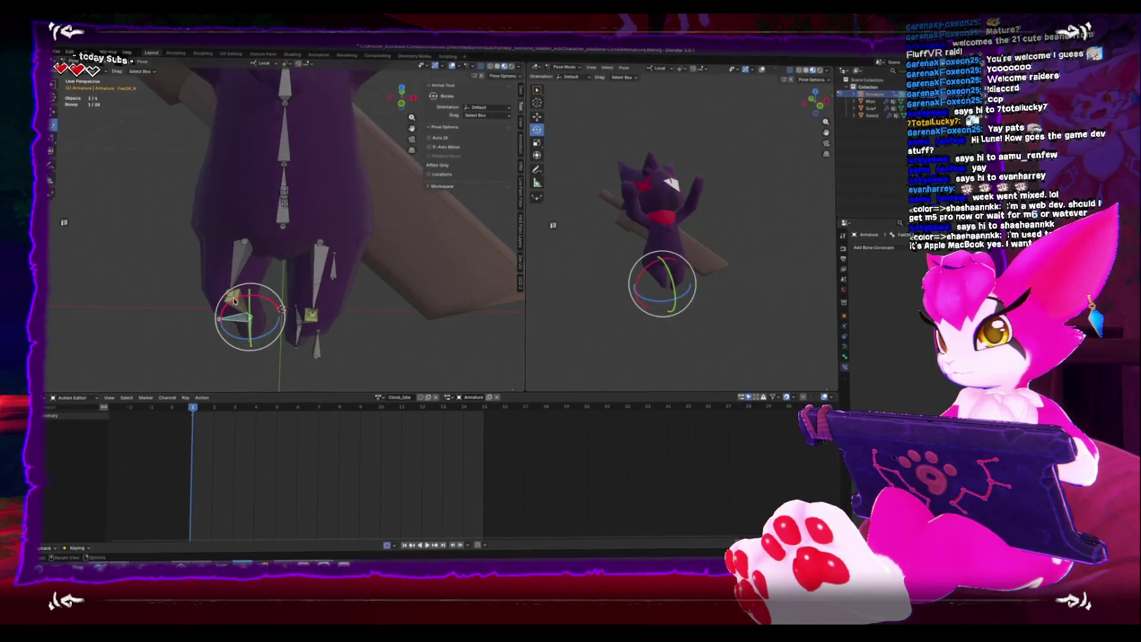
key(KP_3)
key(g)
click(373, 321)
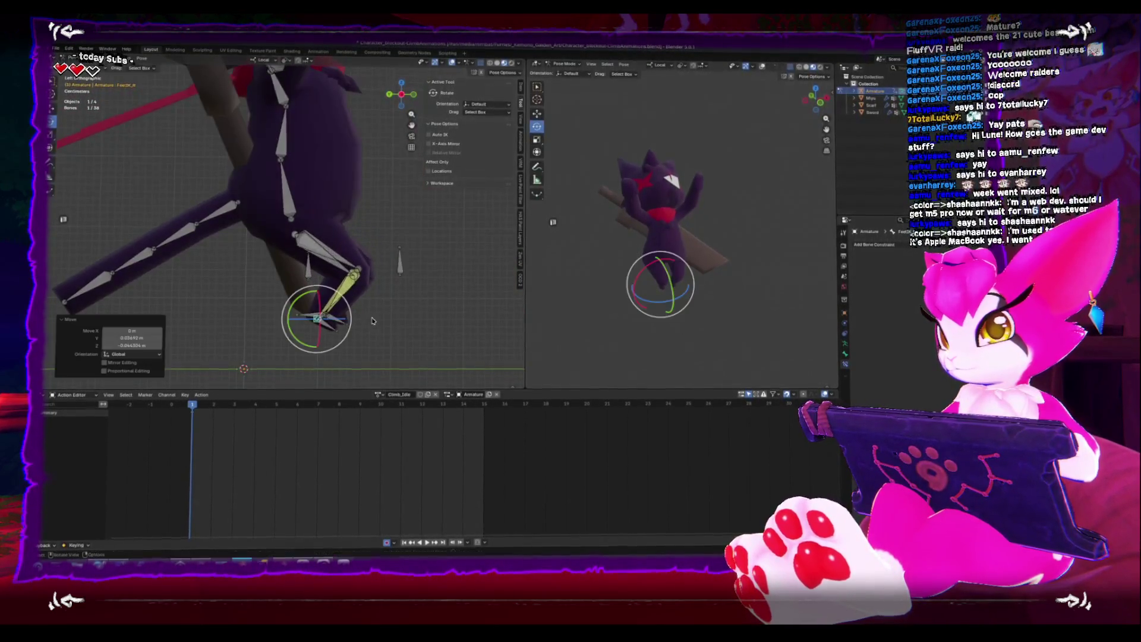
Swing the Tail_1 bone upright and key the pose at frame 1
click(222, 213)
key(r)
click(307, 260)
key(Right)
key(Right)
mouse_move(308, 260)
middle_down()
mouse_move(209, 265)
mouse_move(240, 207)
middle_up()
key(ctrl+KP_1)
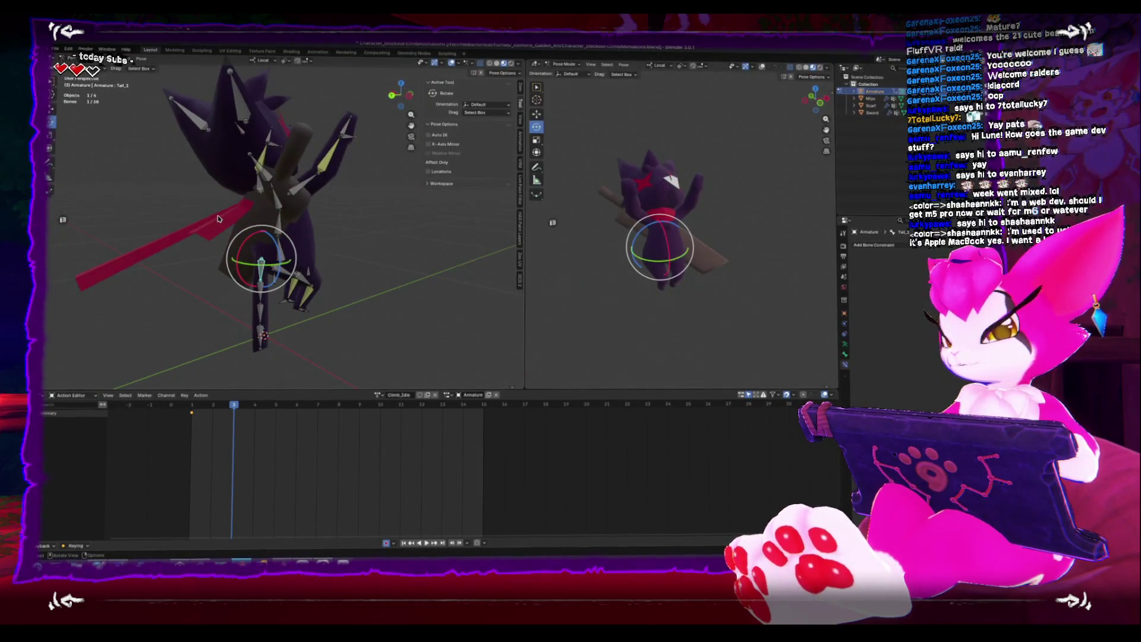
Reveal the hidden bones and move the foot and hand IK bones down along Z
key(alt+h)
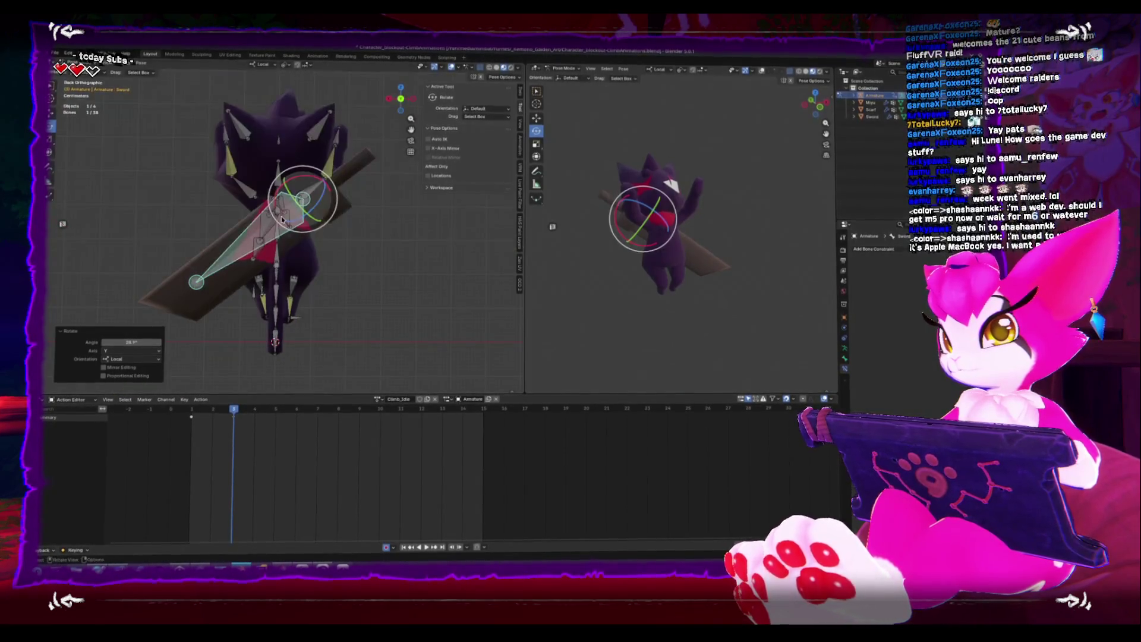
middle_drag(262, 321, 283, 306)
click(295, 301)
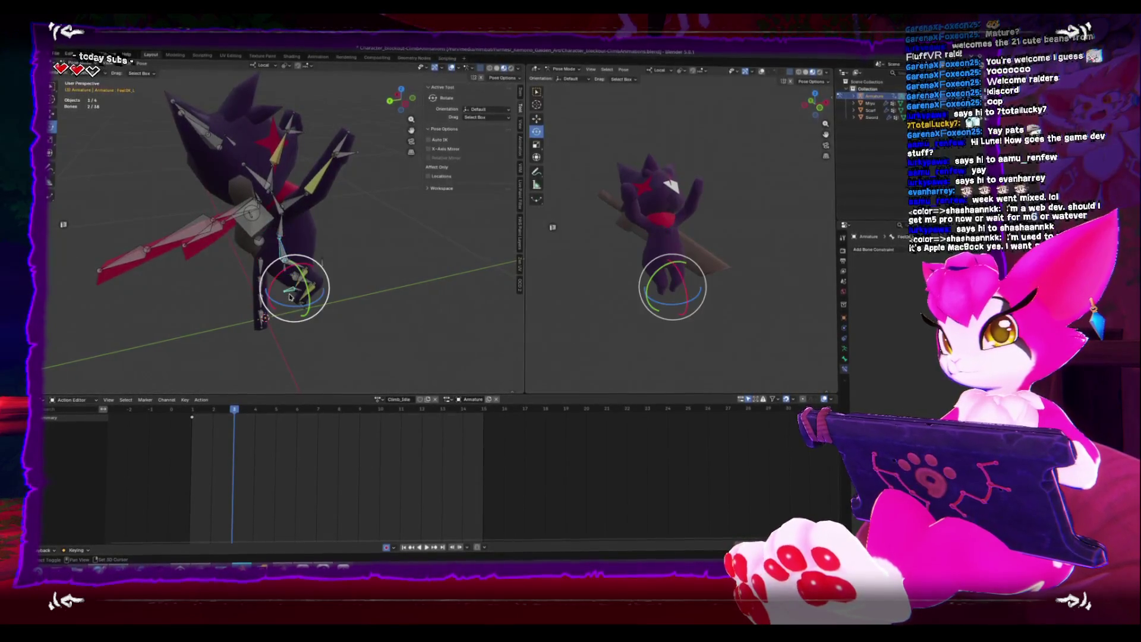
middle_drag(354, 170, 341, 185)
click(340, 188)
click(310, 120)
alt+middle_drag(310, 120, 303, 189)
key(shift+space)
key(g)
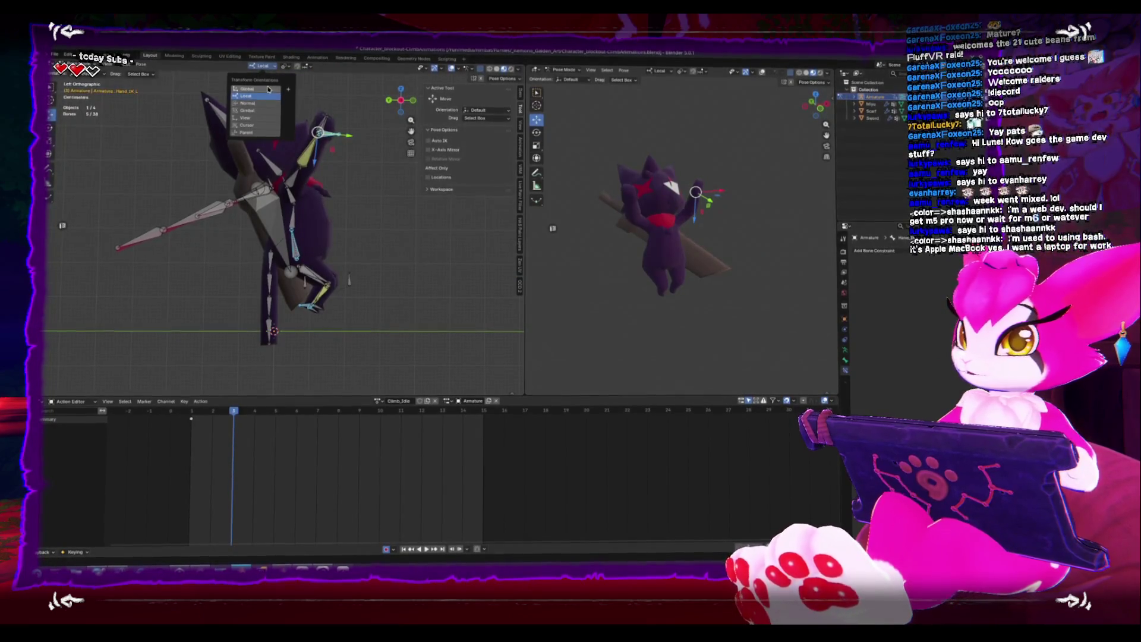
drag(321, 115, 318, 162)
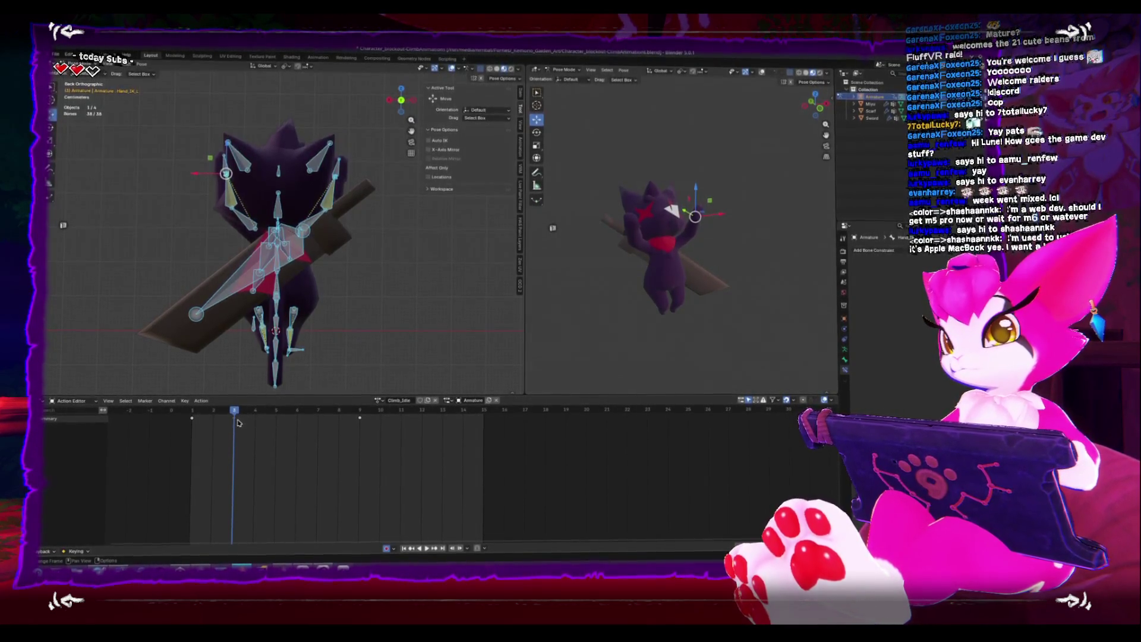
Delete the frame 9 keyframe from Climb_Idle and stop playback
click(44, 420)
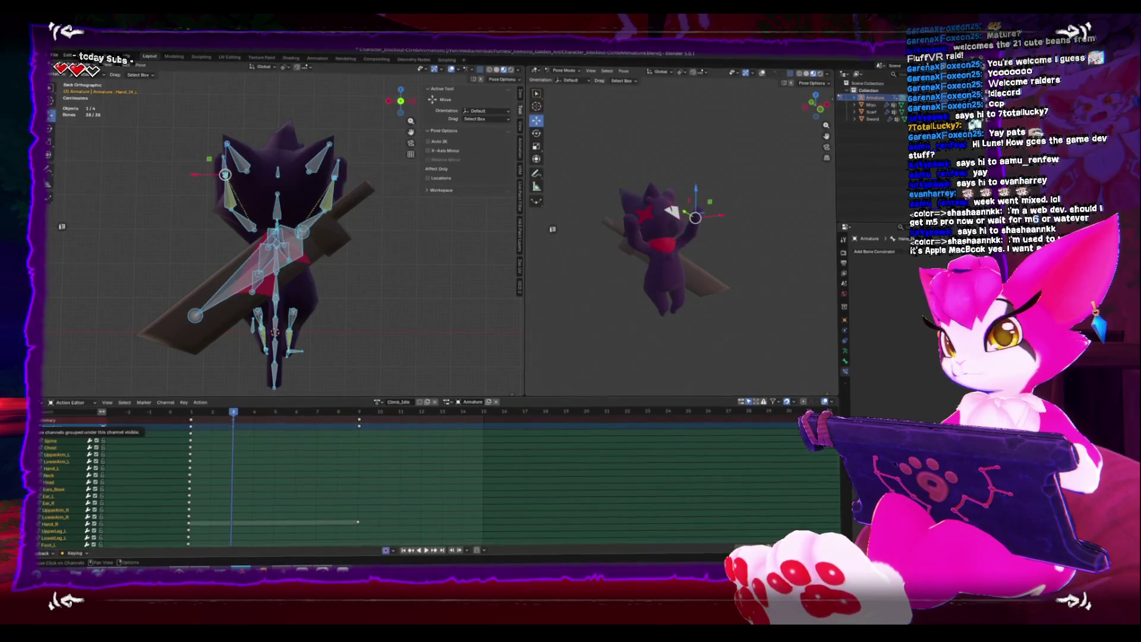
click(42, 420)
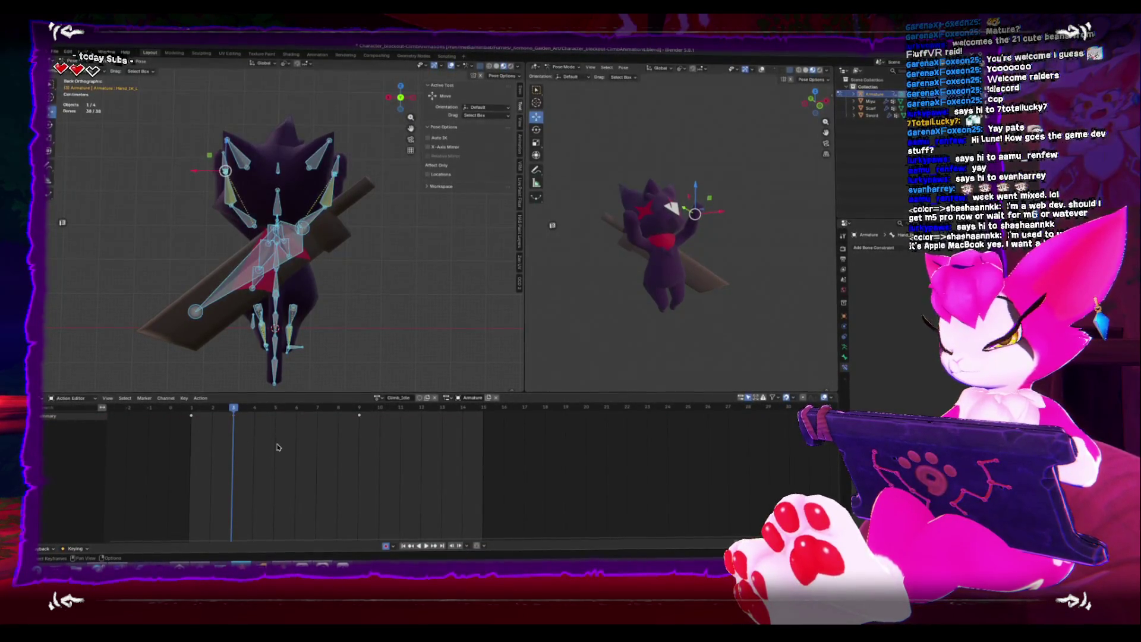
drag(431, 451, 339, 414)
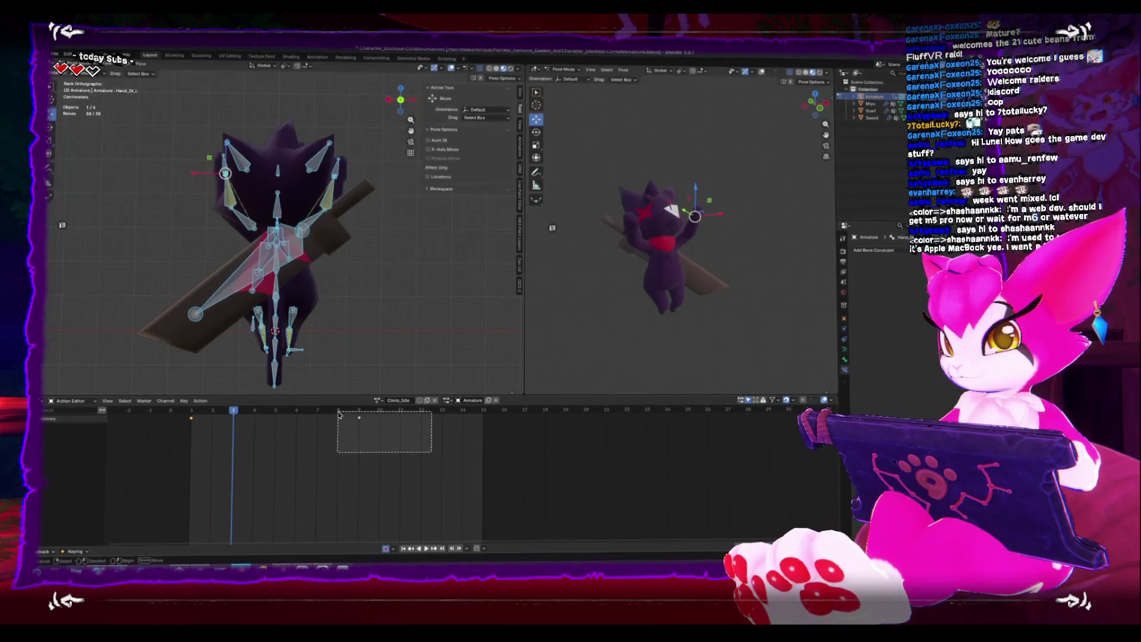
key(x)
click(324, 429)
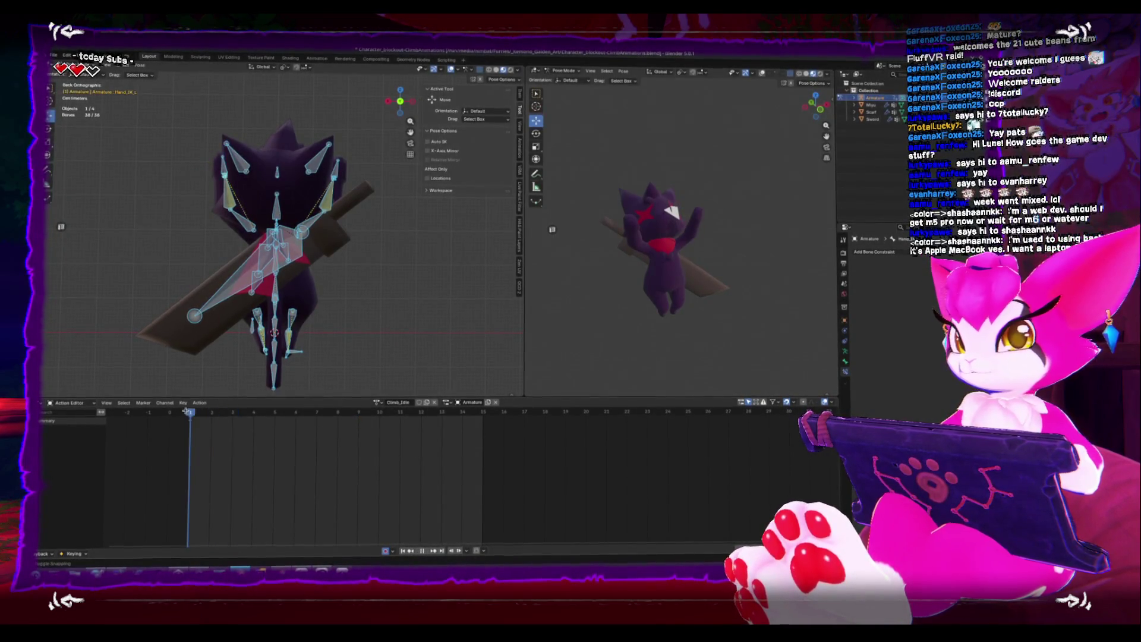
key(Escape)
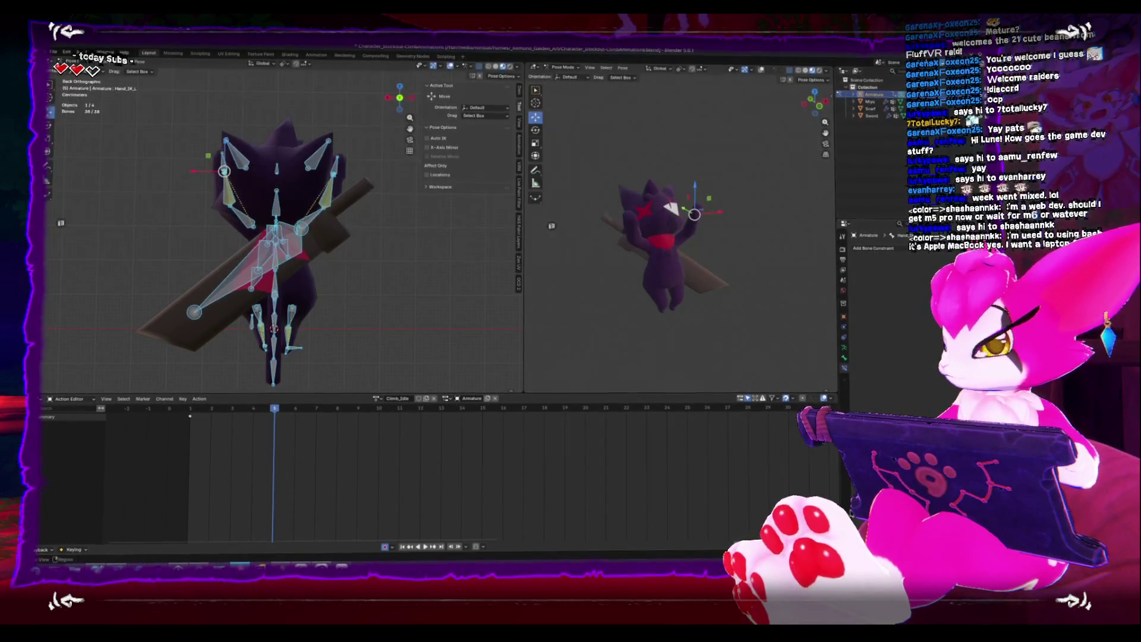
ctrl+scroll(570, 458, down, 2)
alt+scroll(570, 460, down, 8)
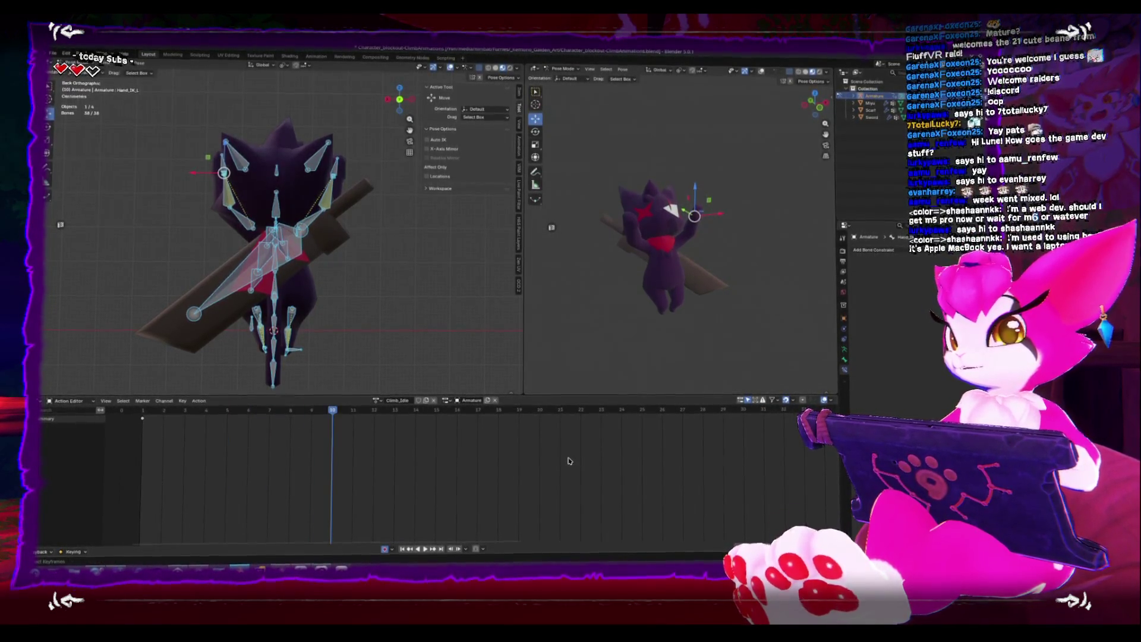
scroll(567, 464, down, 5)
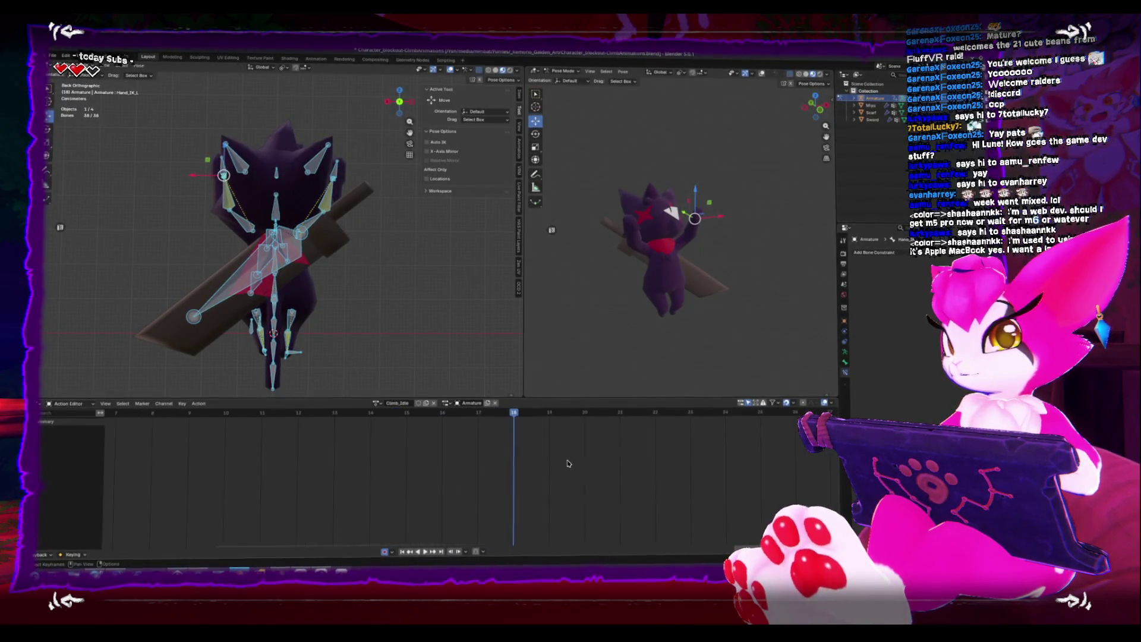
scroll(560, 458, down, 1)
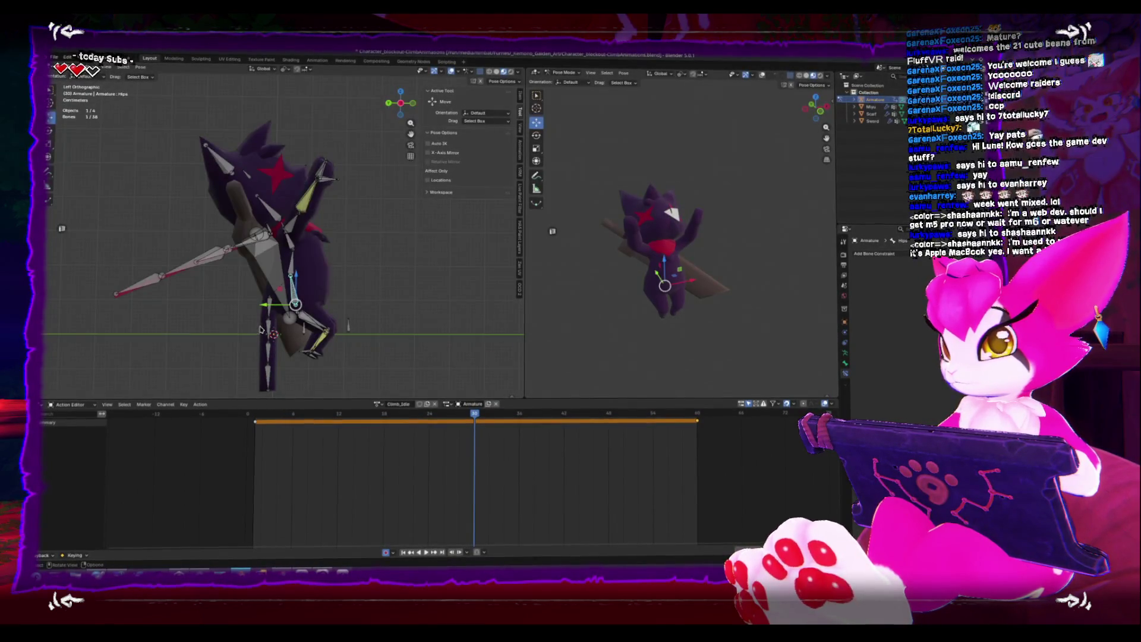
Confirm the hips bone's new position and key the pose at frame 30
click(279, 323)
middle_drag(279, 323, 303, 311)
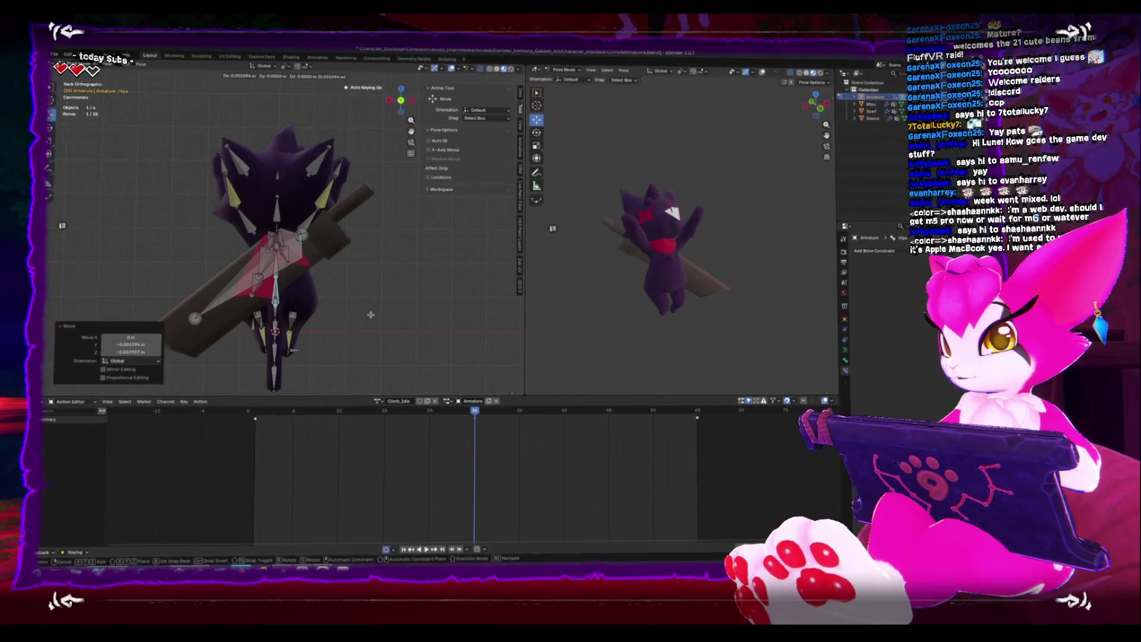
key(i)
click(265, 413)
Play the animation and orbit the viewport to review the motion
key(space)
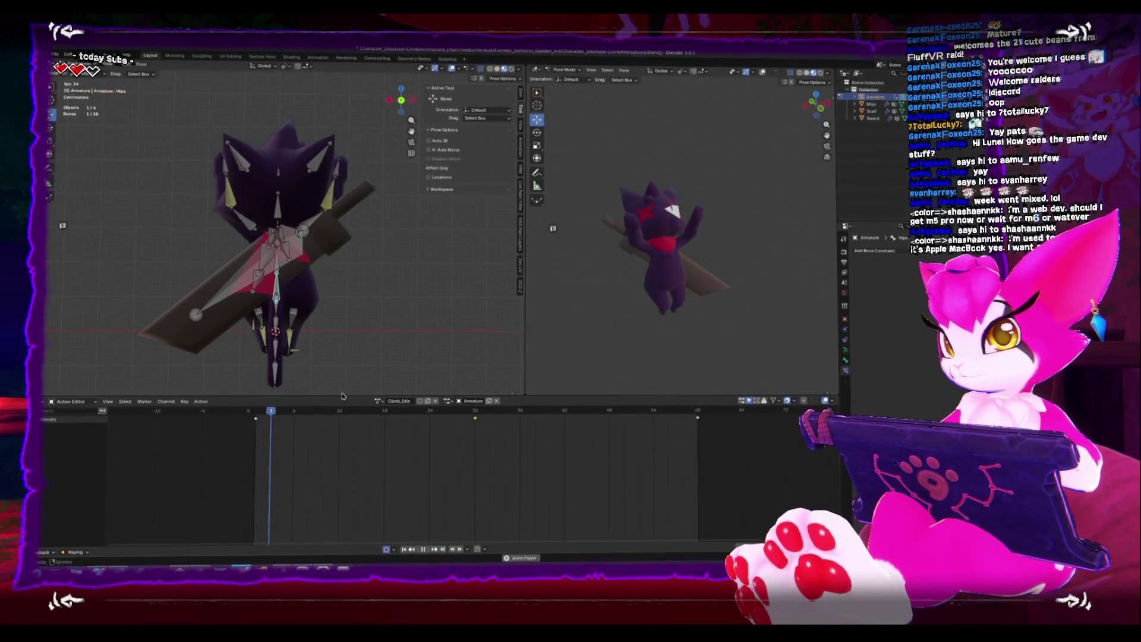
mouse_move(398, 341)
middle_down()
mouse_move(292, 305)
mouse_move(322, 300)
middle_up()
middle_drag(414, 311, 339, 315)
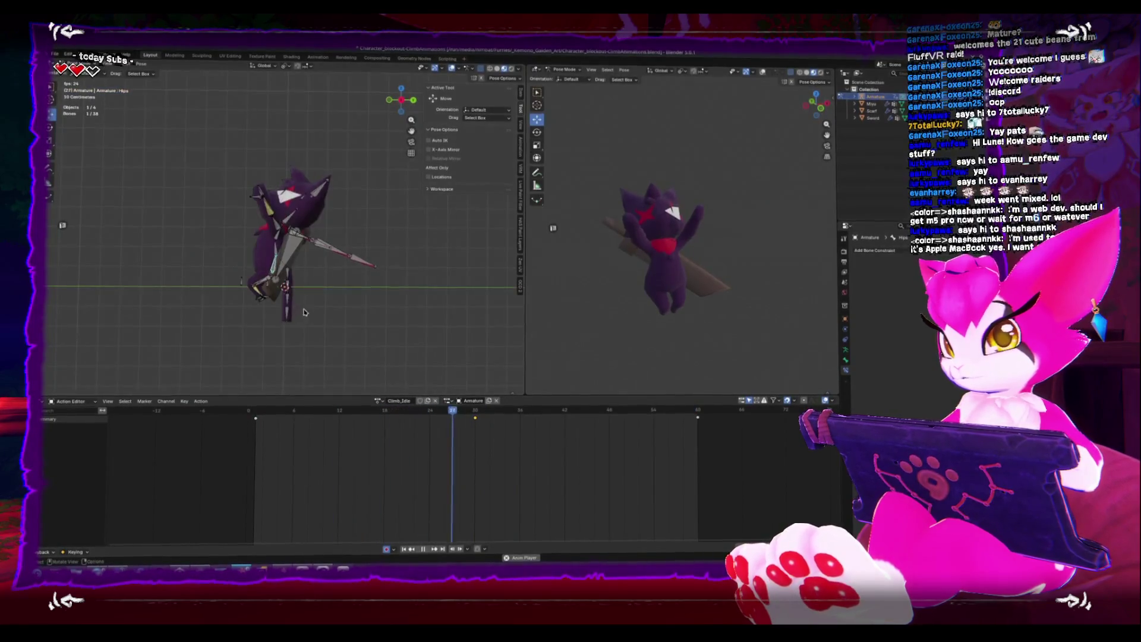
scroll(302, 314, up, 3)
scroll(267, 273, up, 3)
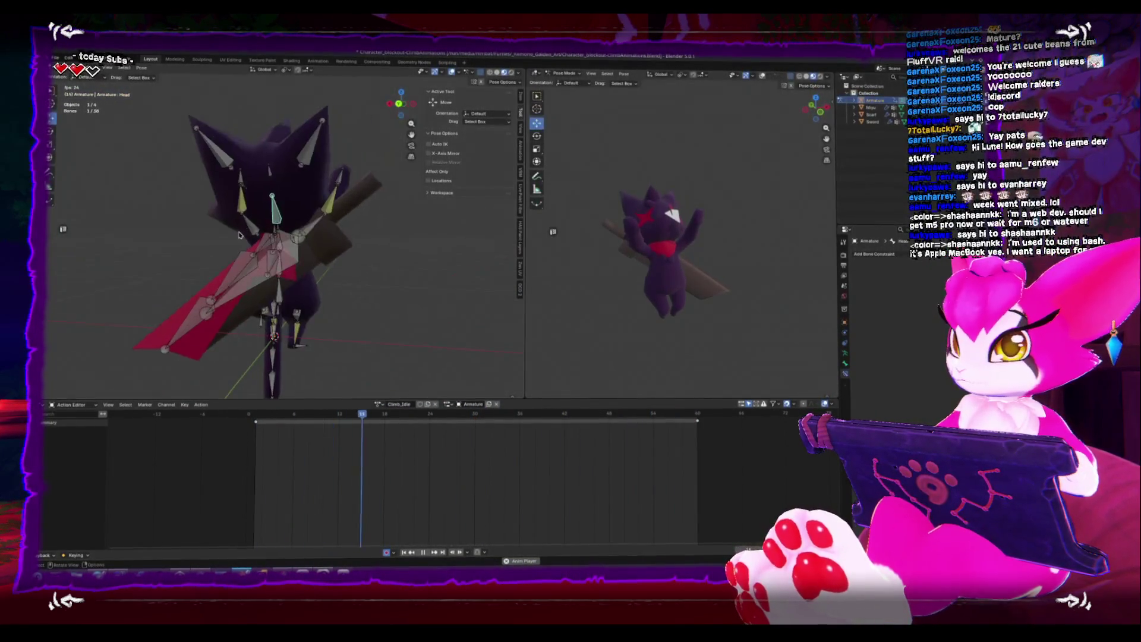
scroll(255, 237, down, 3)
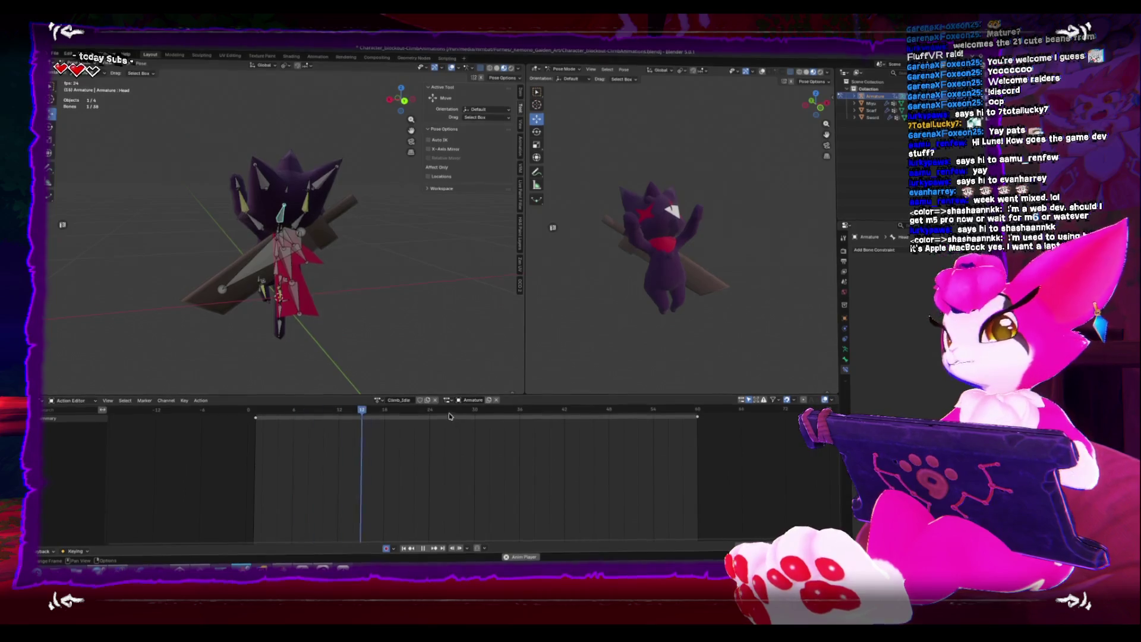
In Right Orthographic view, rotate the head bone into a tilt and key it
key(ctrl+shift+space)
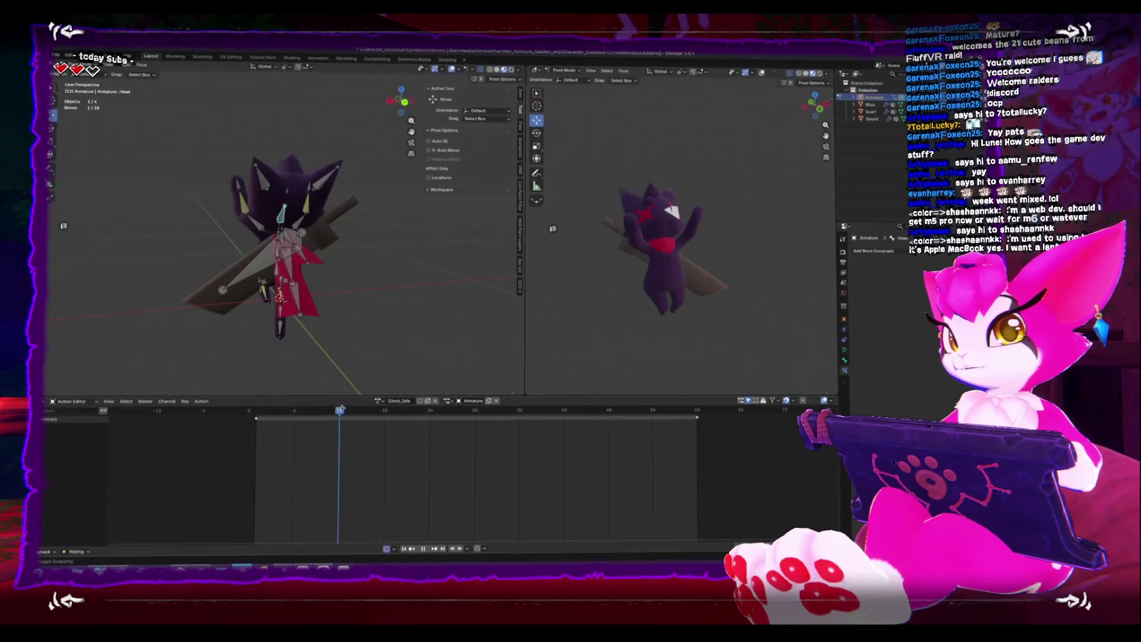
key(KP_3)
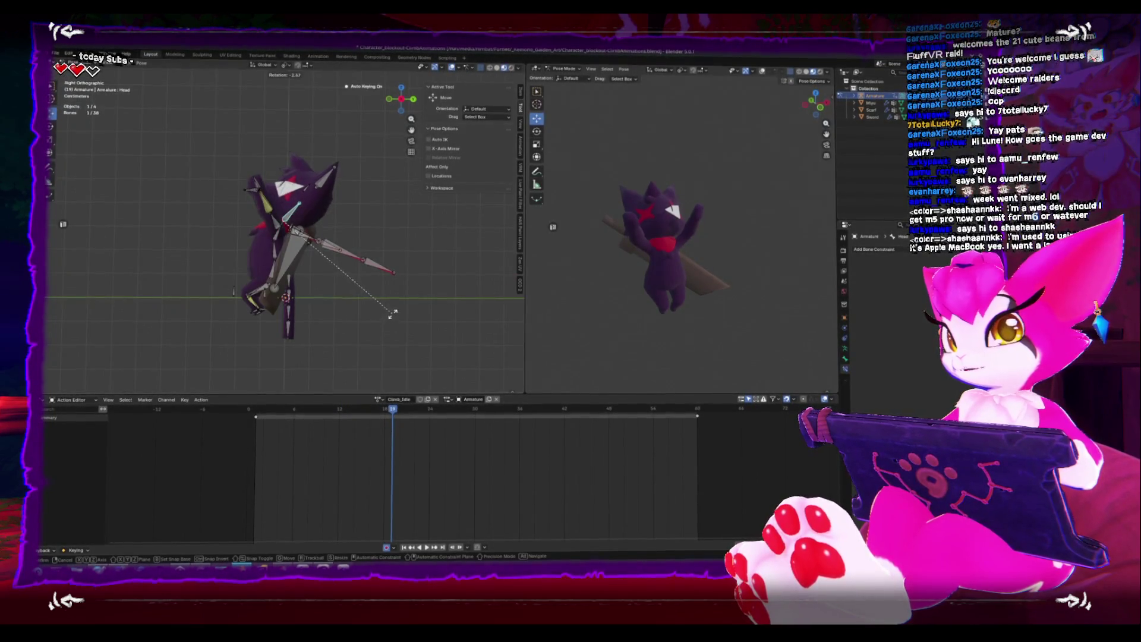
click(392, 313)
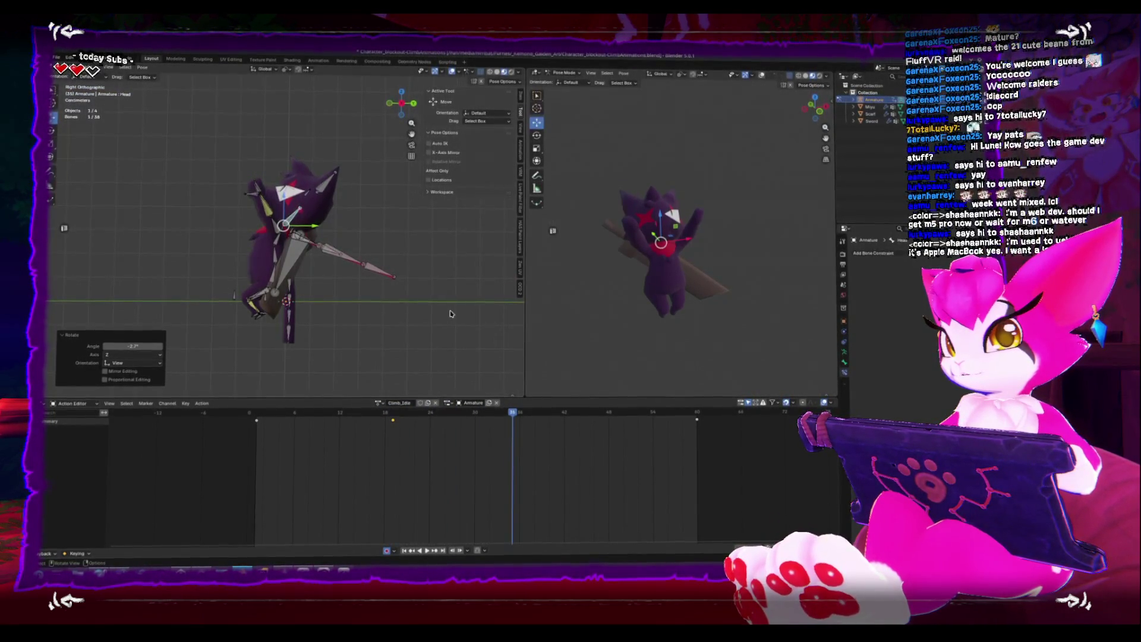
click(438, 295)
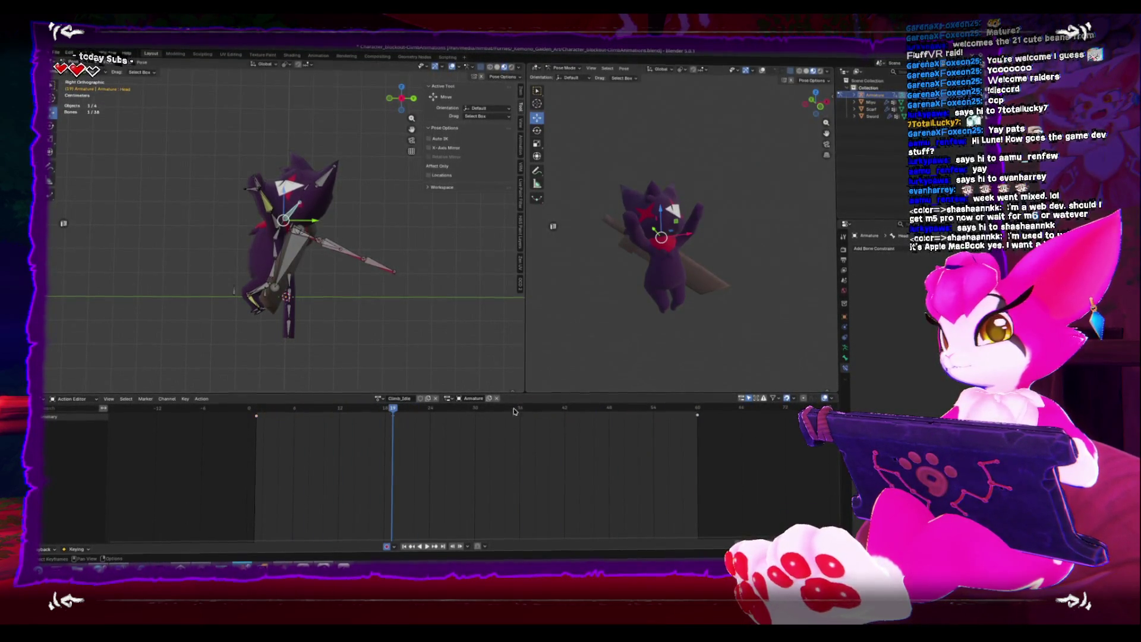
Adjust the head rotation after a test playback, then replay the loop while orbiting
key(space)
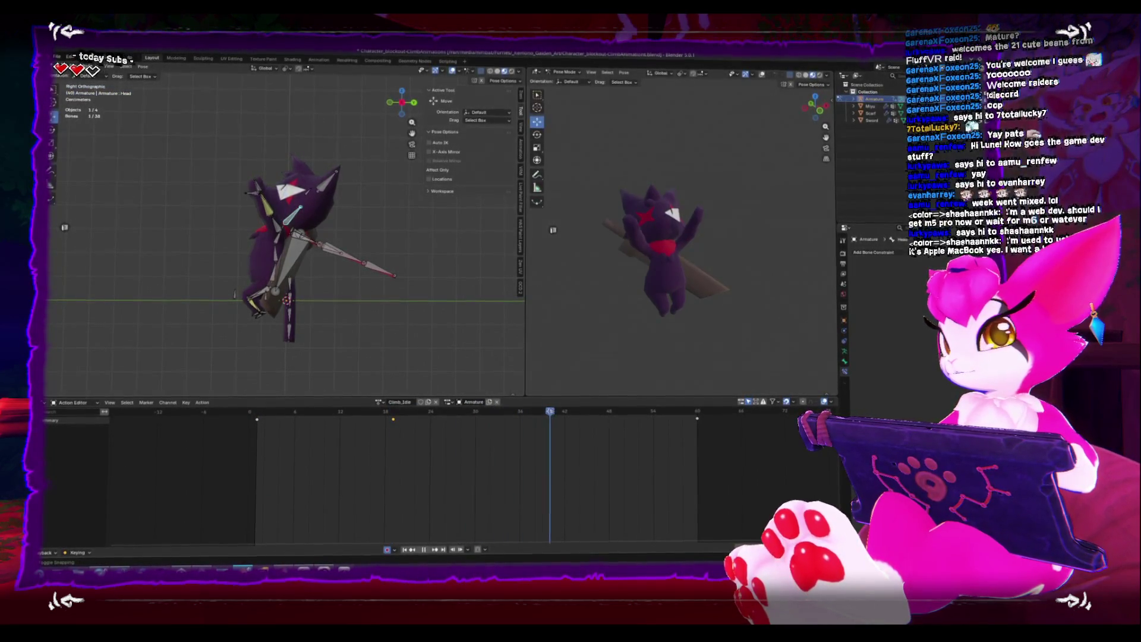
key(space)
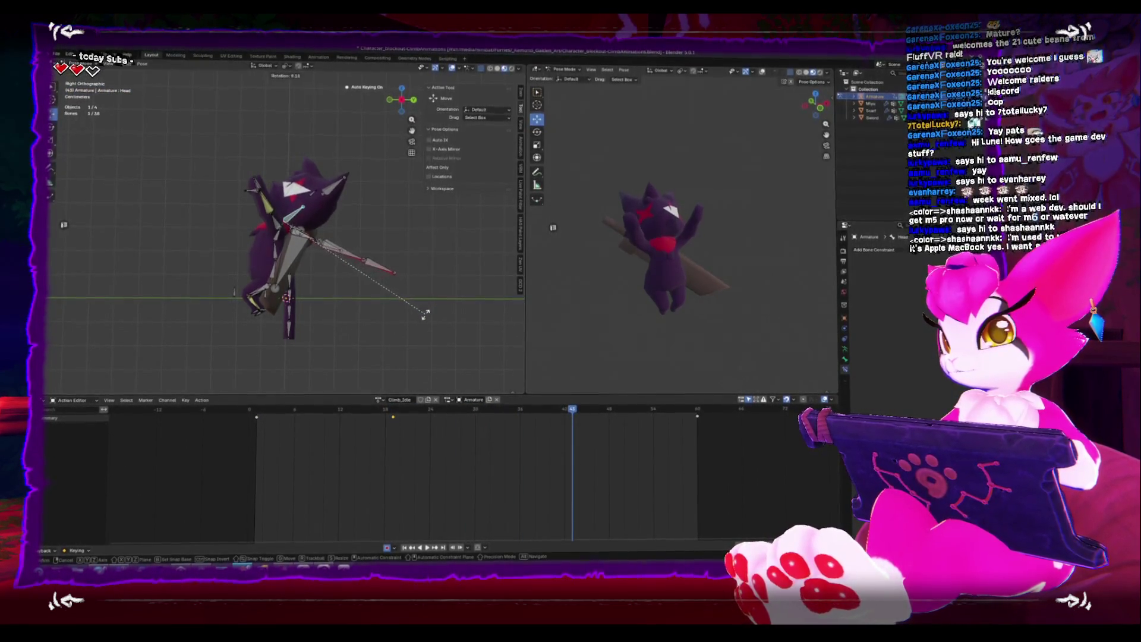
click(419, 306)
middle_drag(419, 306, 343, 320)
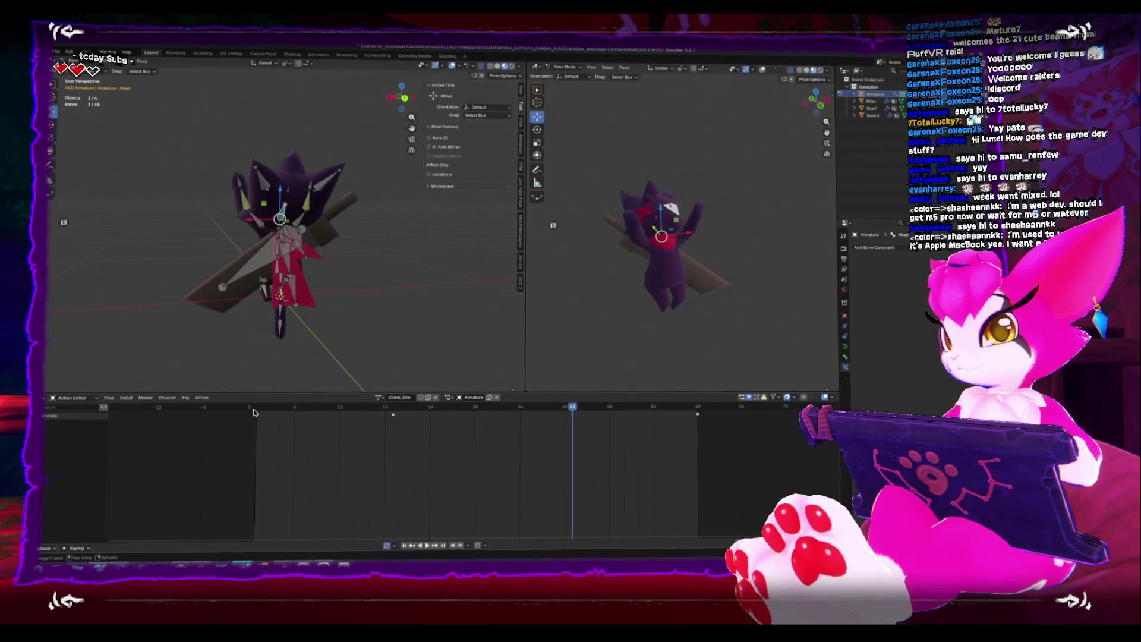
key(space)
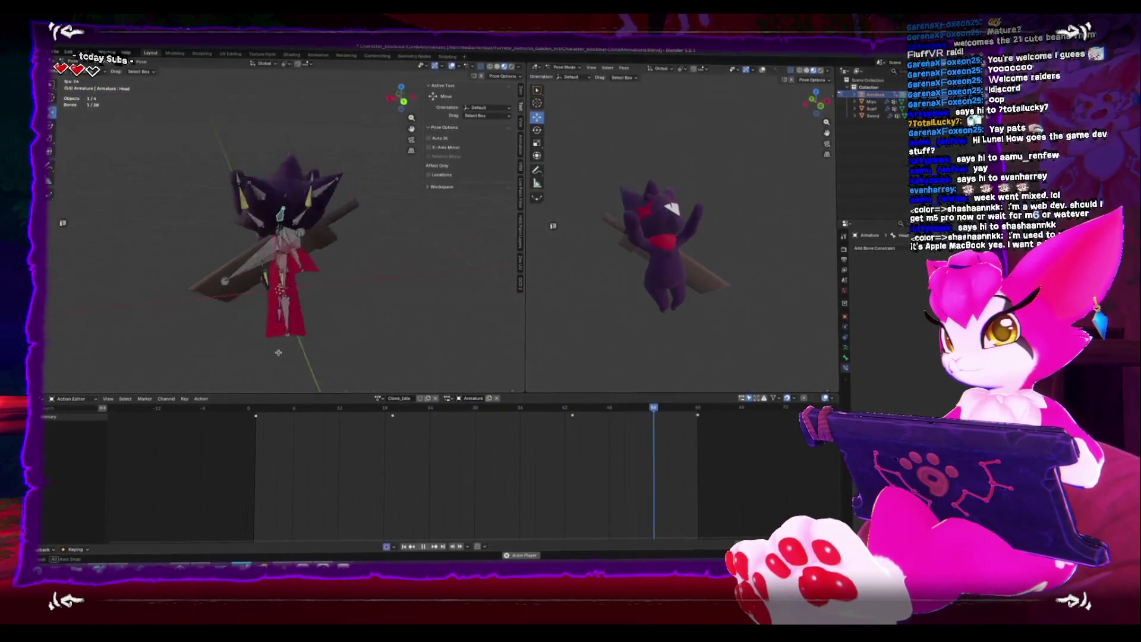
middle_drag(218, 348, 272, 330)
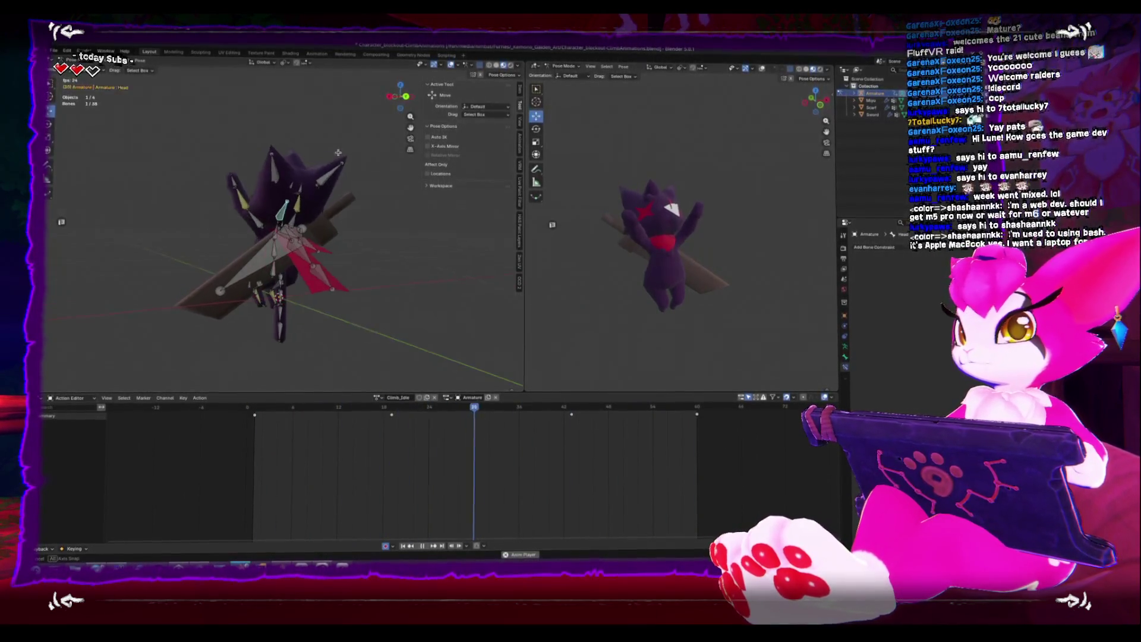
Leave Pose Mode and return to Object Mode
key(ctrl+Tab)
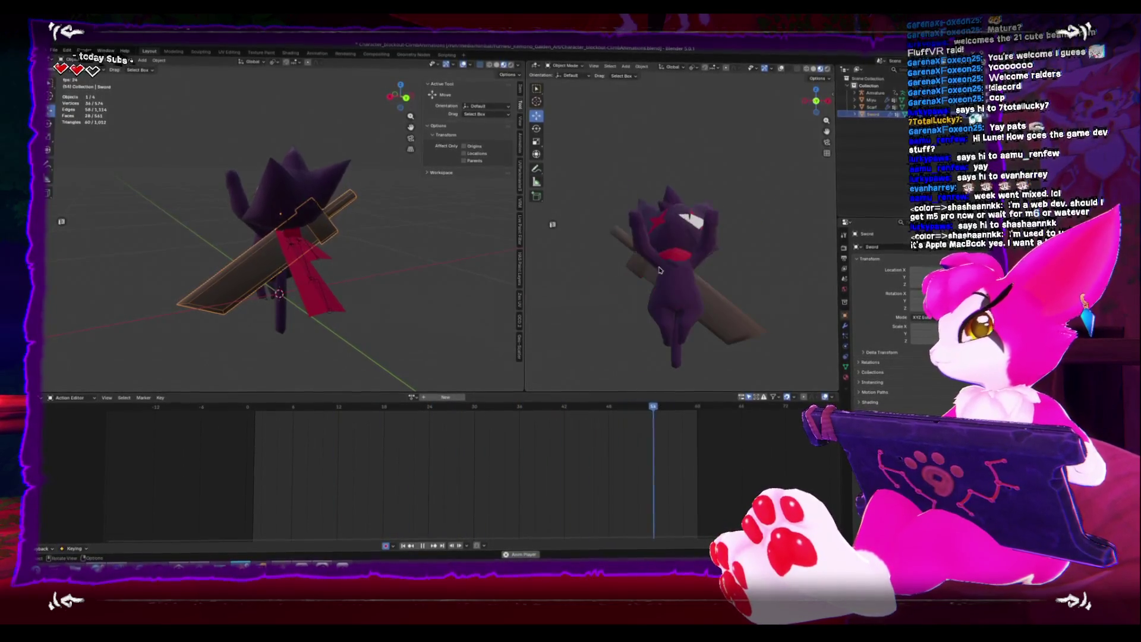
Stop playback, enlarge the keyframe timeline, select the armature, and scrub to frame 0
mouse_move(395, 254)
middle_down()
mouse_move(307, 251)
mouse_move(360, 296)
middle_up()
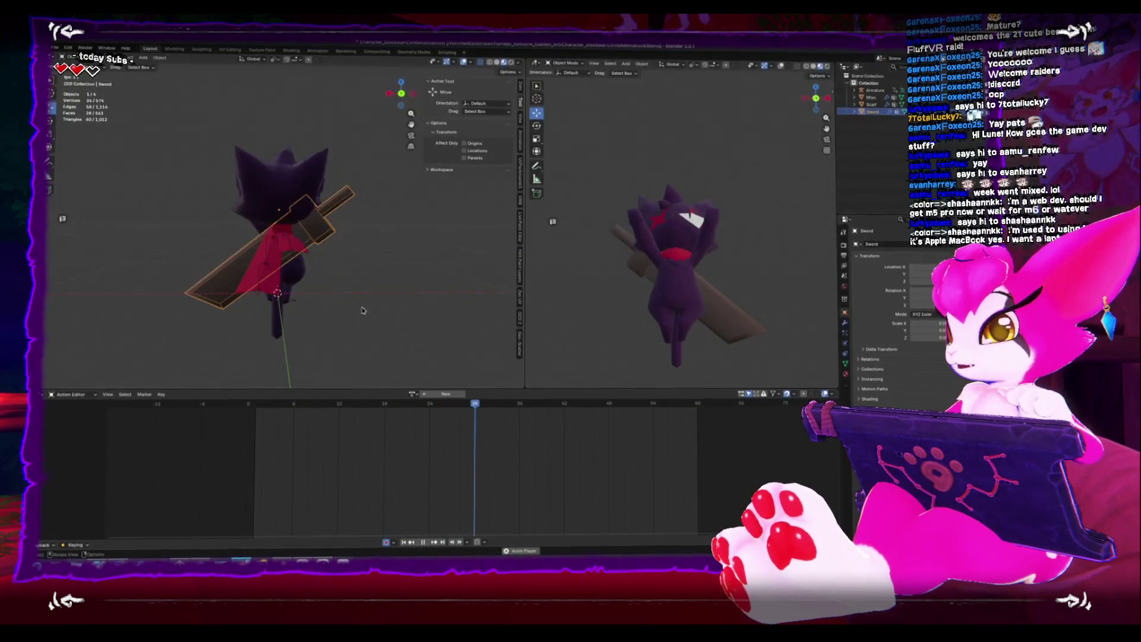
key(space)
drag(300, 392, 291, 373)
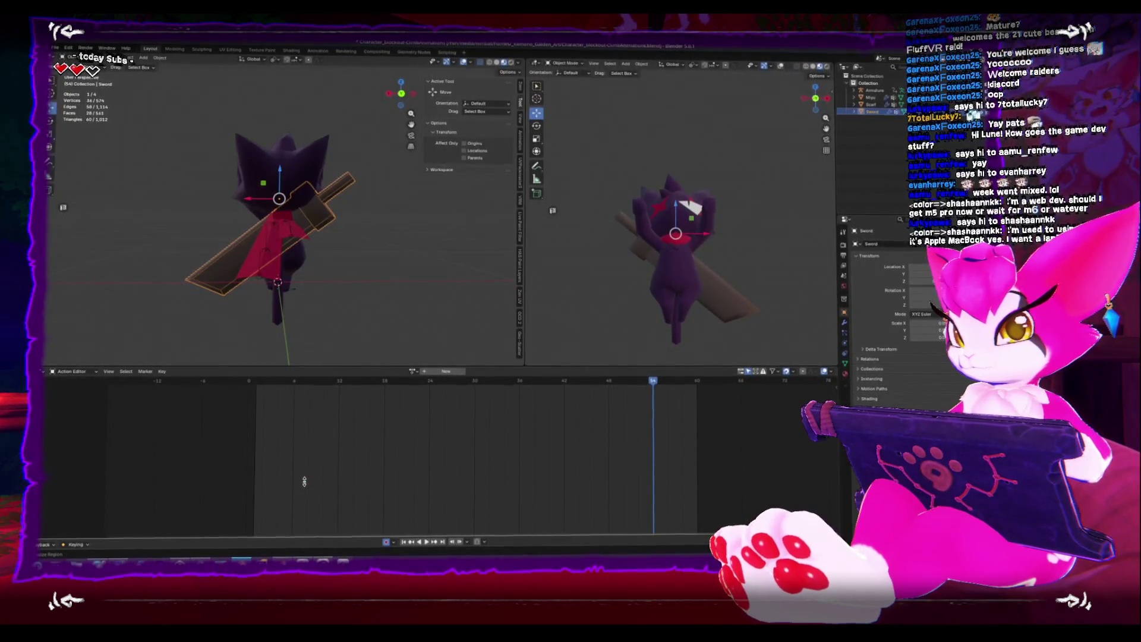
click(51, 373)
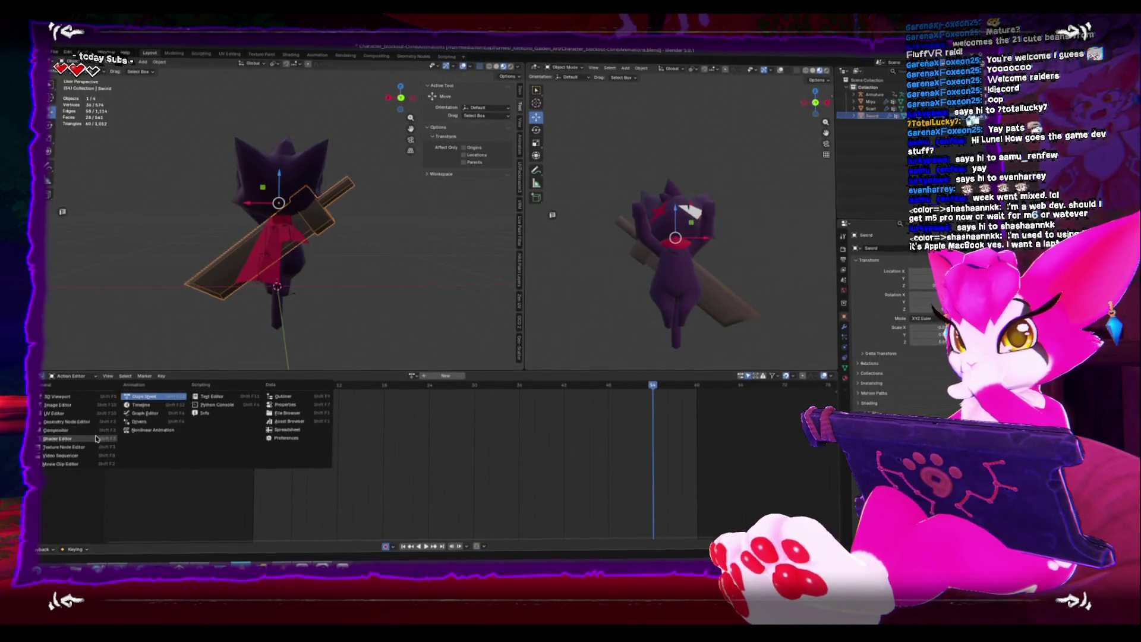
click(300, 300)
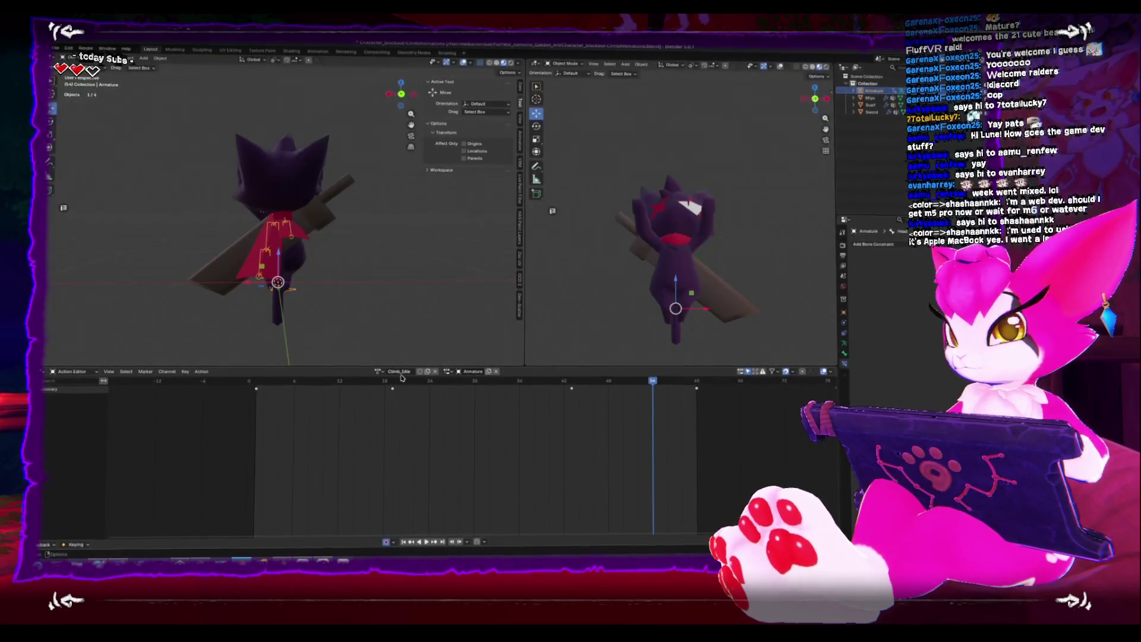
drag(291, 383, 255, 386)
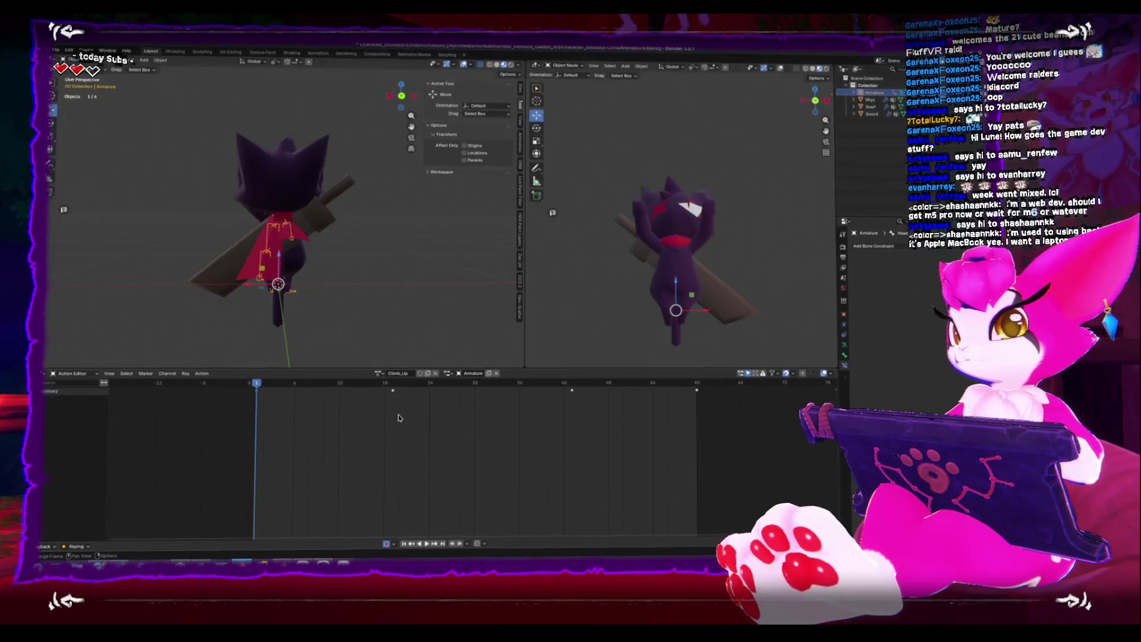
Delete all three copied summary keyframes from Climb_Up
drag(353, 444, 706, 389)
key(Delete)
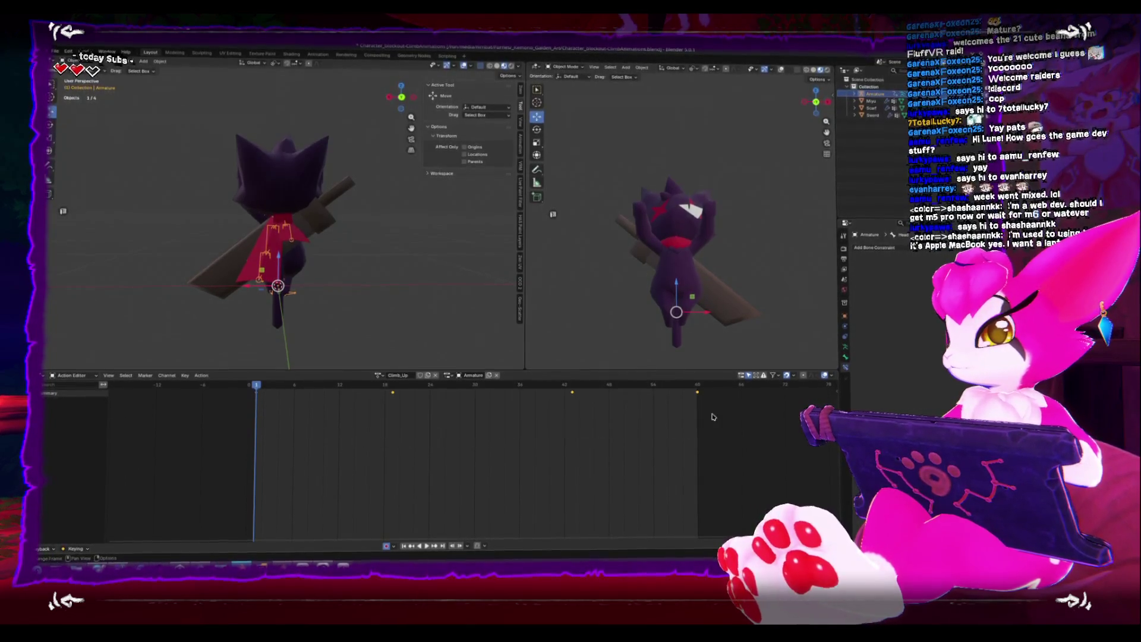
middle_drag(384, 344, 312, 334)
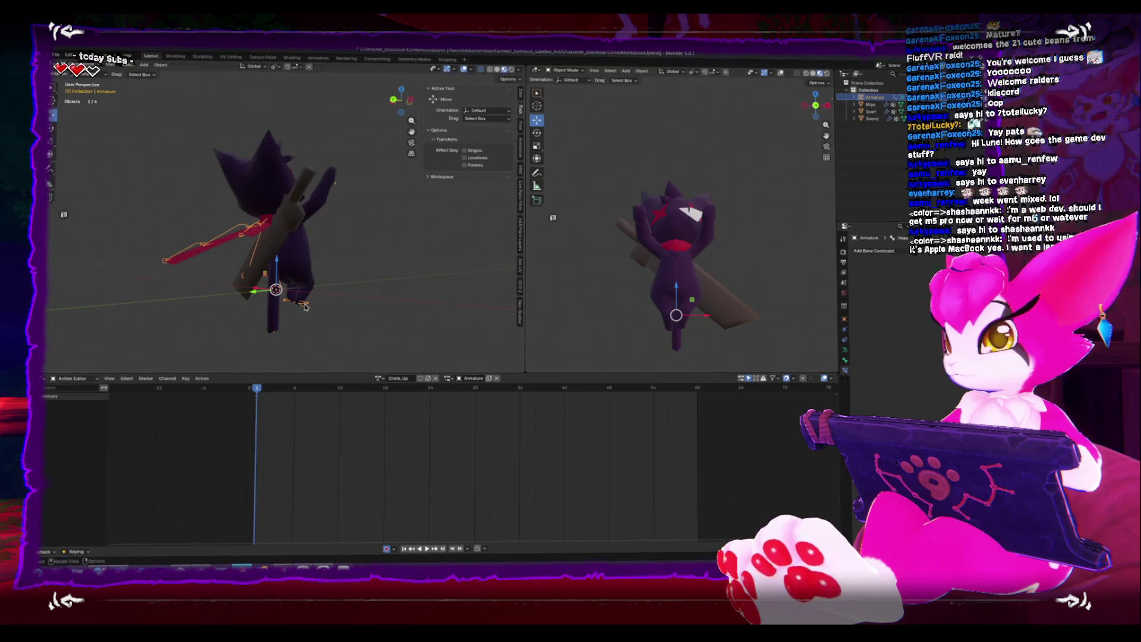
In Pose Mode side view, lower the foot IK bone slightly
key(ctrl+Tab)
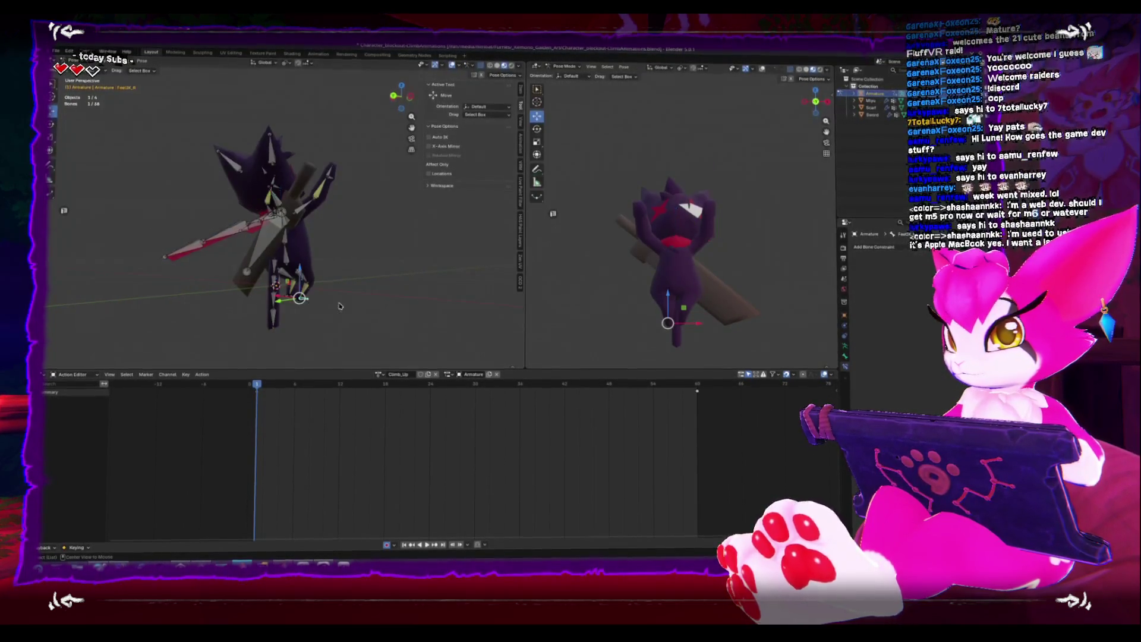
alt+middle_drag(308, 305, 309, 315)
scroll(308, 315, up, 8)
key(g)
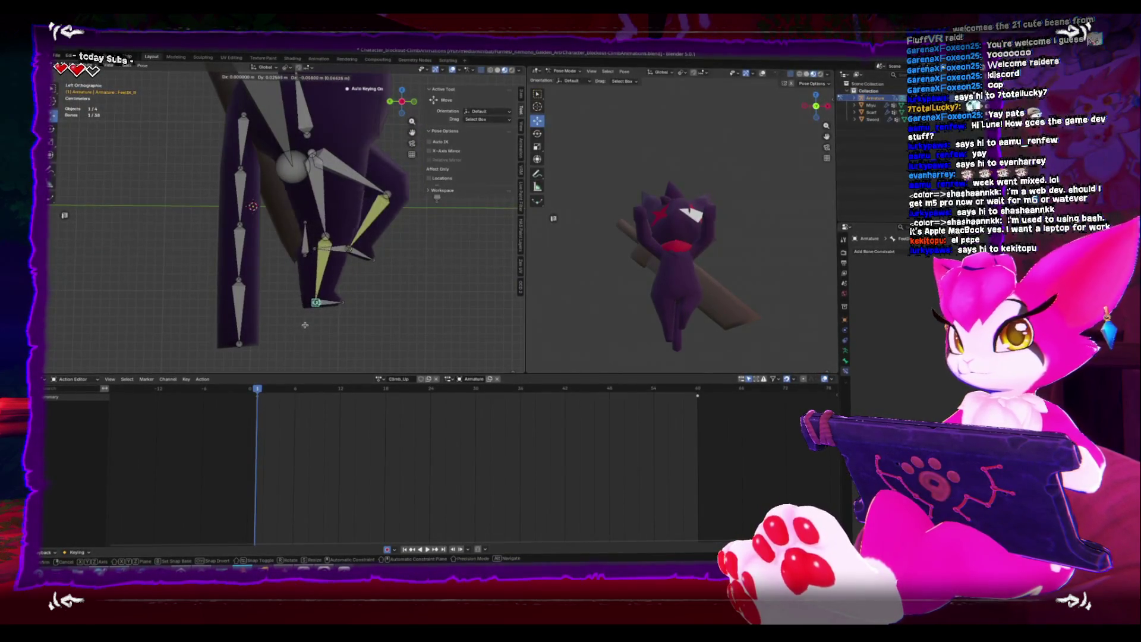
click(307, 325)
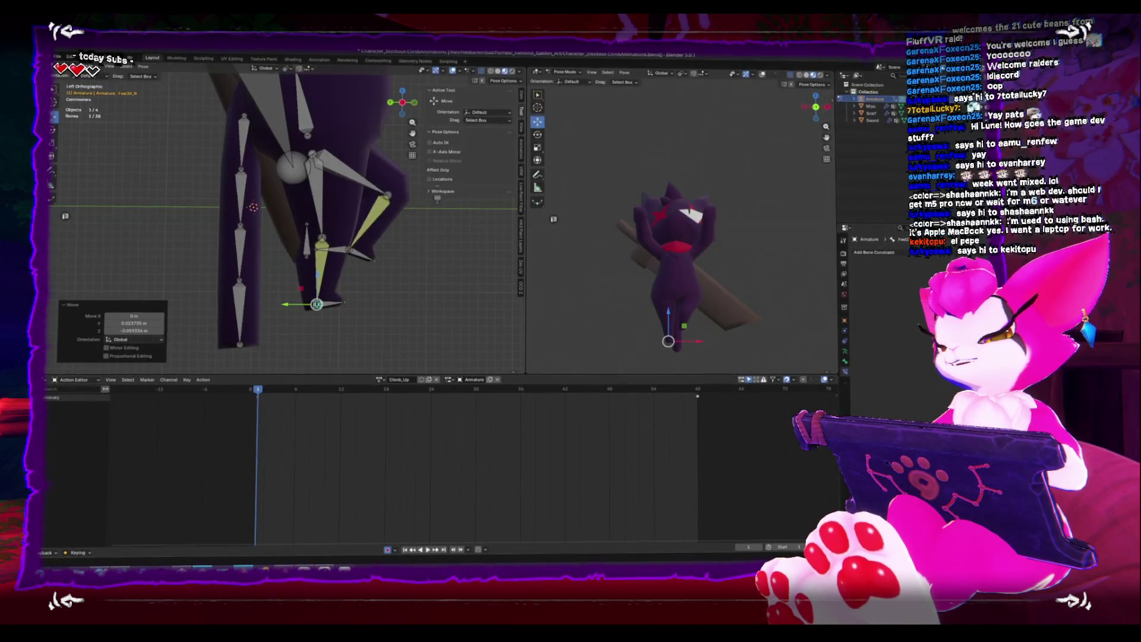
key(alt+Tab)
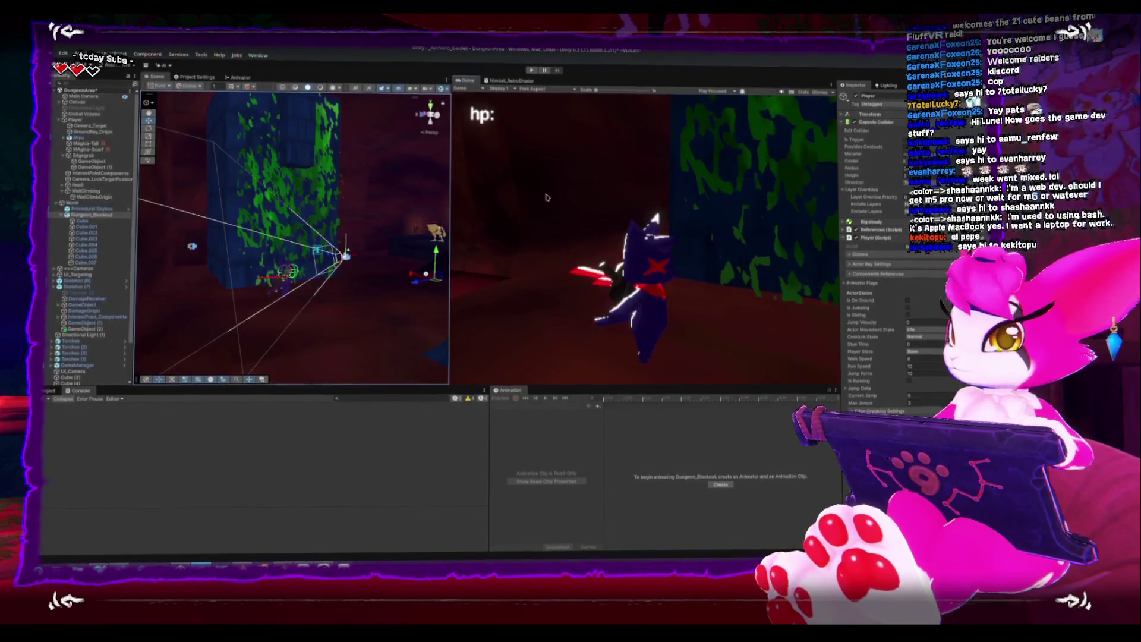
Maximize the Game view, start Play, and defeat two skeletons with sword slashes
key(shift+space)
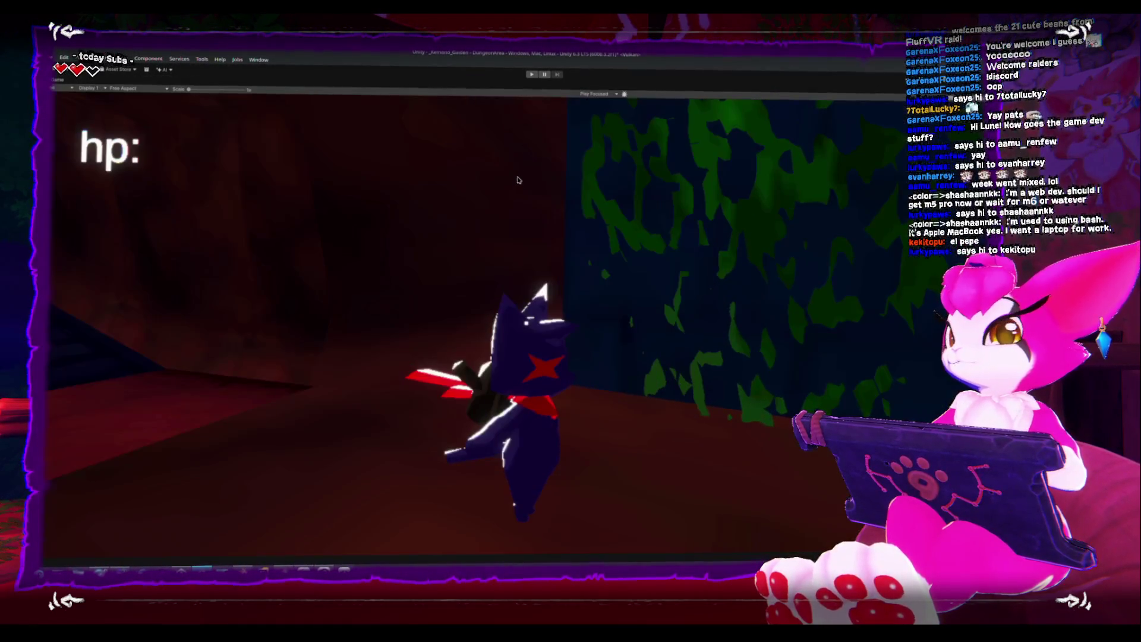
click(531, 74)
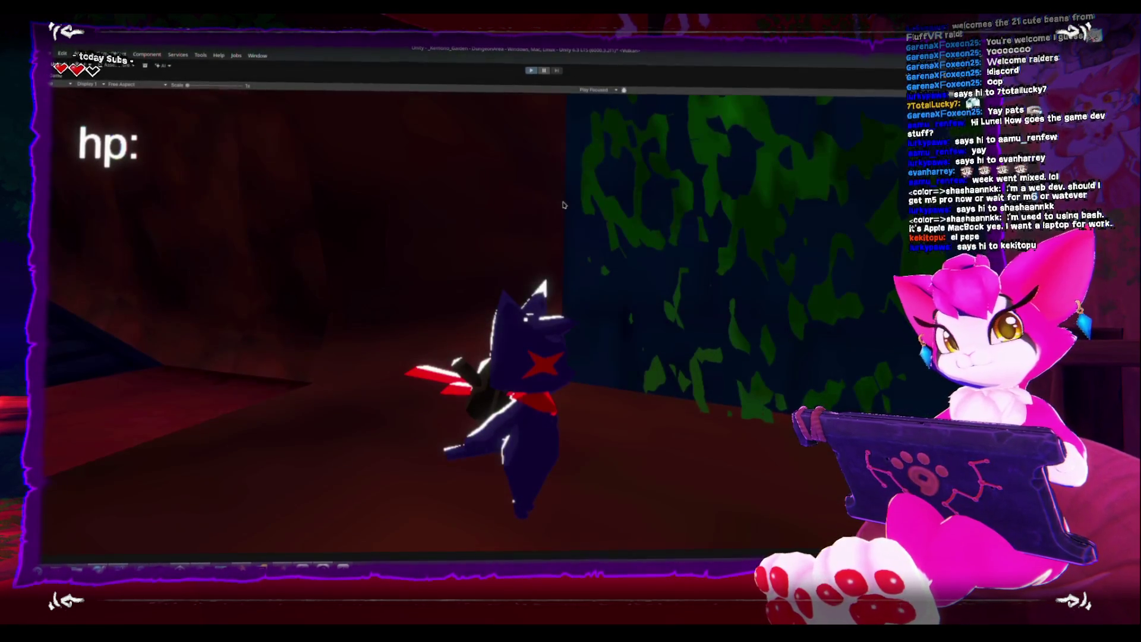
key(w)
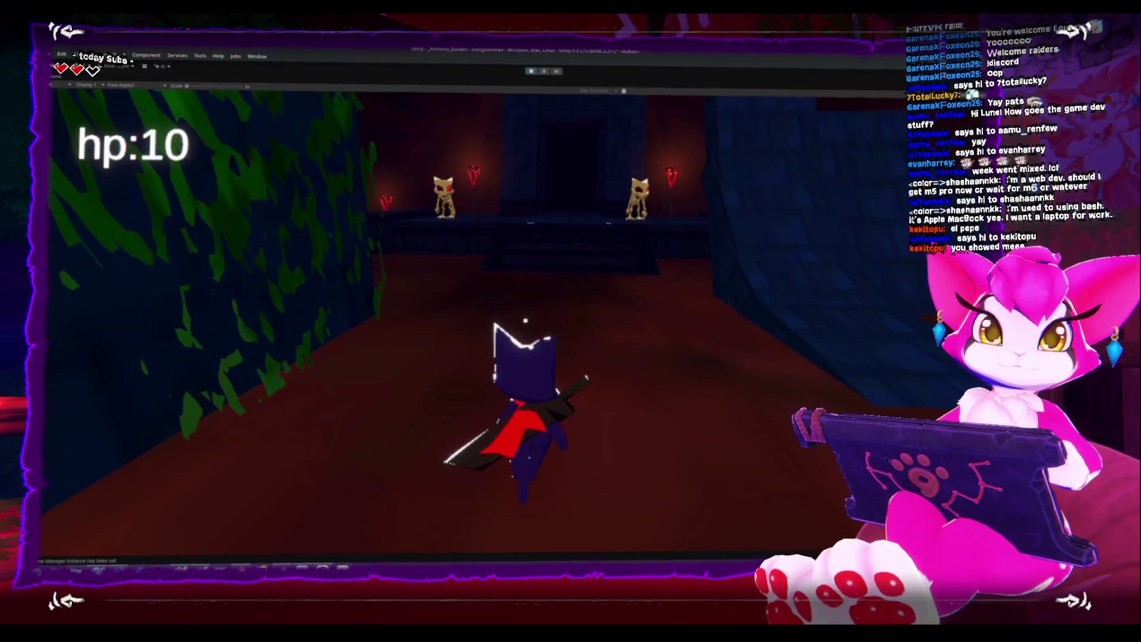
key(w)
key(w)
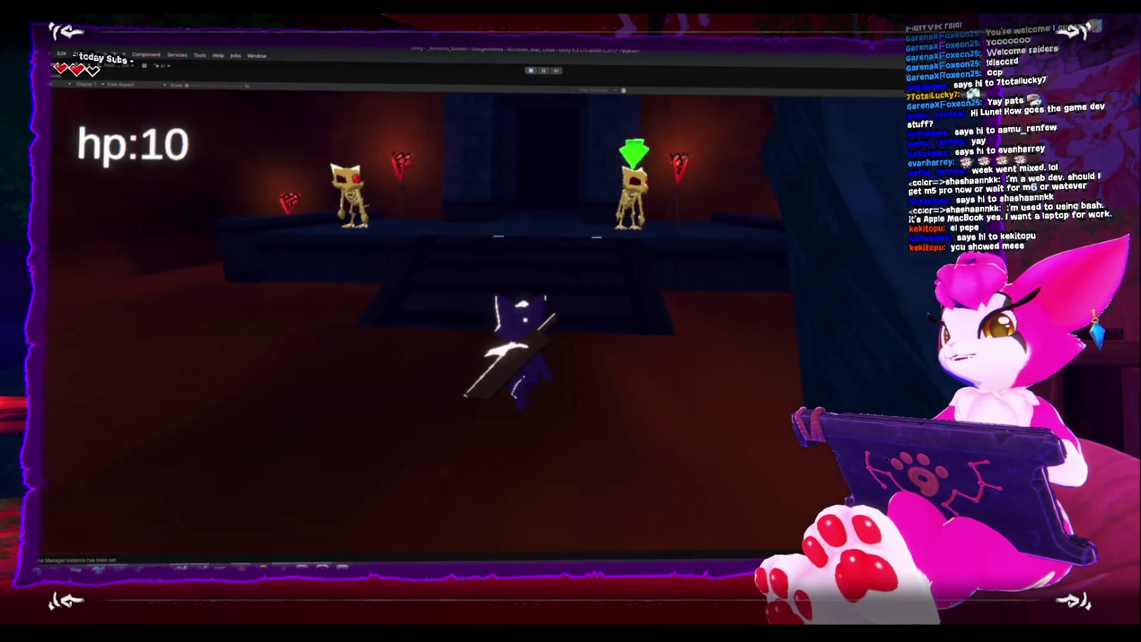
key(w)
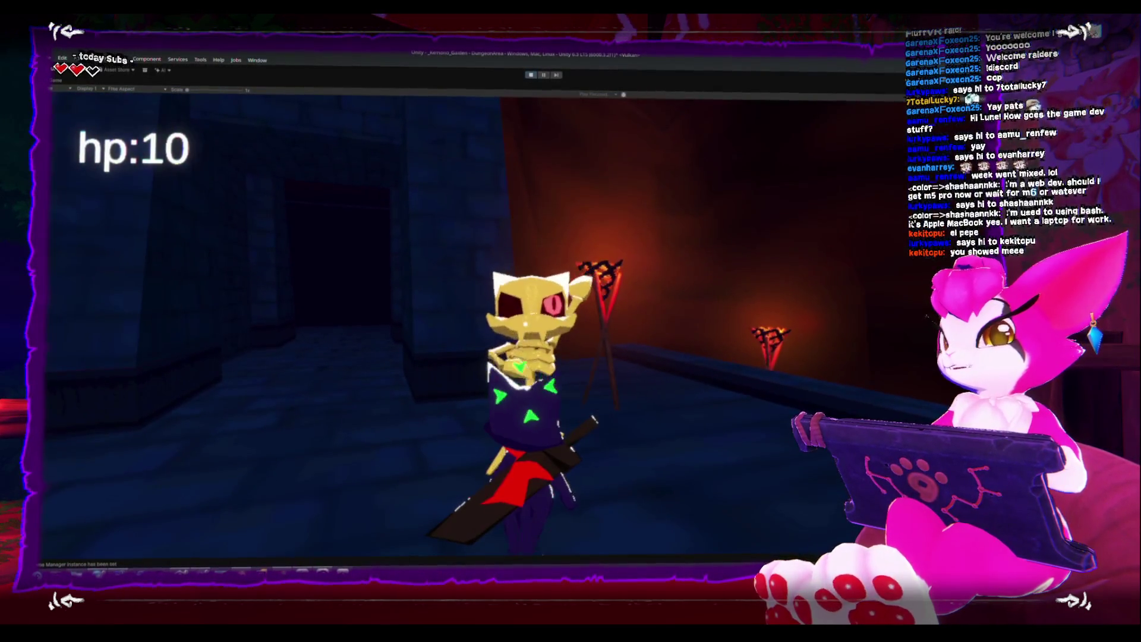
key(w)
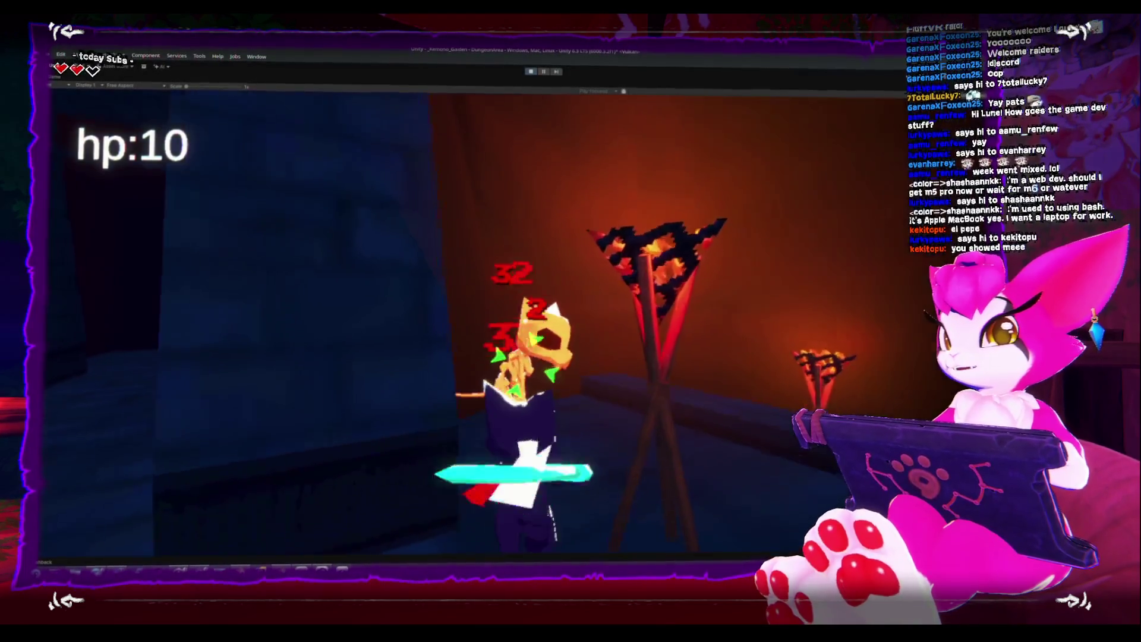
key(w)
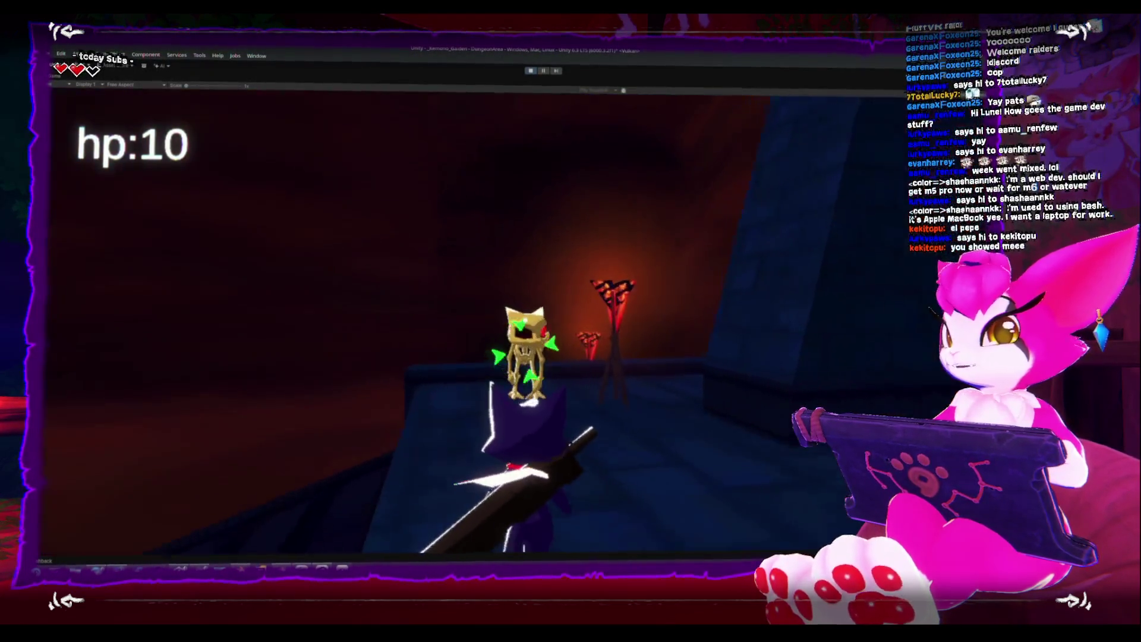
key(w)
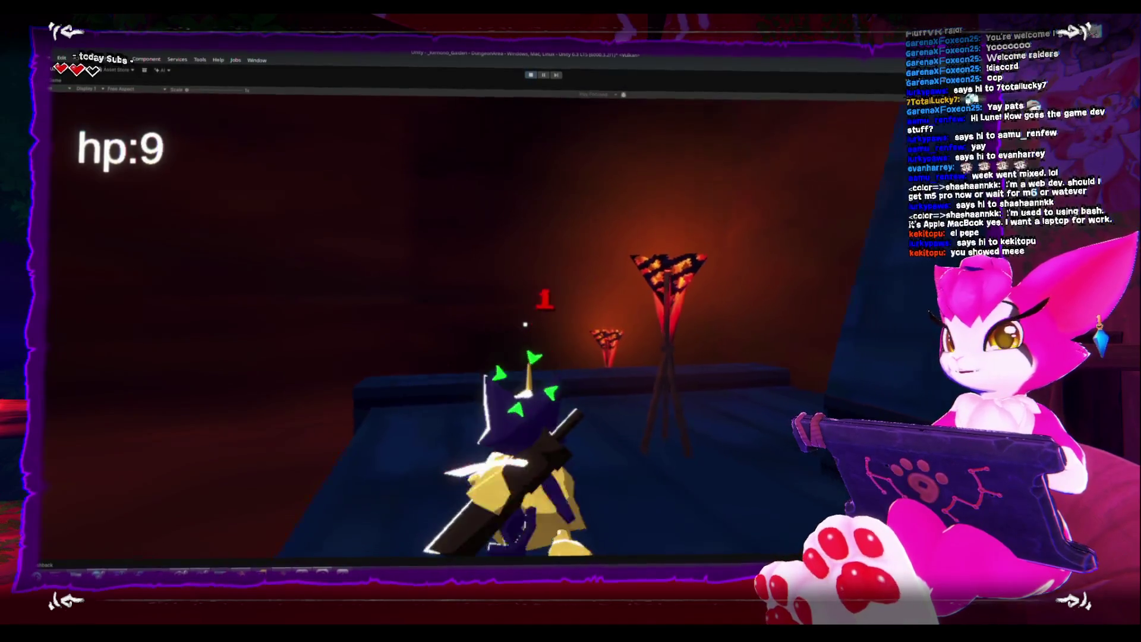
key(w)
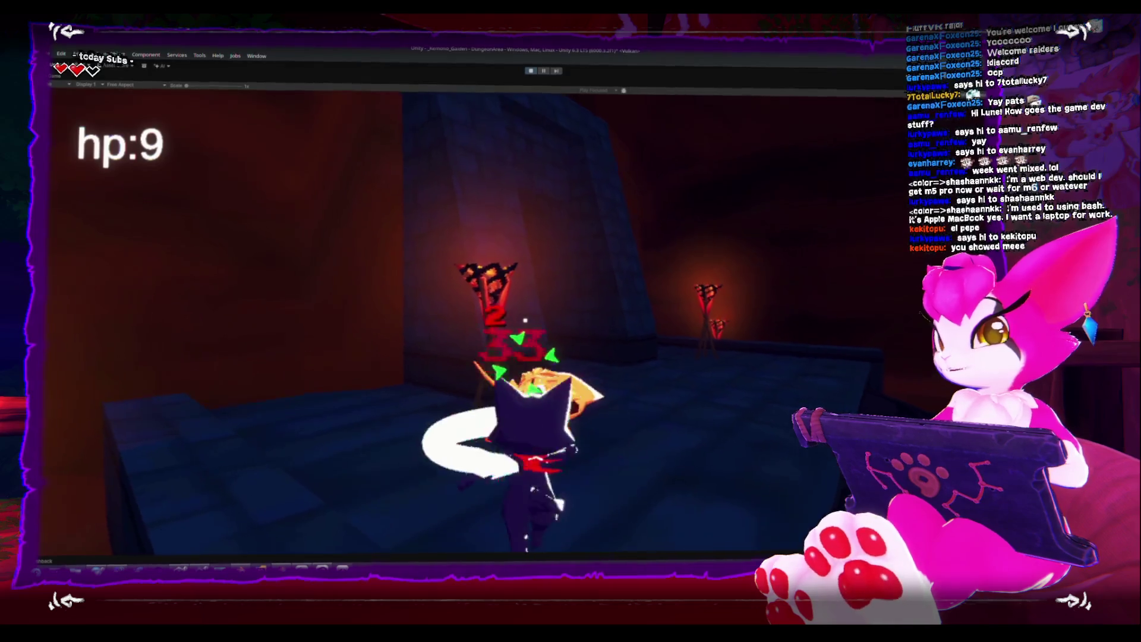
click(525, 323)
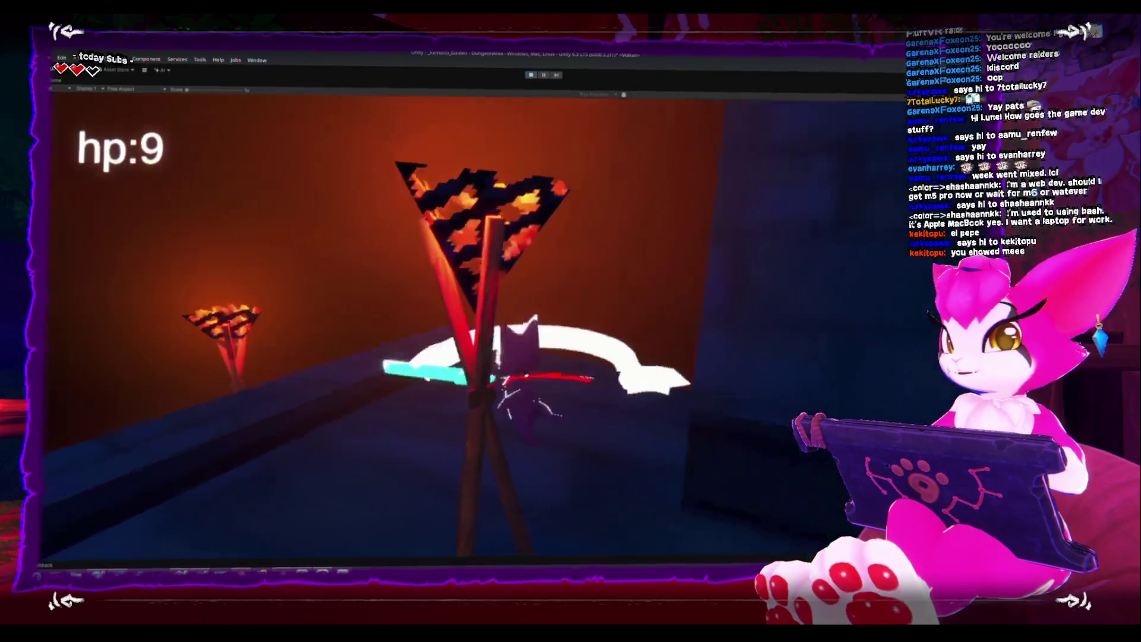
click(525, 322)
Run up the blue staircase, climb the green-mossed wall, then pause the game
key(w)
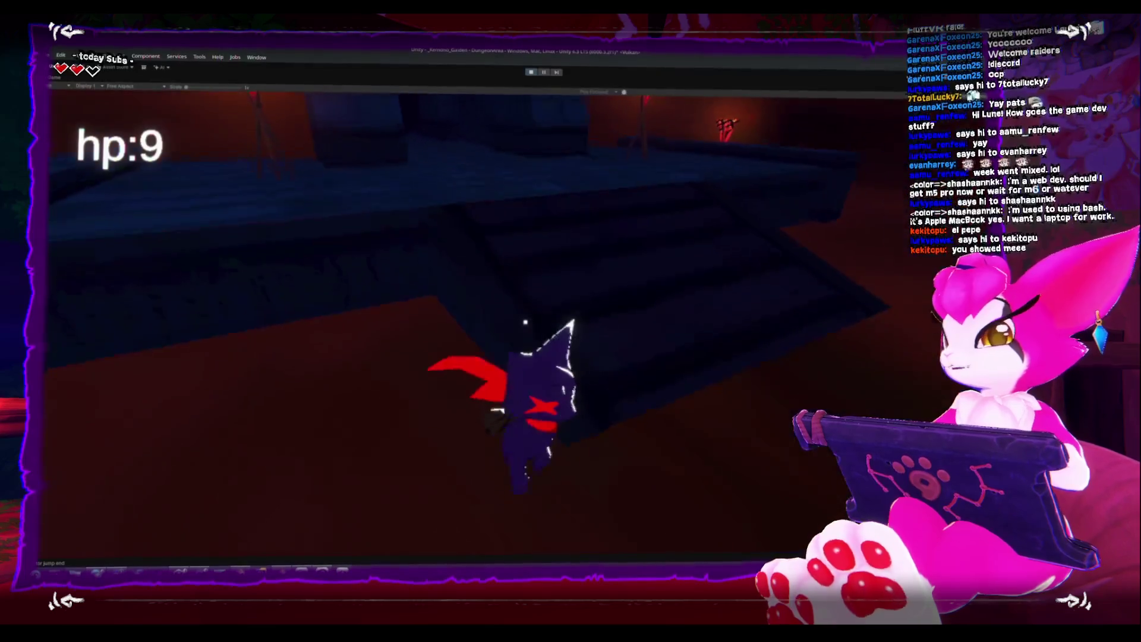
key(w)
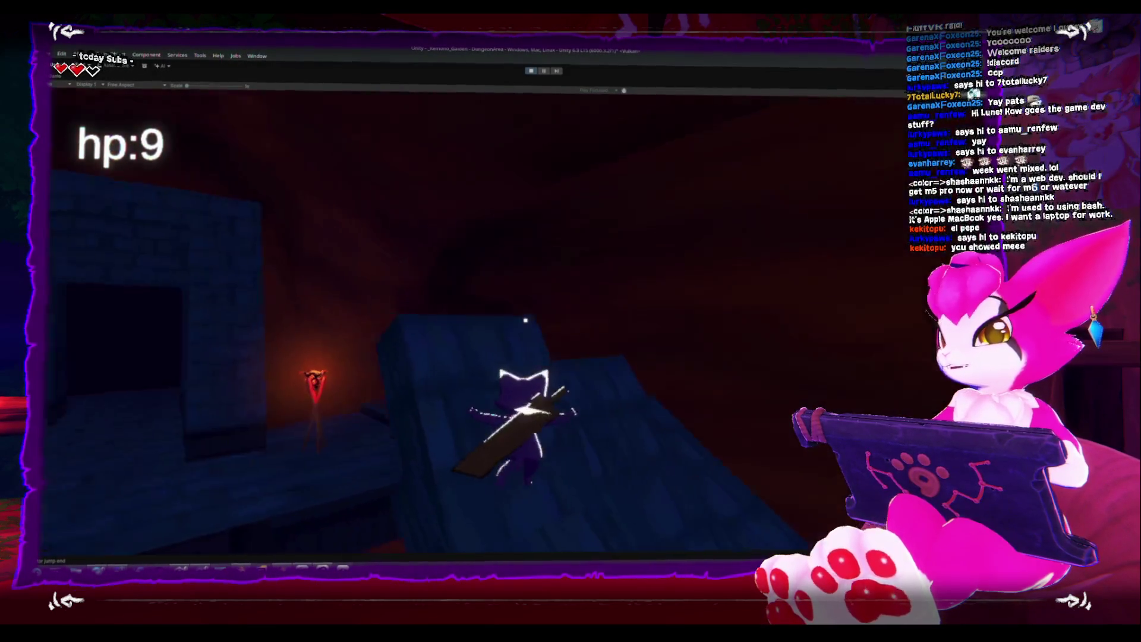
key(w)
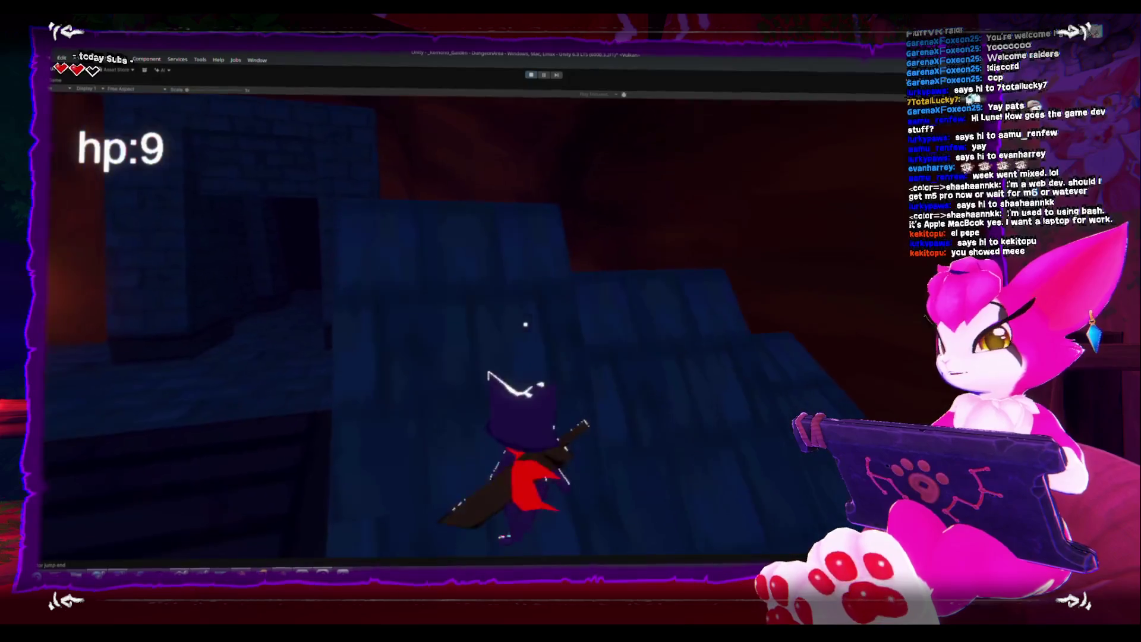
key(w)
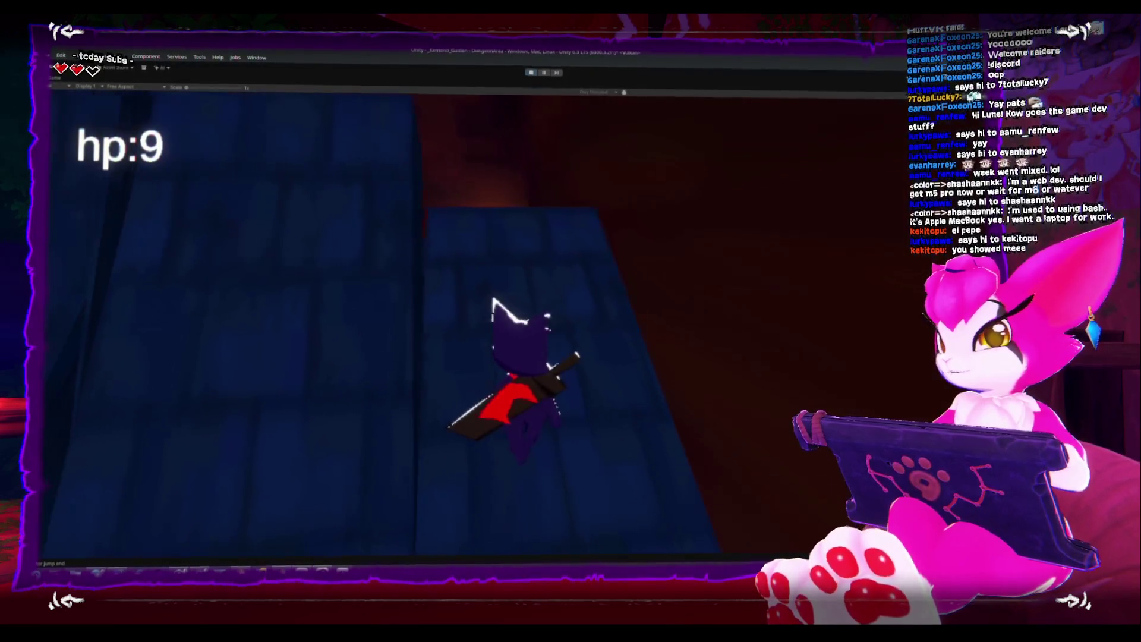
key(w)
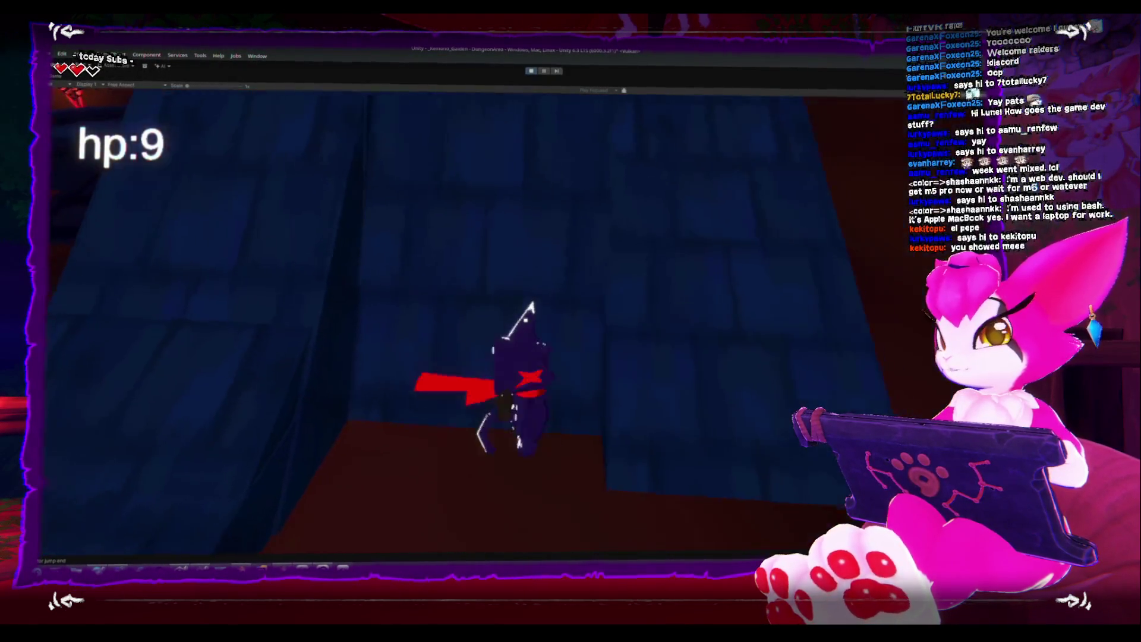
key(w)
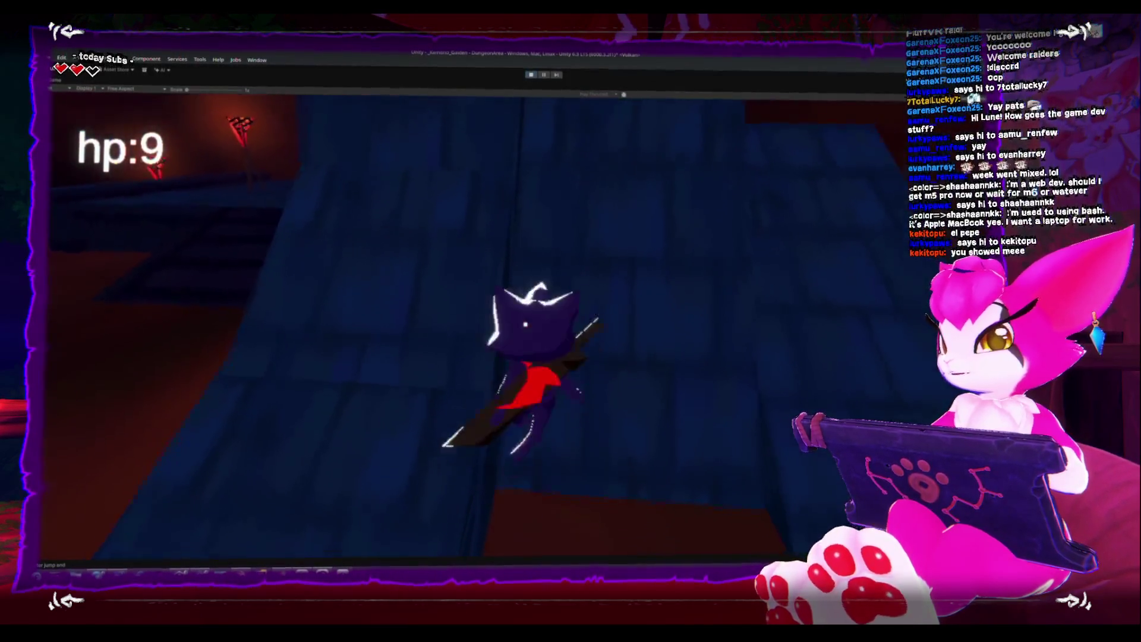
key(w)
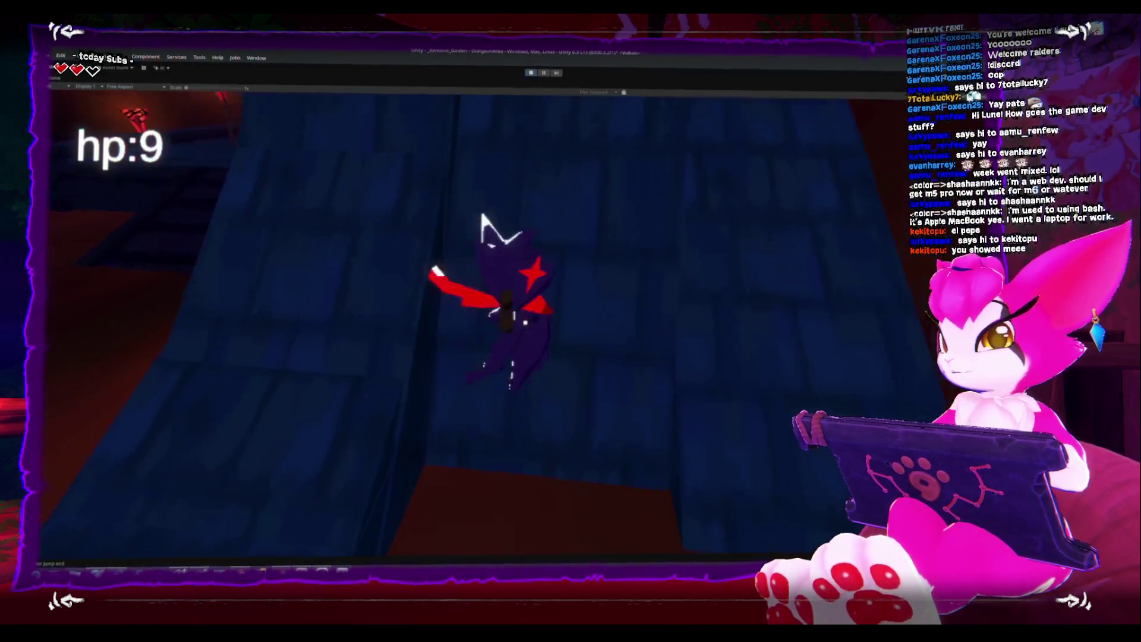
key(w)
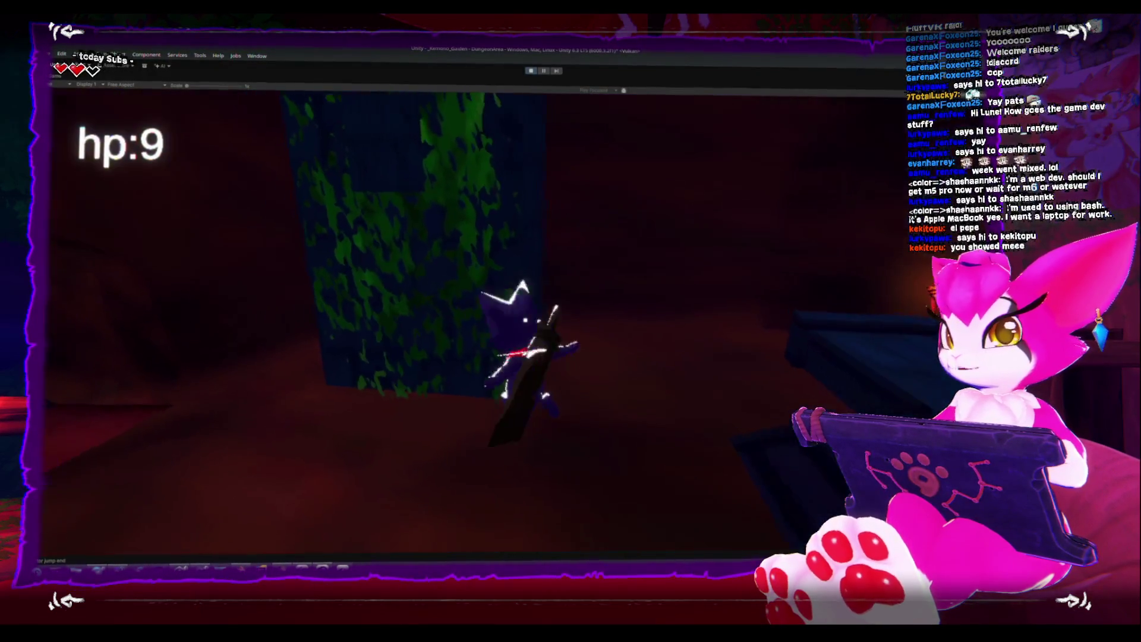
key(w)
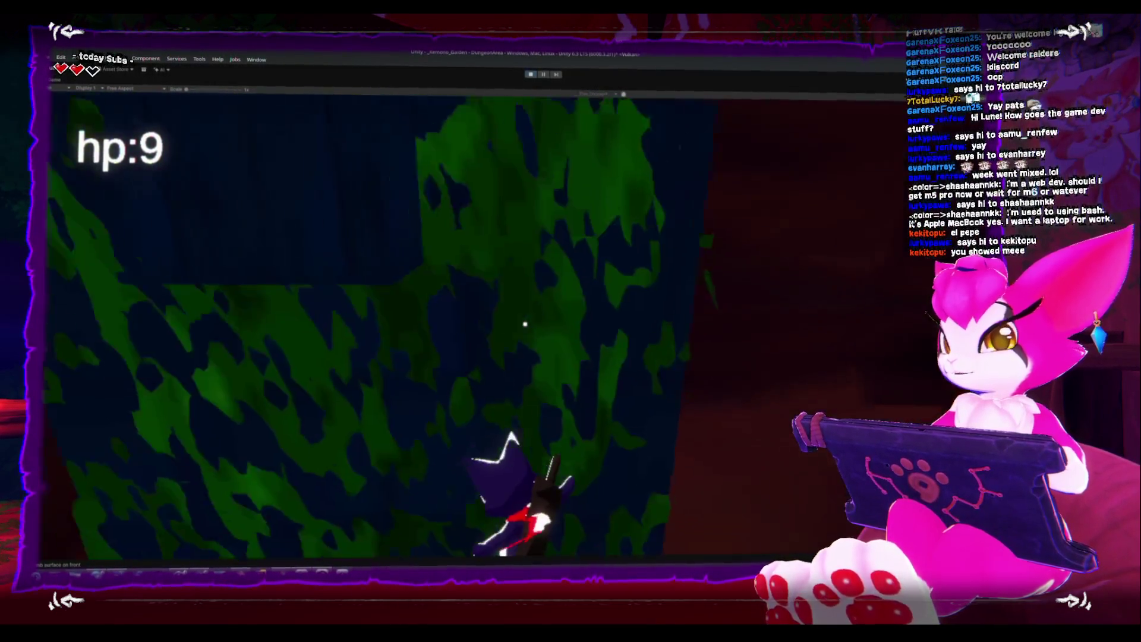
key(w)
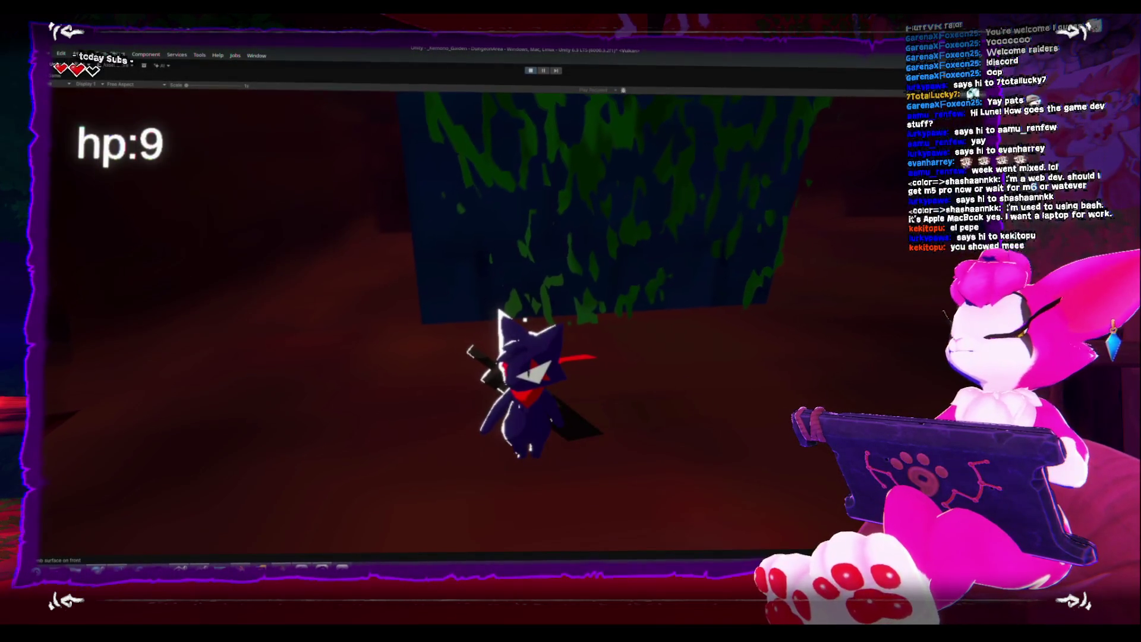
key(Escape)
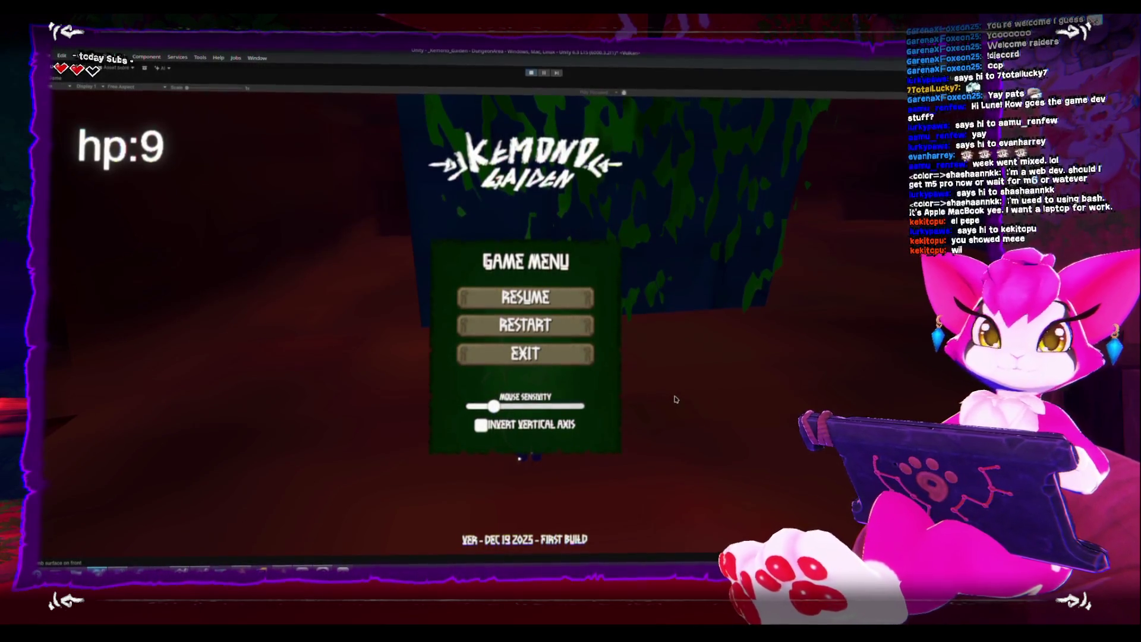
Exit the game to stop Play mode and frame the Player near the mossy wall
click(558, 359)
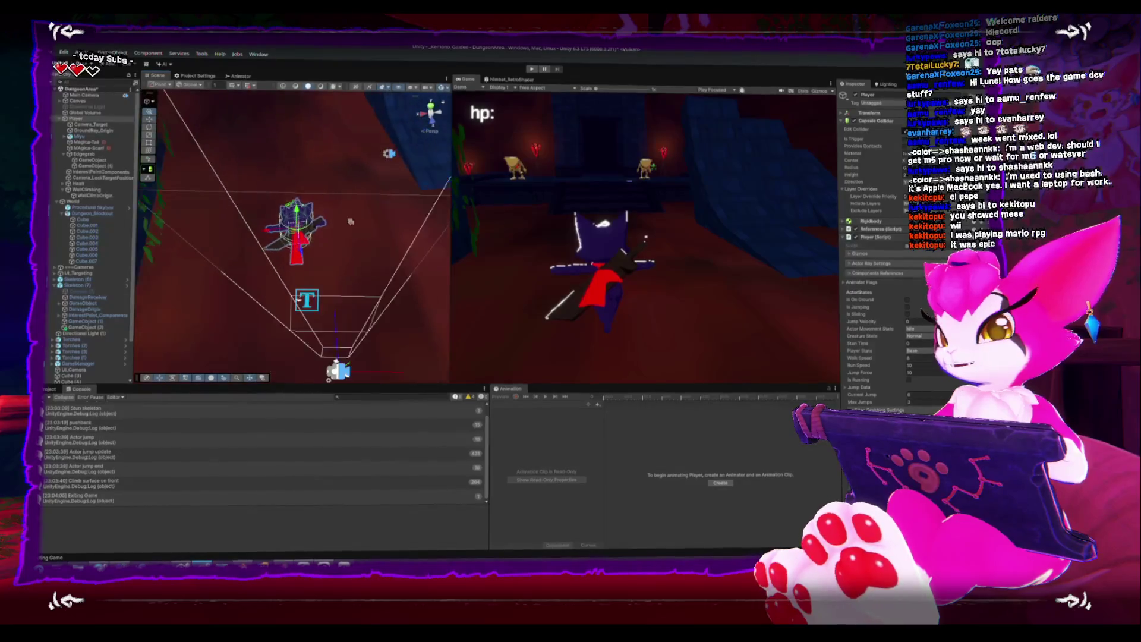
middle_drag(354, 228, 272, 228)
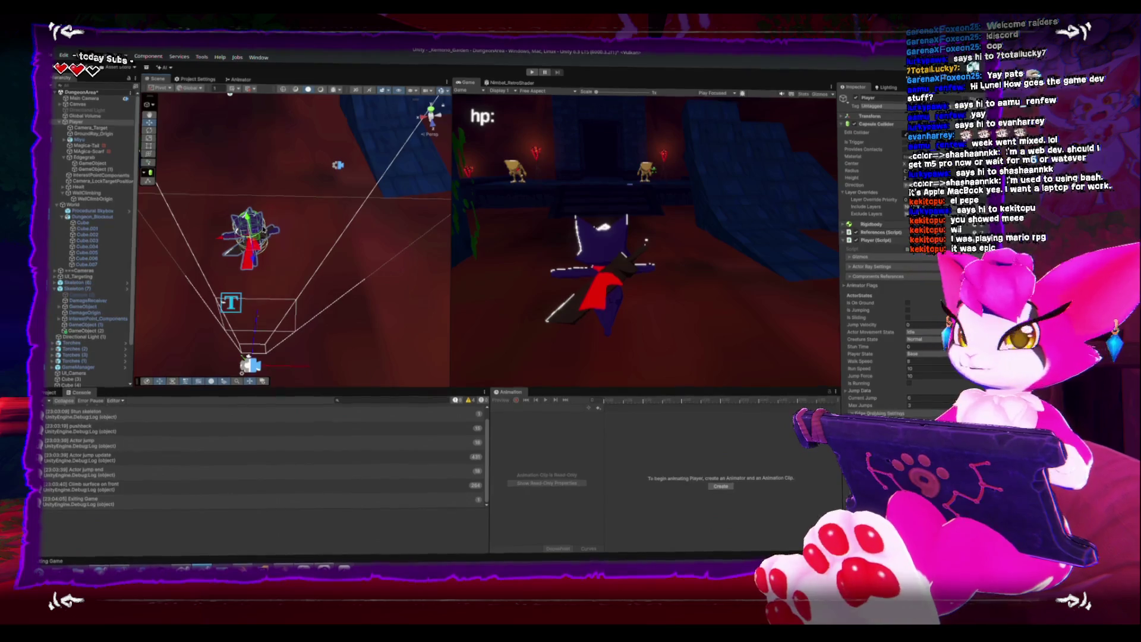
key(f)
scroll(302, 229, down, 5)
mouse_move(333, 226)
alt+mouse_down()
mouse_move(405, 214)
mouse_move(391, 193)
mouse_move(400, 153)
alt+mouse_up()
scroll(397, 196, down, 5)
alt+drag(380, 261, 342, 284)
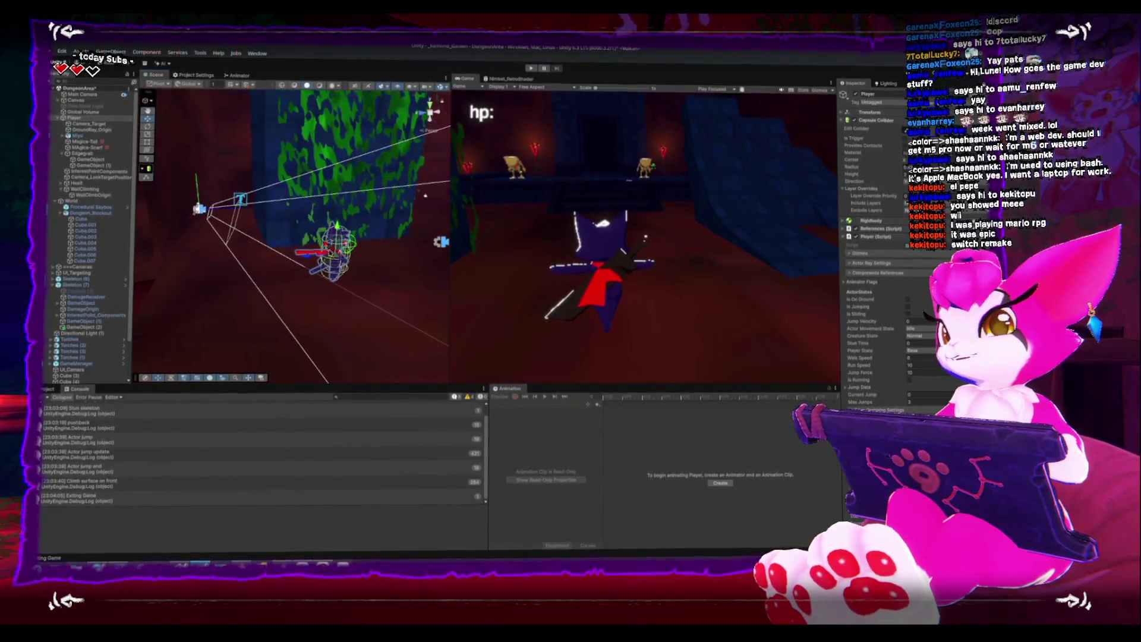
Orbit and zoom the Scene view around the Player from several angles
key(f)
mouse_move(336, 287)
alt+mouse_down()
mouse_move(368, 315)
mouse_move(306, 338)
mouse_move(238, 319)
alt+mouse_up()
key(f)
scroll(225, 315, down, 5)
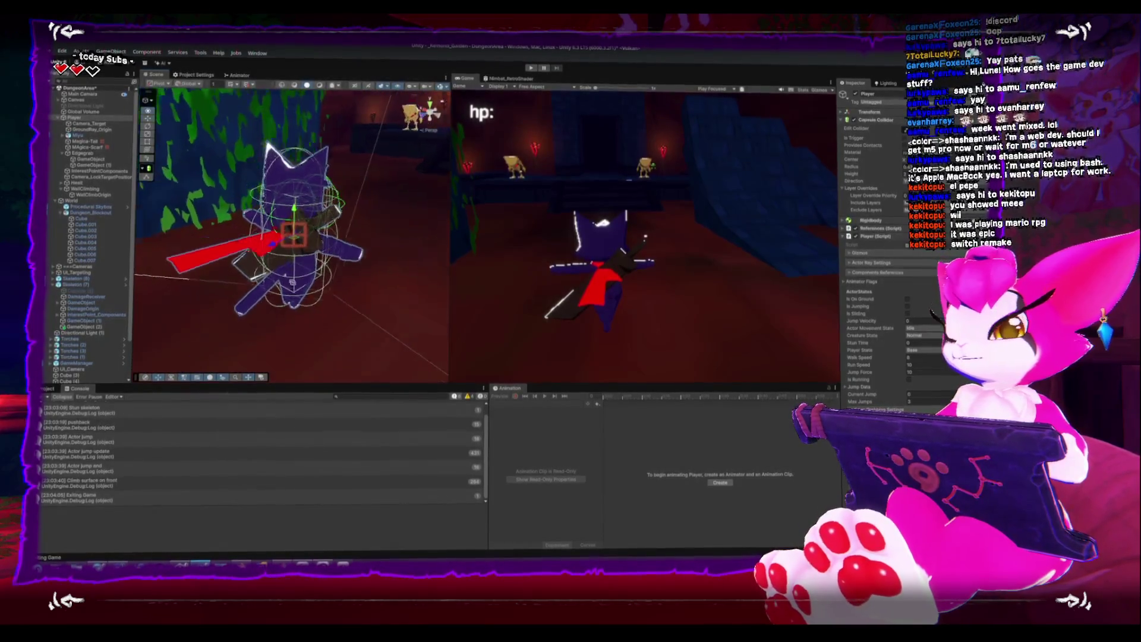
alt+drag(226, 316, 232, 285)
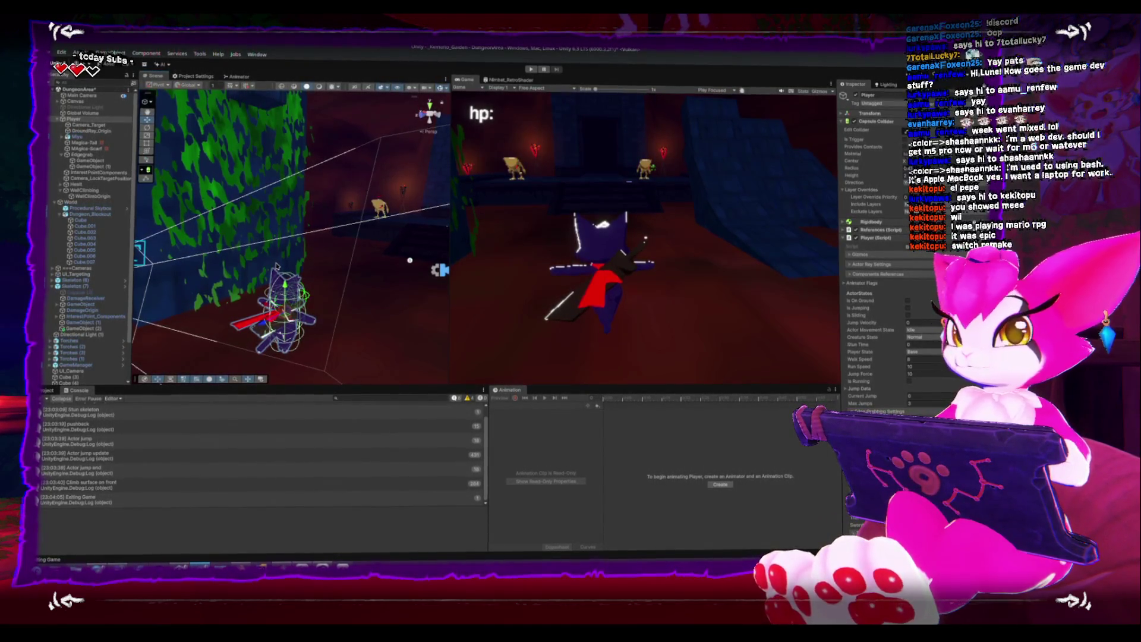
alt+drag(410, 259, 253, 309)
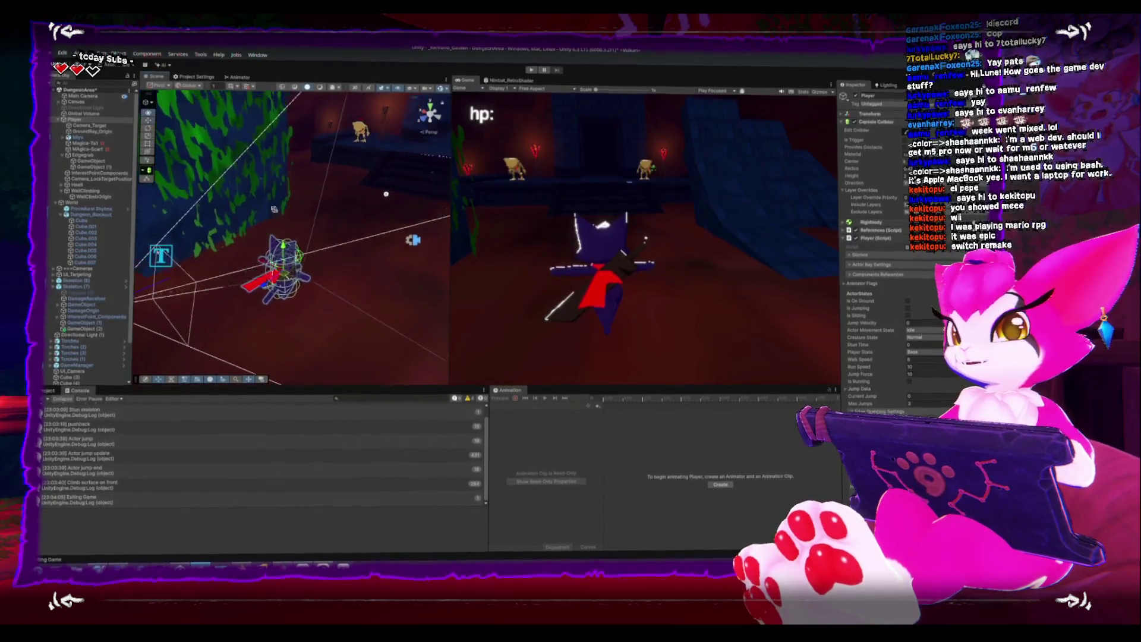
key(f)
scroll(353, 164, down, 5)
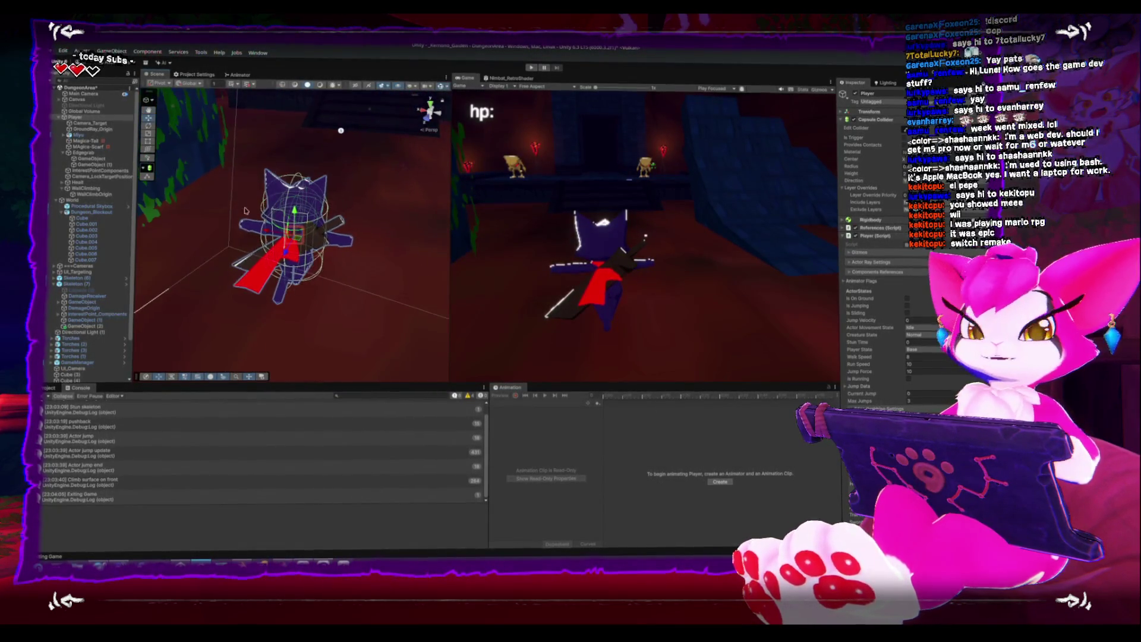
alt+drag(248, 236, 311, 226)
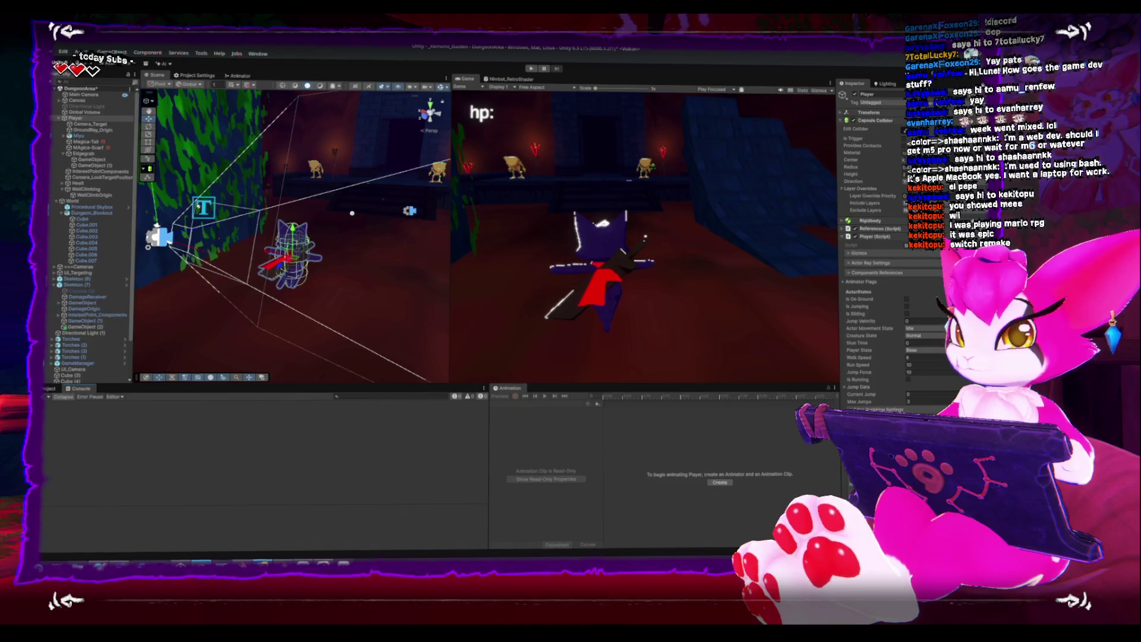
key(alt+Tab)
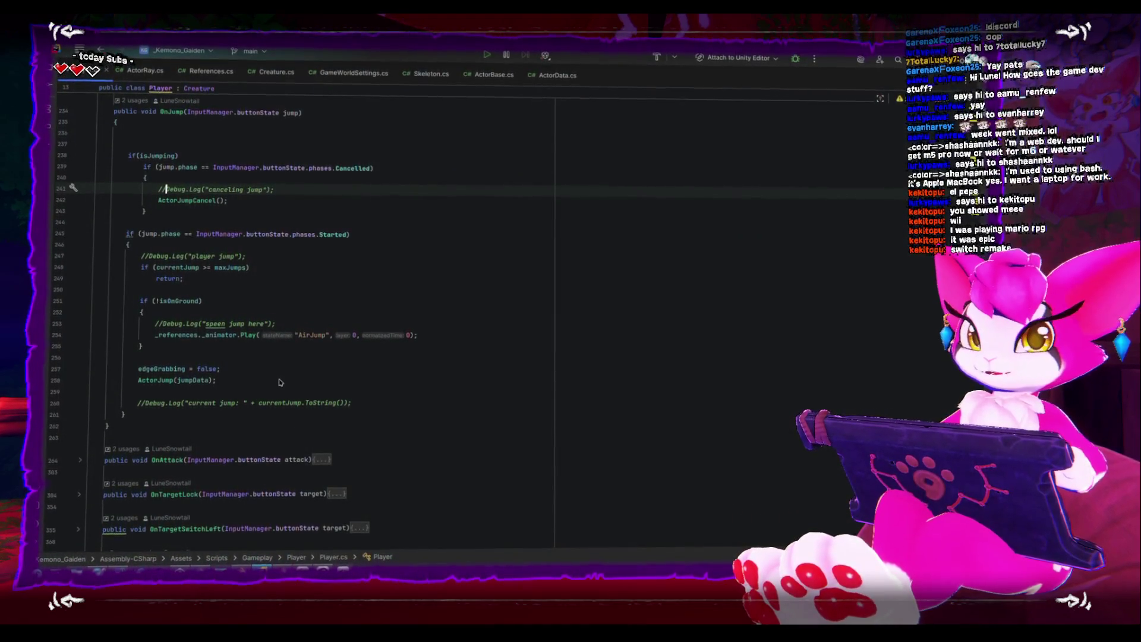
Scroll through Player.cs to the OnJump method, then bring Blender to the front
scroll(281, 318, down, 5)
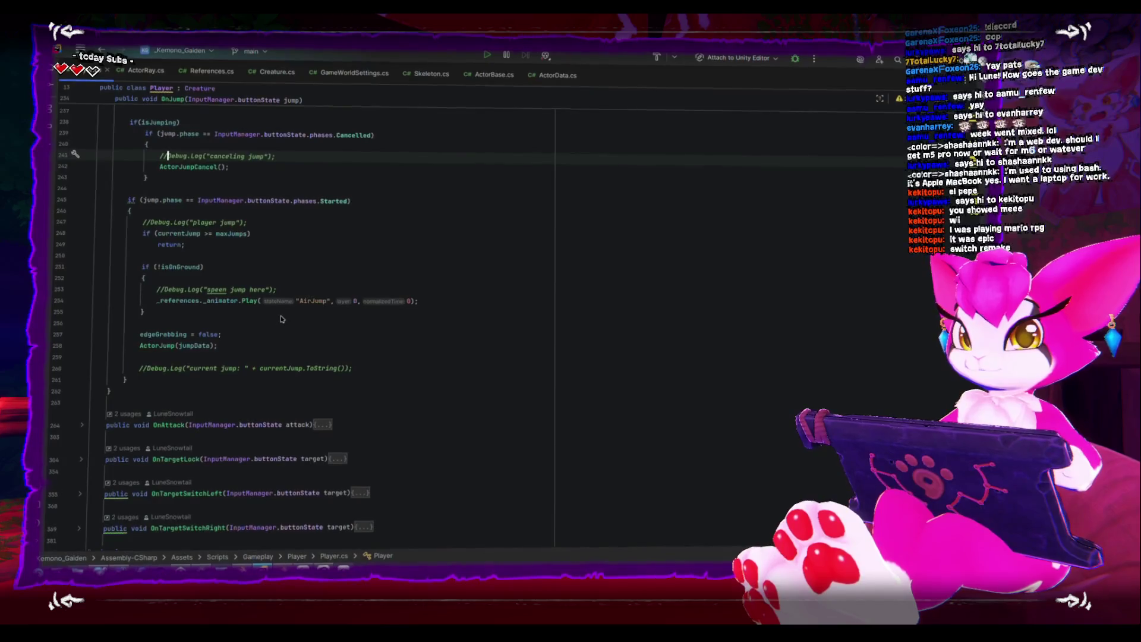
scroll(282, 317, down, 2)
scroll(280, 317, up, 4)
scroll(280, 317, up, 3)
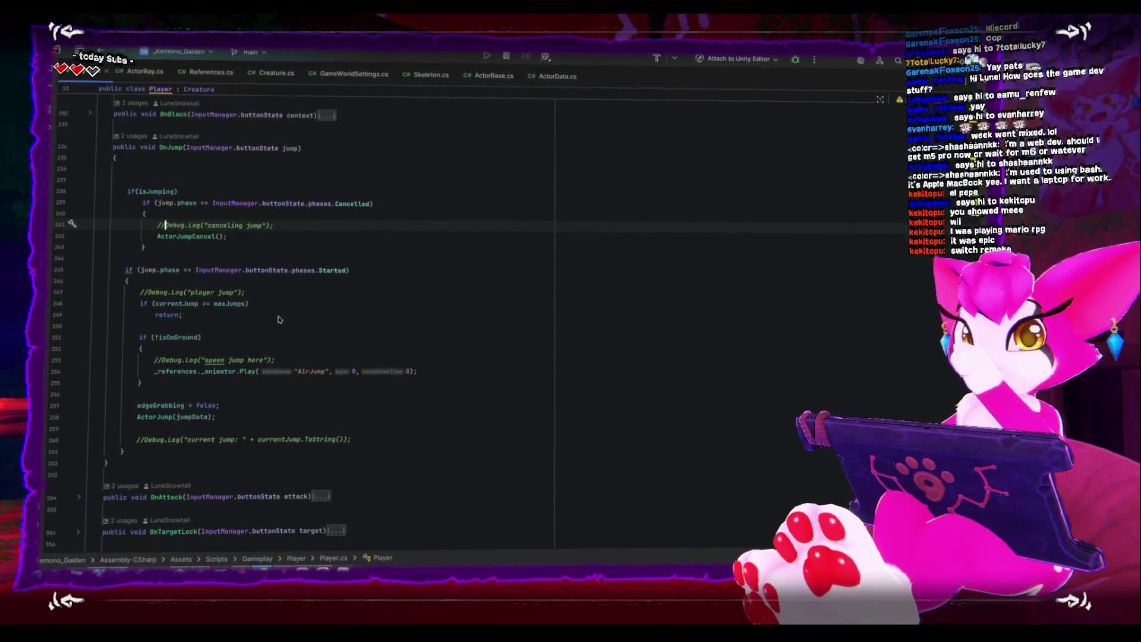
key(alt+Tab)
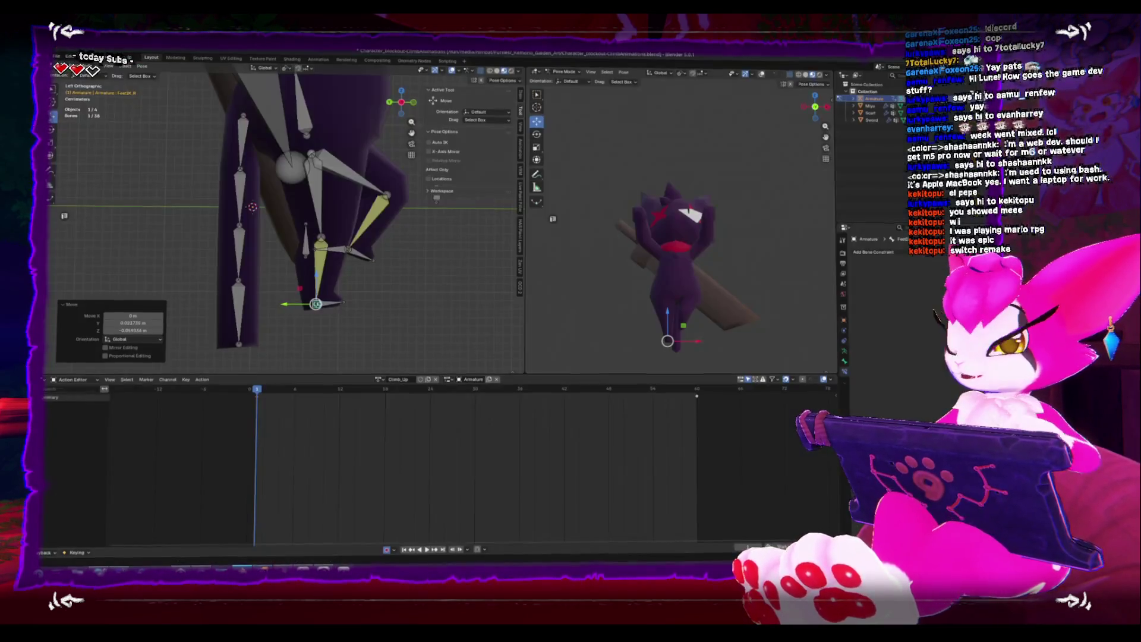
At frame 0, move Hand_IK_R down and rotate it -68.1° using the side views
key(space)
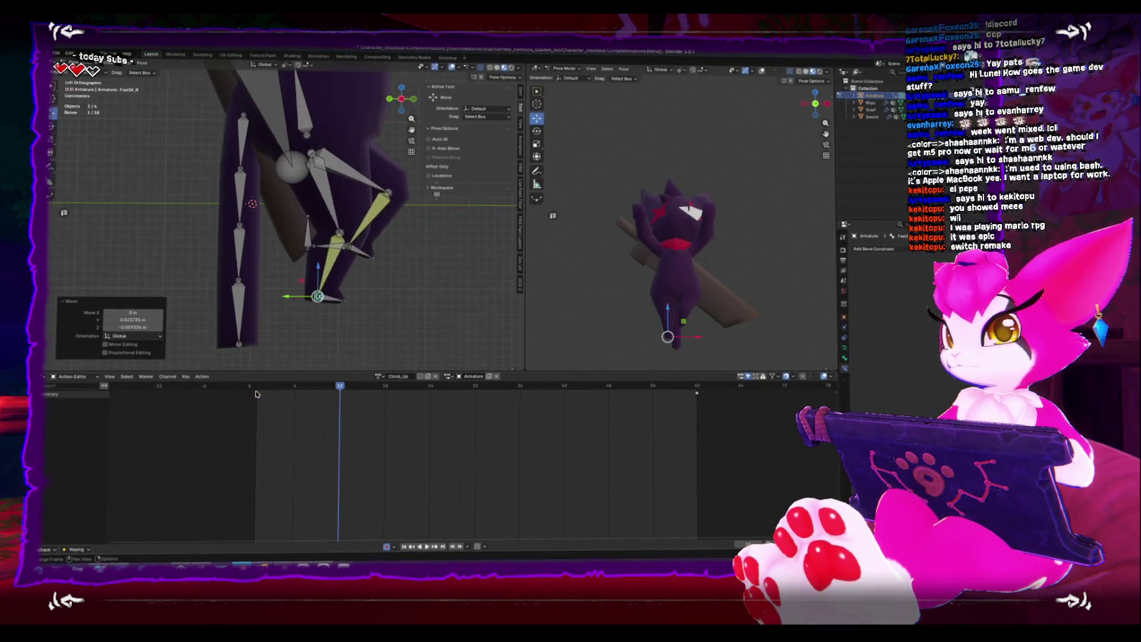
click(261, 396)
click(357, 264)
middle_drag(357, 264, 274, 226)
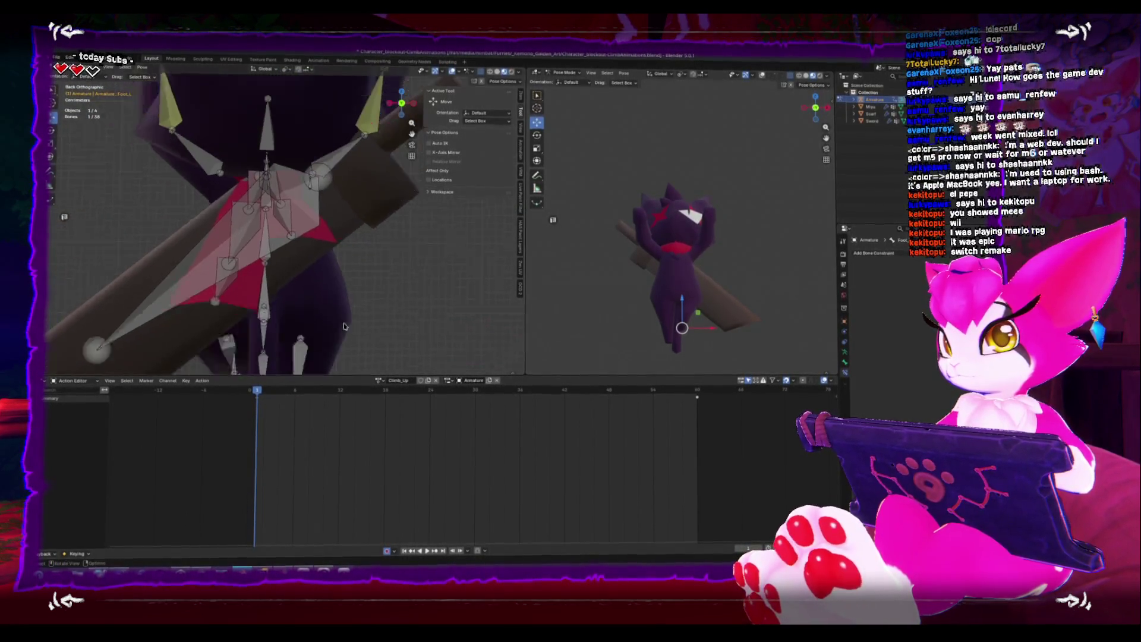
scroll(250, 214, down, 2)
key(KP_3)
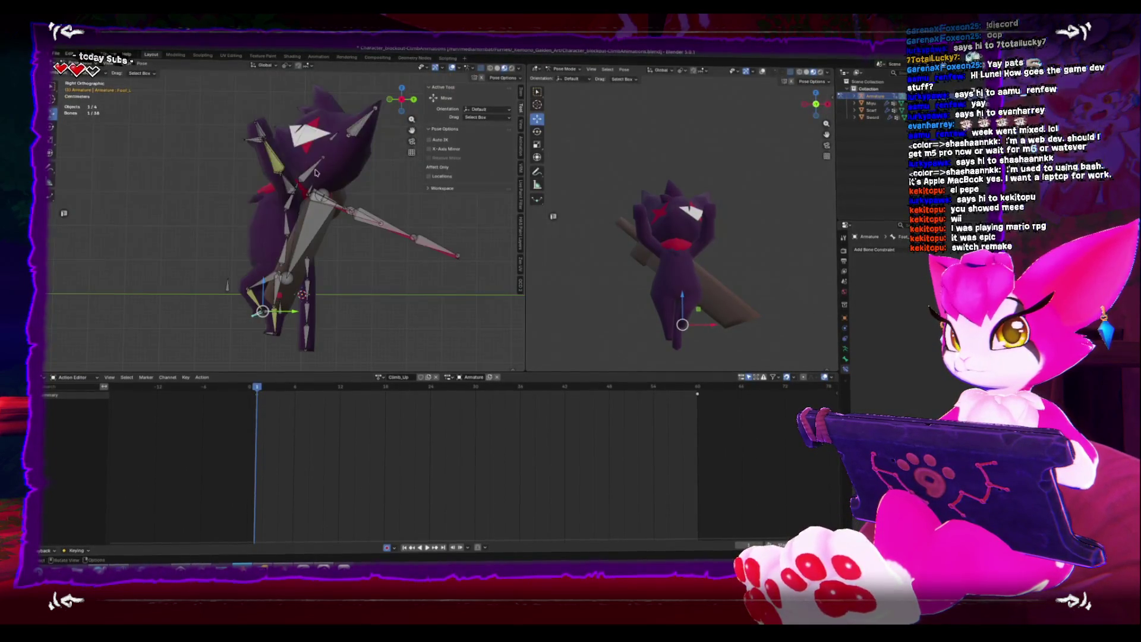
drag(251, 149, 254, 172)
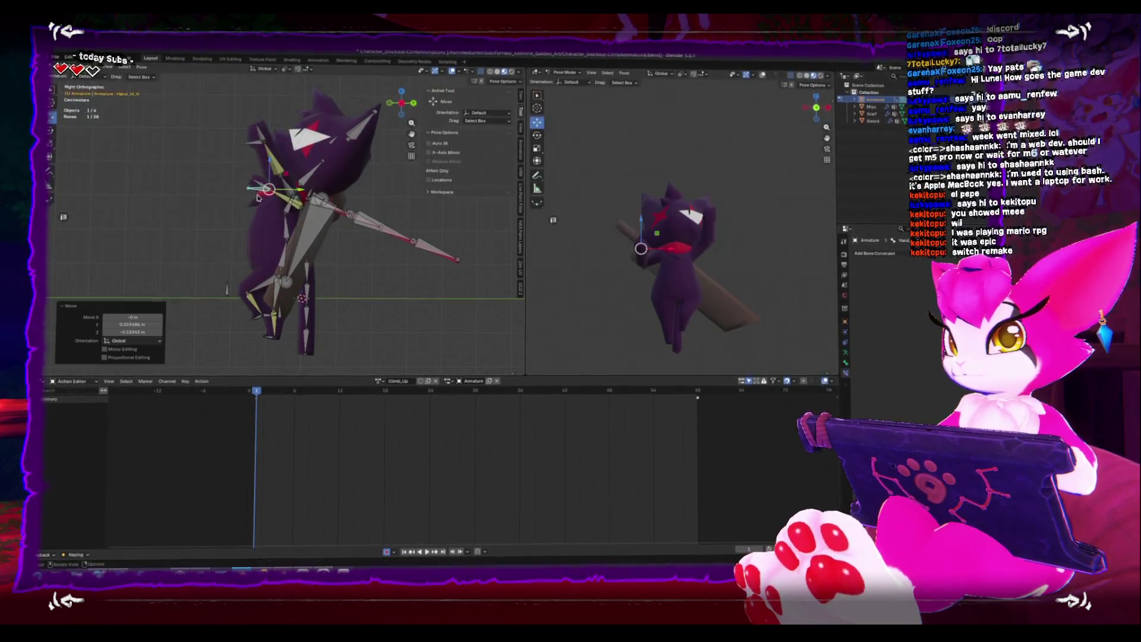
key(KP_1)
key(ctrl+KP_3)
key(g)
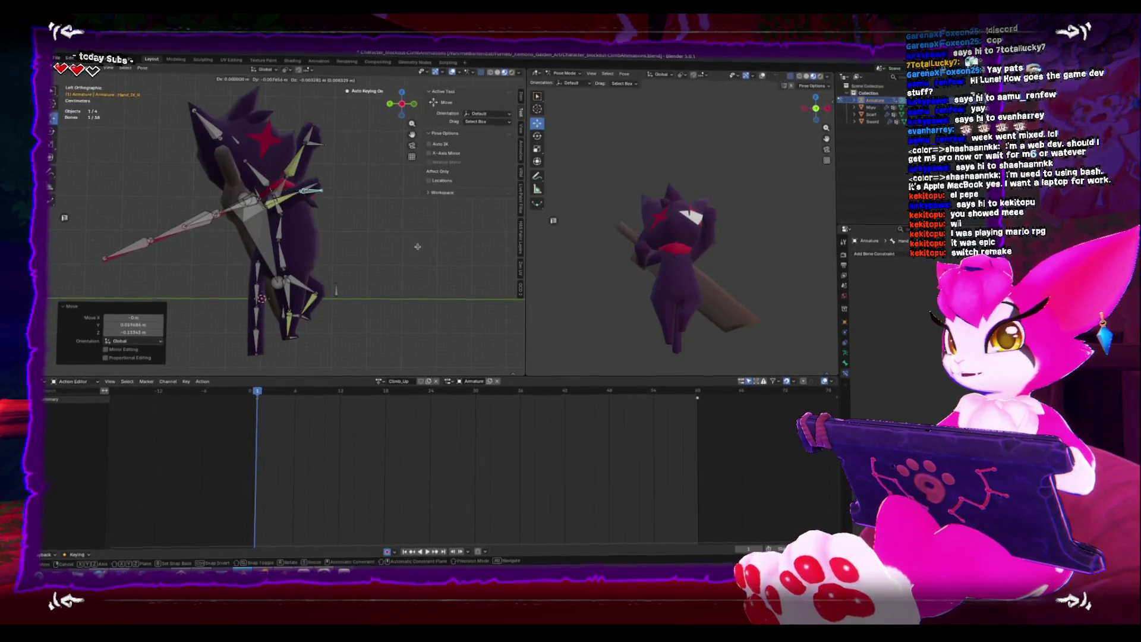
click(428, 249)
key(r)
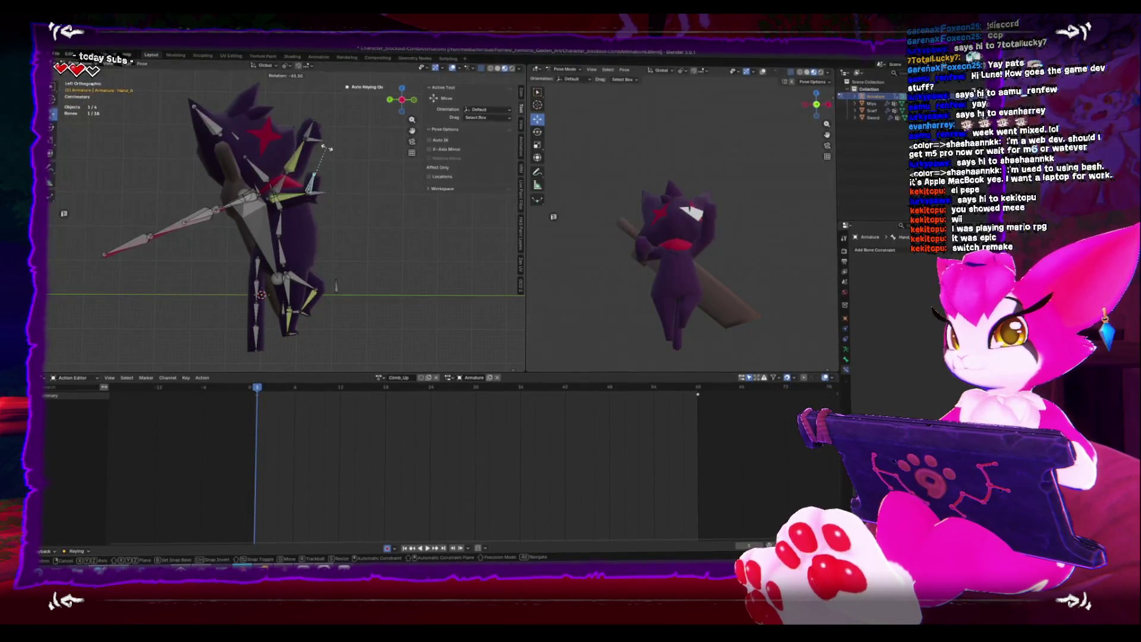
click(320, 153)
key(g)
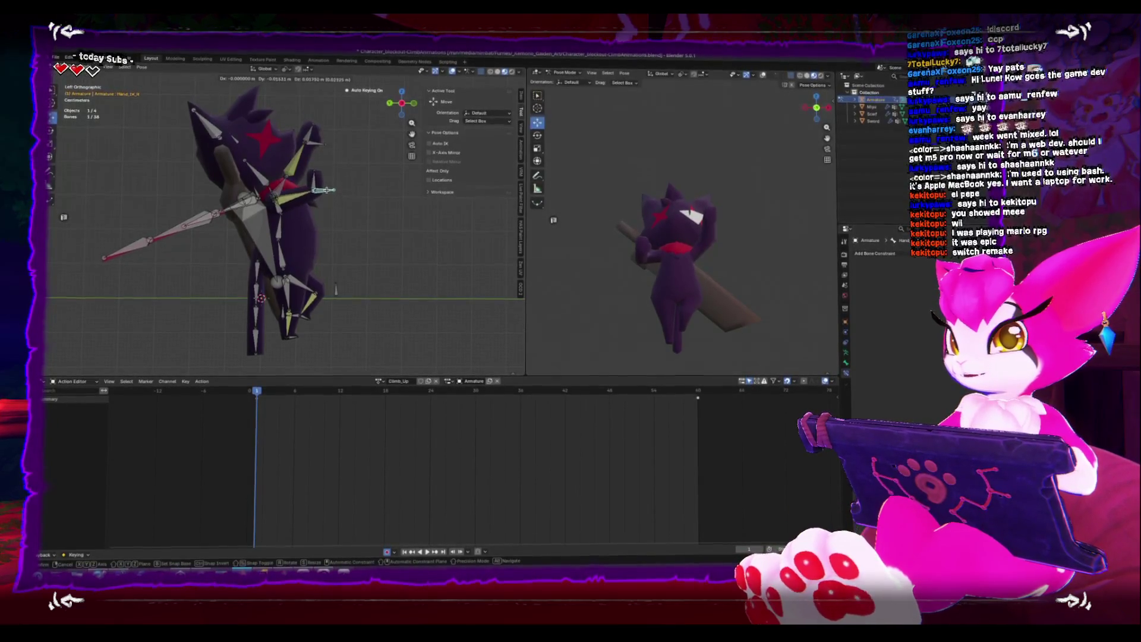
click(263, 204)
Turn the Hips bone slightly, 3.4° then -4.78°
alt+middle_drag(263, 204, 361, 218)
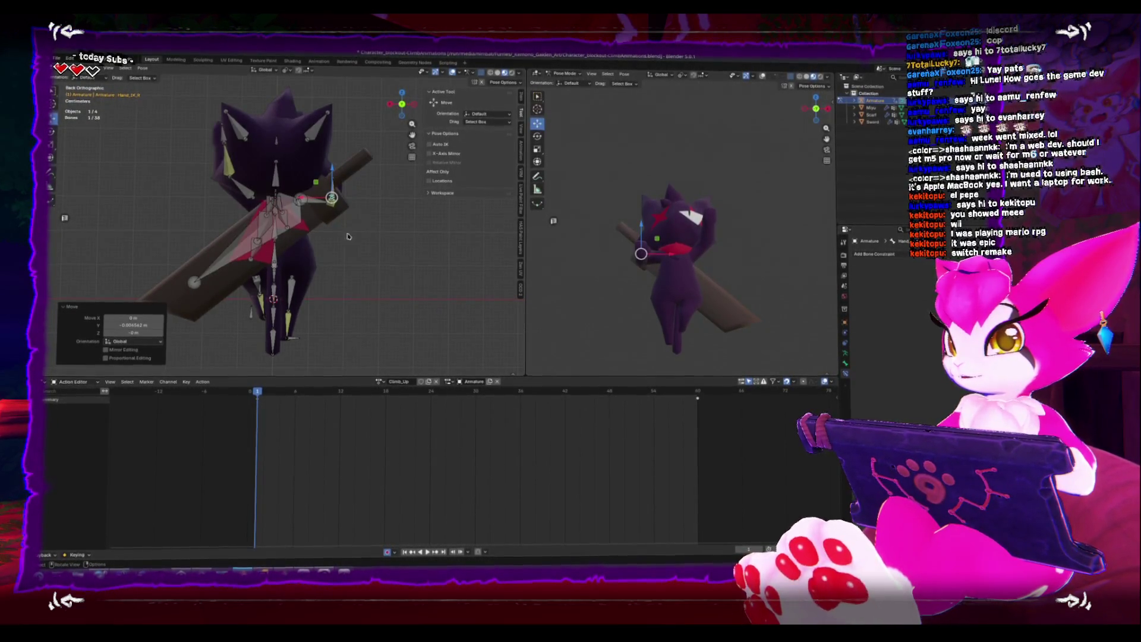
click(189, 269)
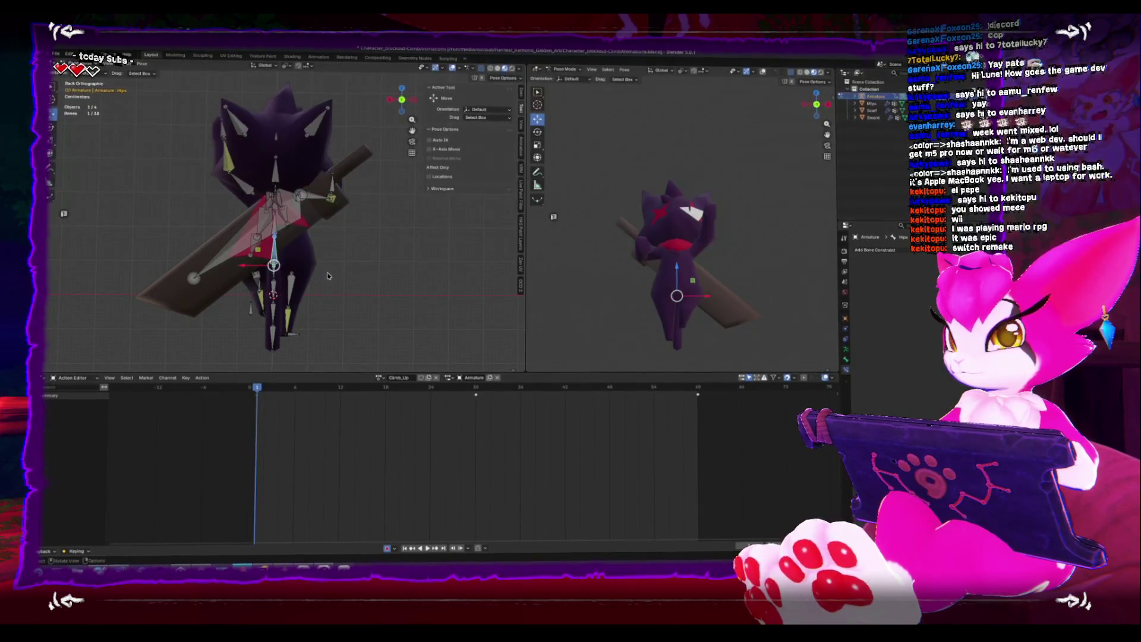
key(r)
click(280, 232)
key(r)
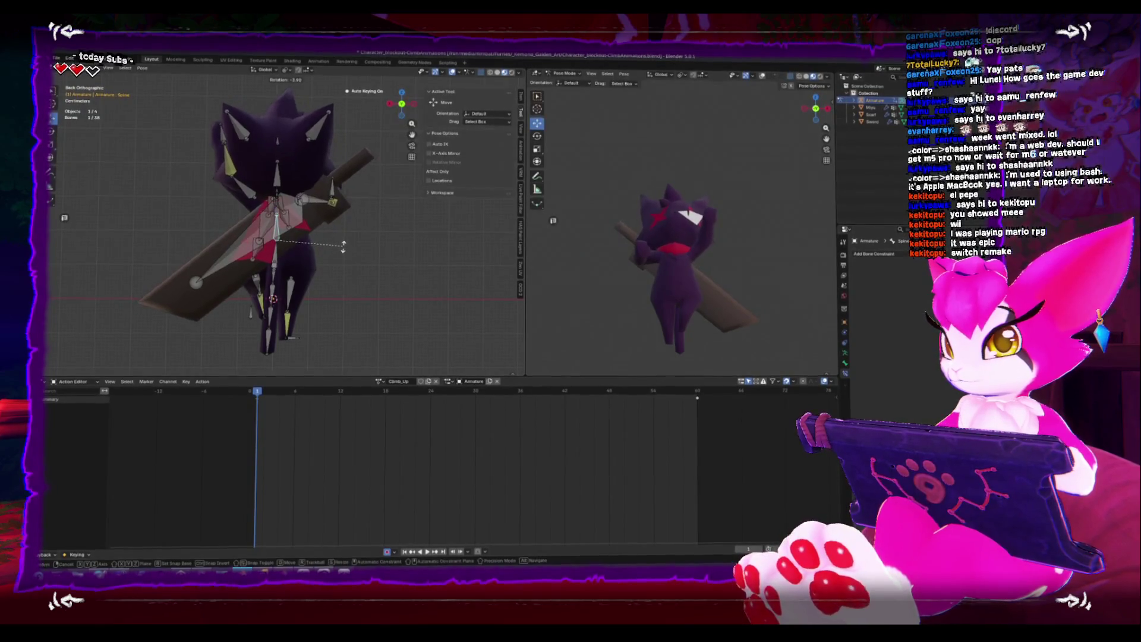
click(276, 235)
Reposition Hand_IK_L and rotate it 26.1°, then a further 40.3° from the top view
key(KP_3)
click(247, 135)
key(g)
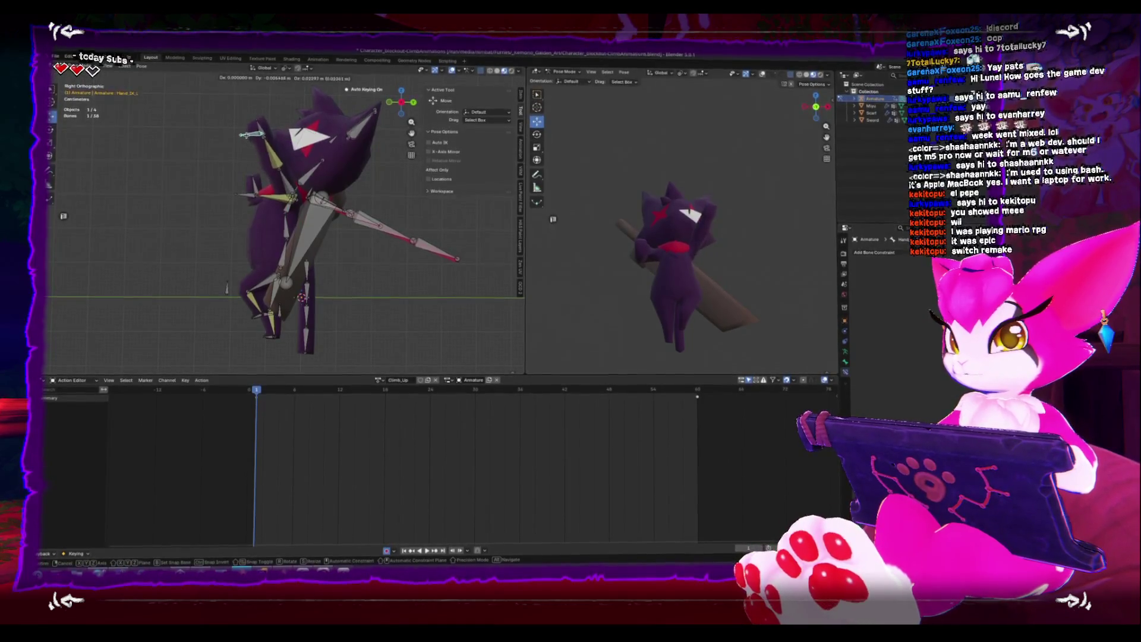
click(248, 134)
click(289, 121)
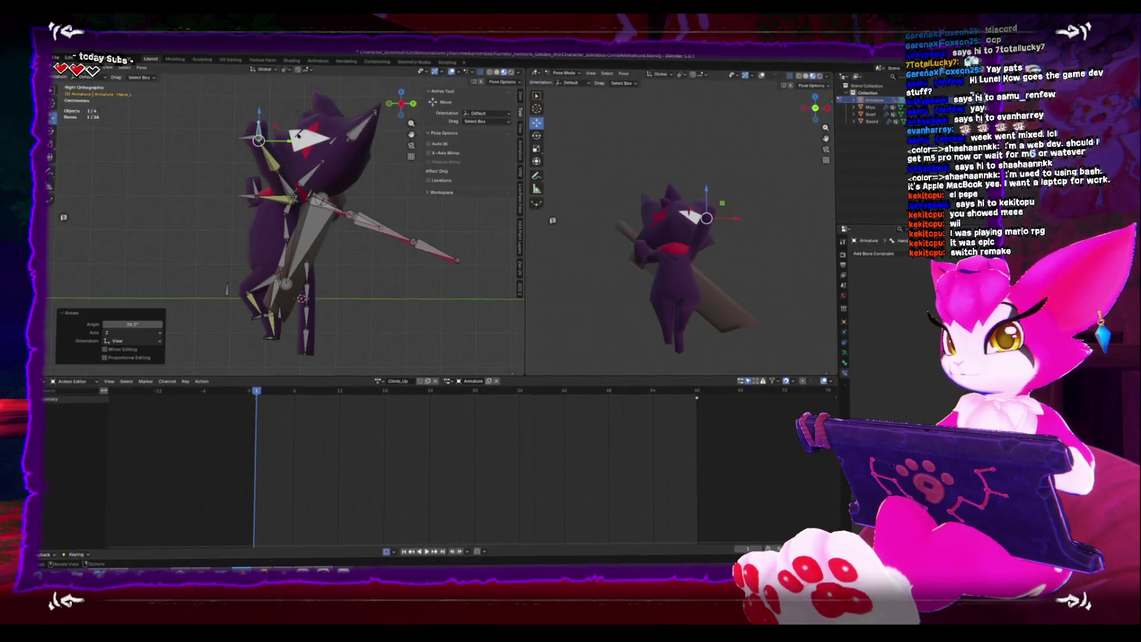
key(KP_7)
key(r)
click(354, 187)
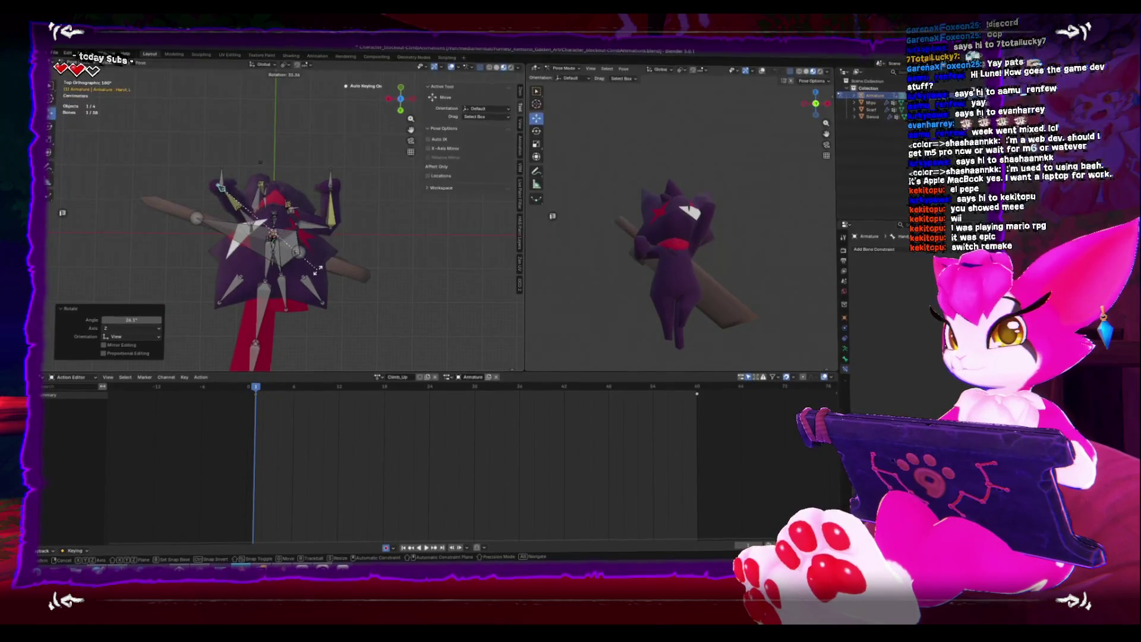
key(KP_3)
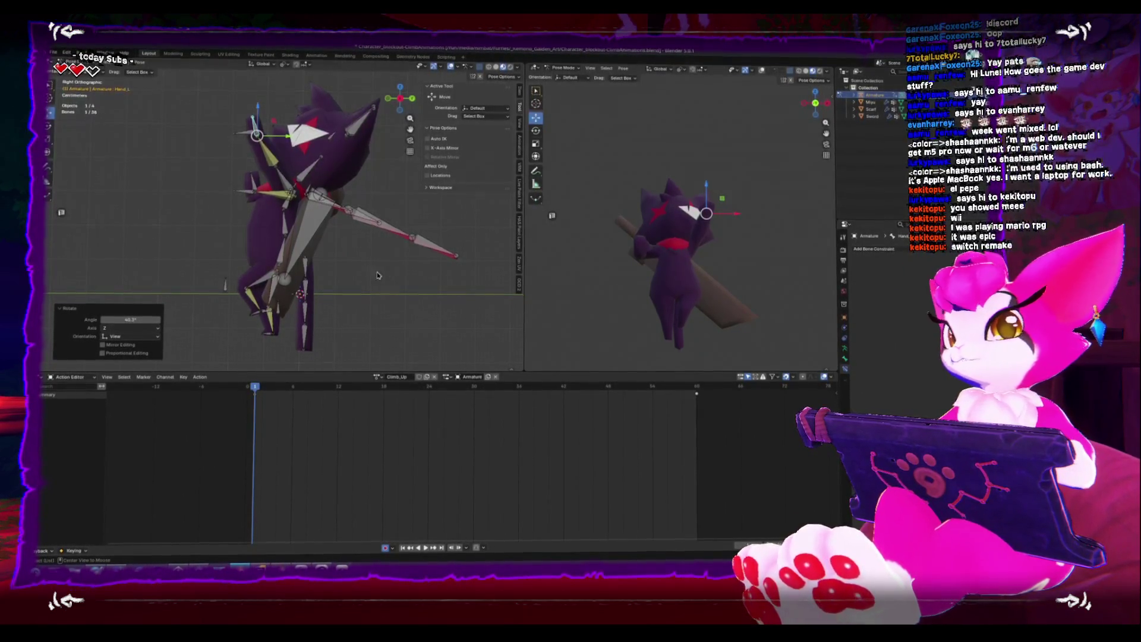
Select both foot IK bones, both hand IK bones and the Hips bone together
key(ctrl+KP_1)
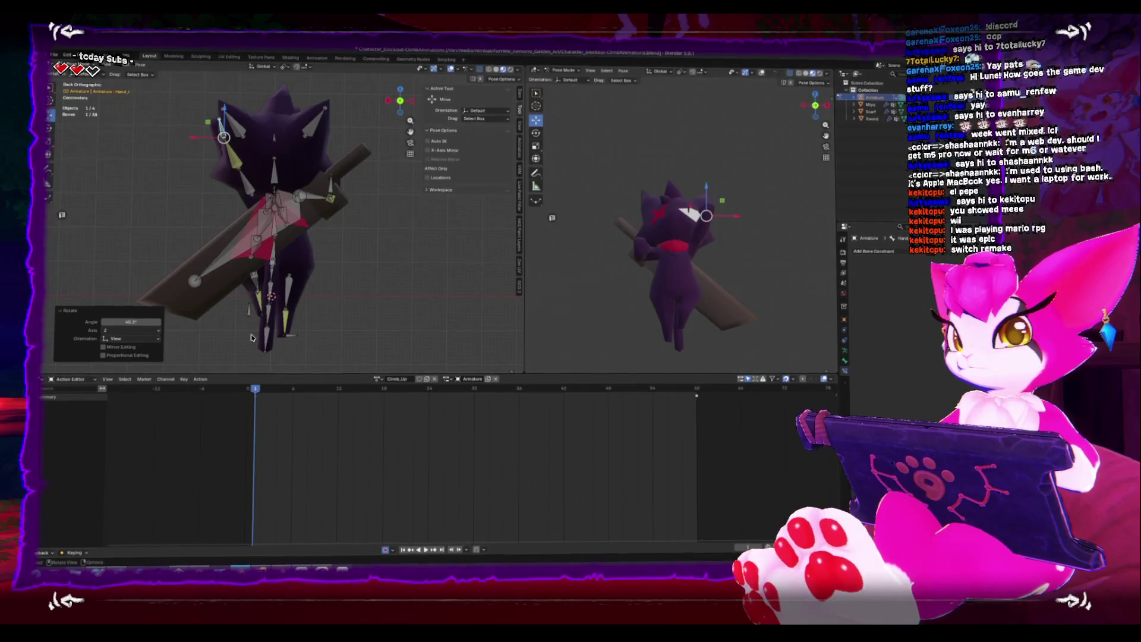
mouse_move(353, 360)
middle_down()
mouse_move(380, 324)
mouse_move(361, 308)
mouse_move(272, 320)
mouse_move(295, 317)
mouse_move(286, 321)
mouse_move(321, 267)
mouse_move(312, 286)
middle_up()
click(288, 321)
shift+click(311, 280)
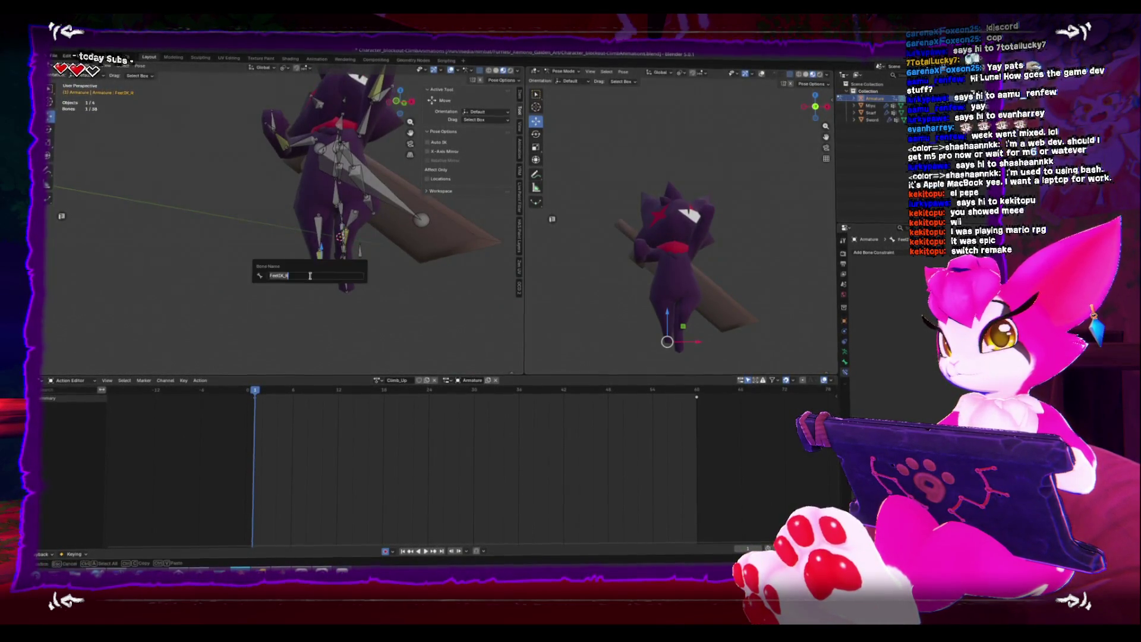
scroll(318, 311, up, 5)
mouse_move(313, 311)
middle_down()
mouse_move(339, 318)
mouse_move(345, 307)
mouse_move(256, 202)
mouse_move(279, 184)
mouse_move(390, 168)
middle_up()
shift+click(345, 307)
shift+click(244, 190)
shift+click(391, 168)
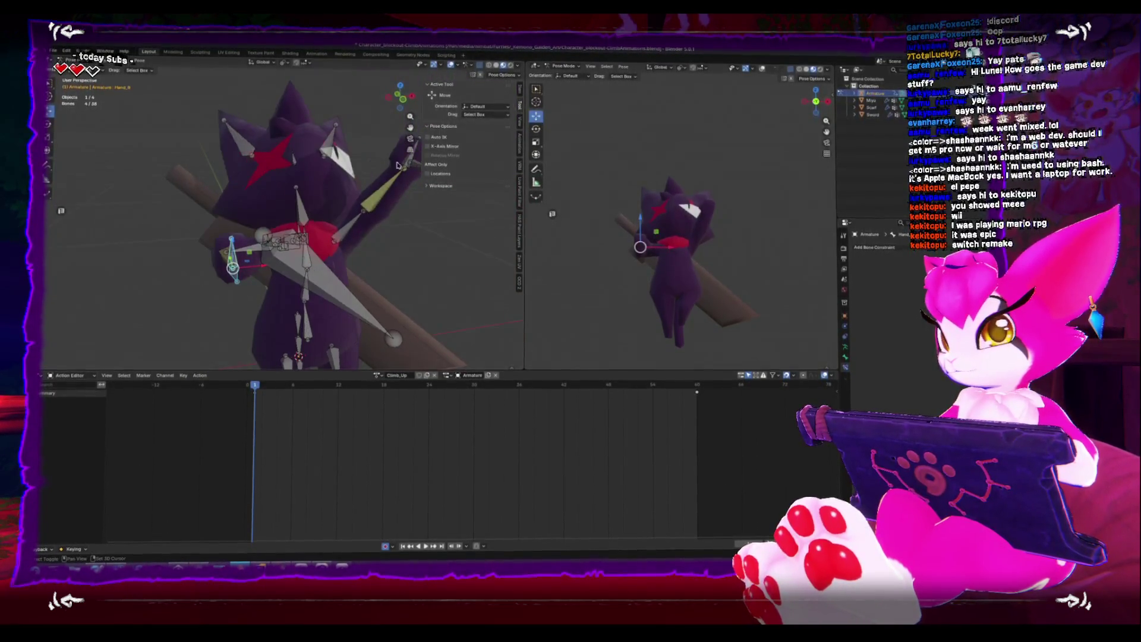
shift+click(410, 161)
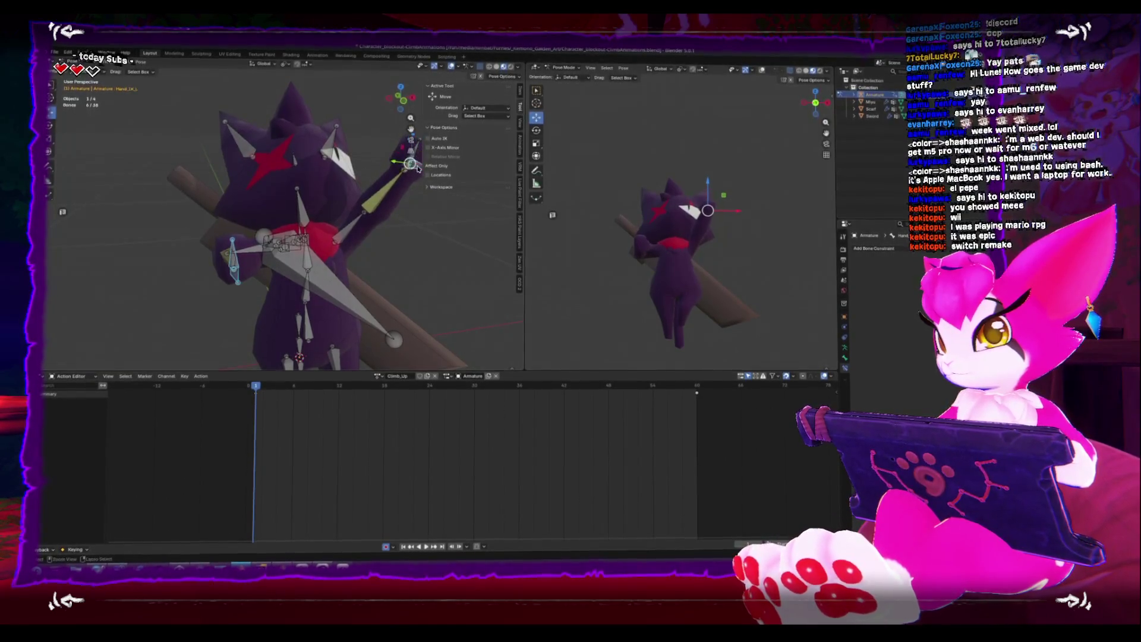
mouse_move(417, 170)
middle_down()
mouse_move(326, 202)
mouse_move(344, 217)
mouse_move(337, 227)
middle_up()
key(KP_3)
shift+click(270, 243)
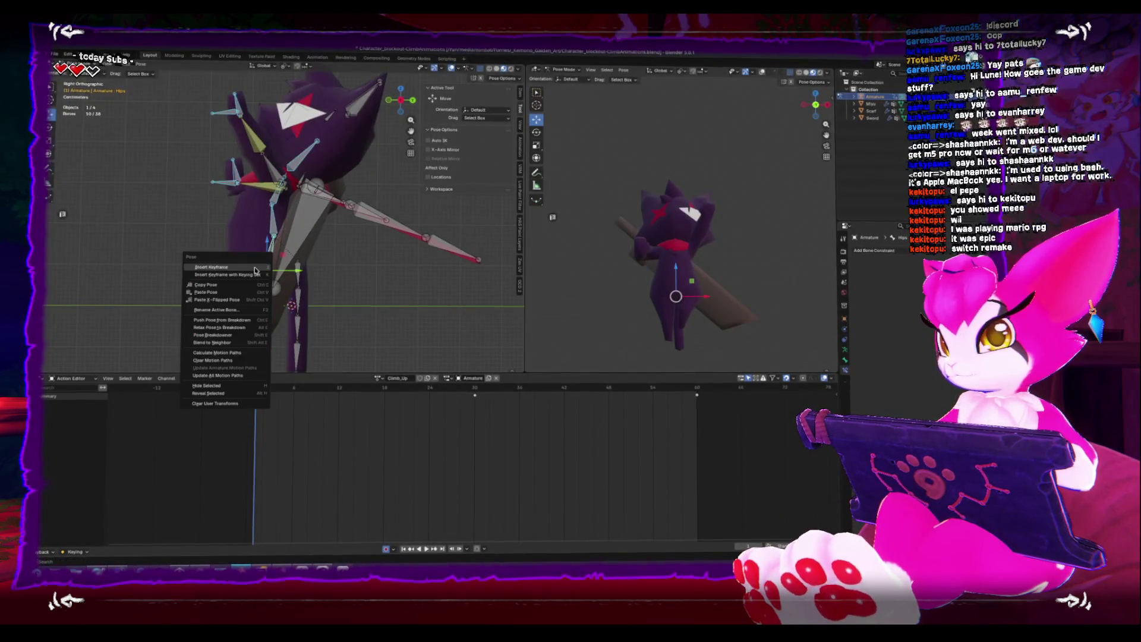
Copy the current pose and paste it X-flipped at frame 30
click(237, 286)
key(space)
key(space)
drag(399, 383, 474, 386)
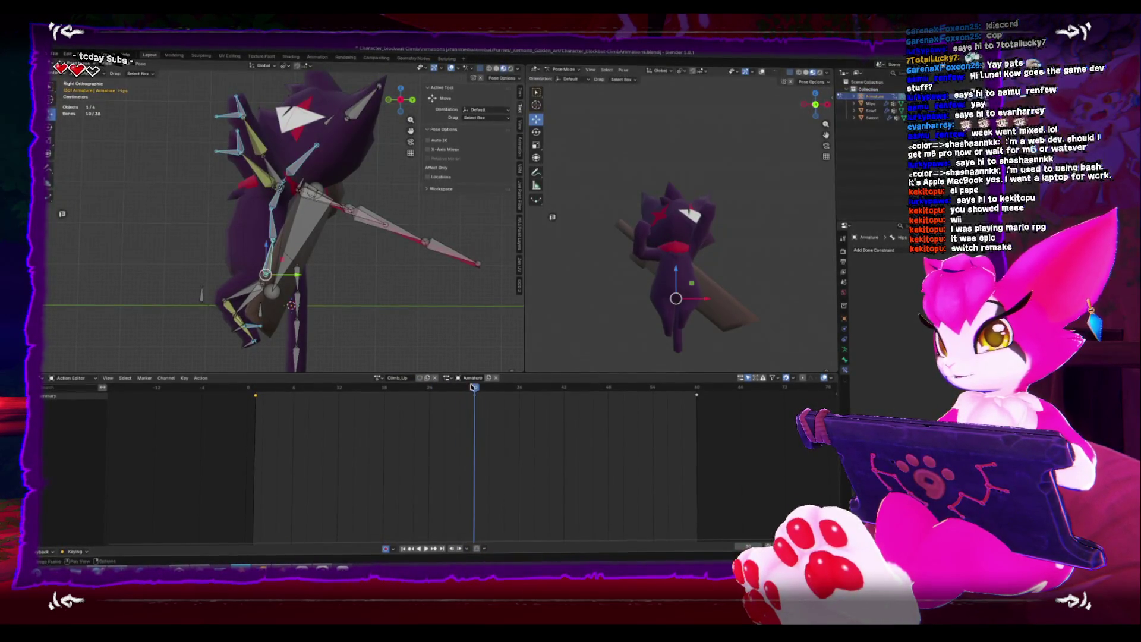
right_click(387, 300)
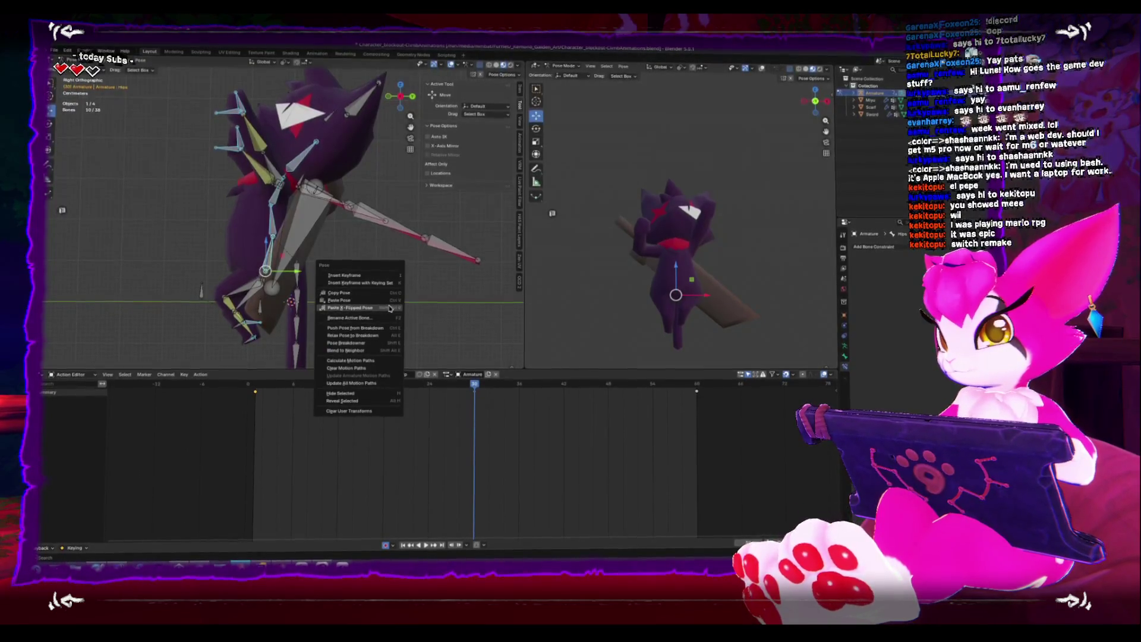
click(389, 306)
alt+middle_drag(397, 339, 197, 291)
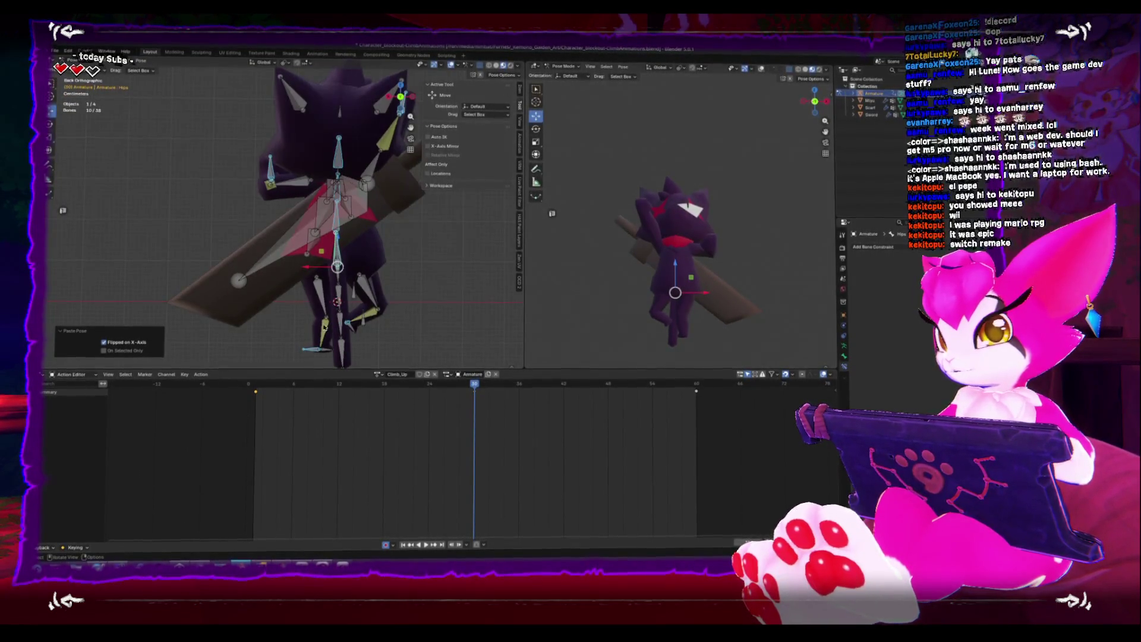
Paste the original pose at frame 60 and play the climb loop from frame 0
key(shift+Left)
key(space)
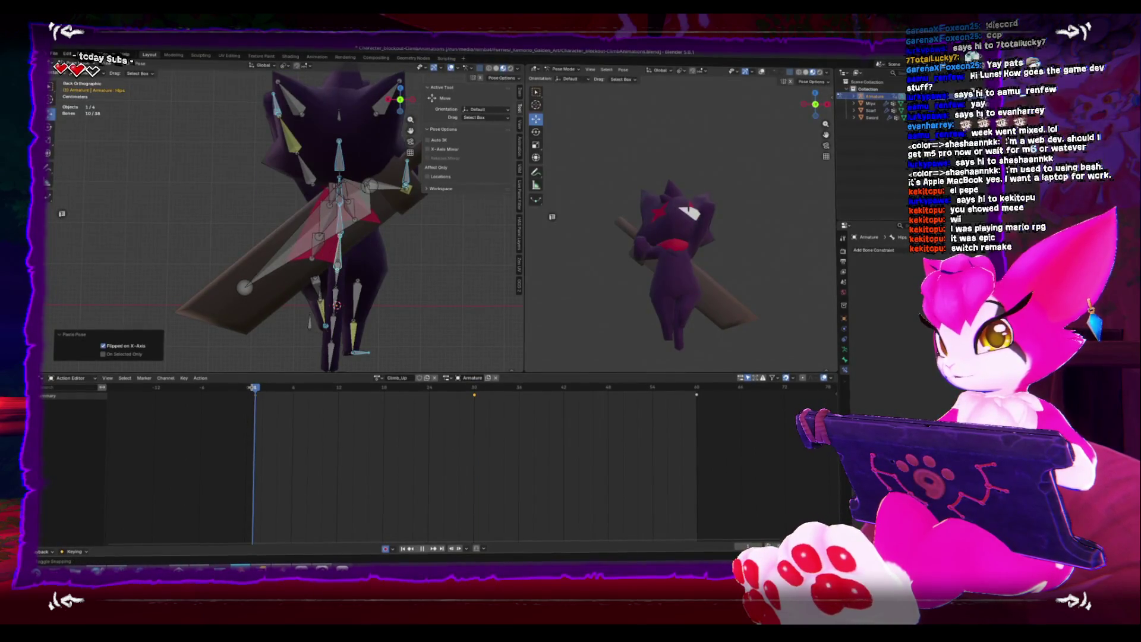
key(space)
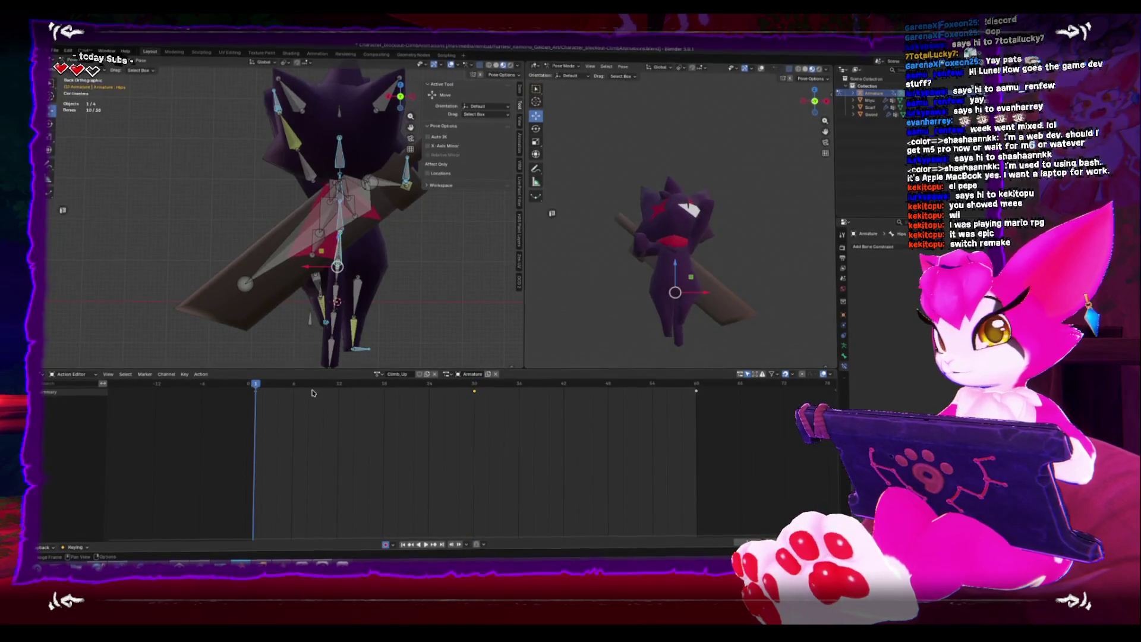
click(697, 383)
right_click(696, 390)
click(697, 392)
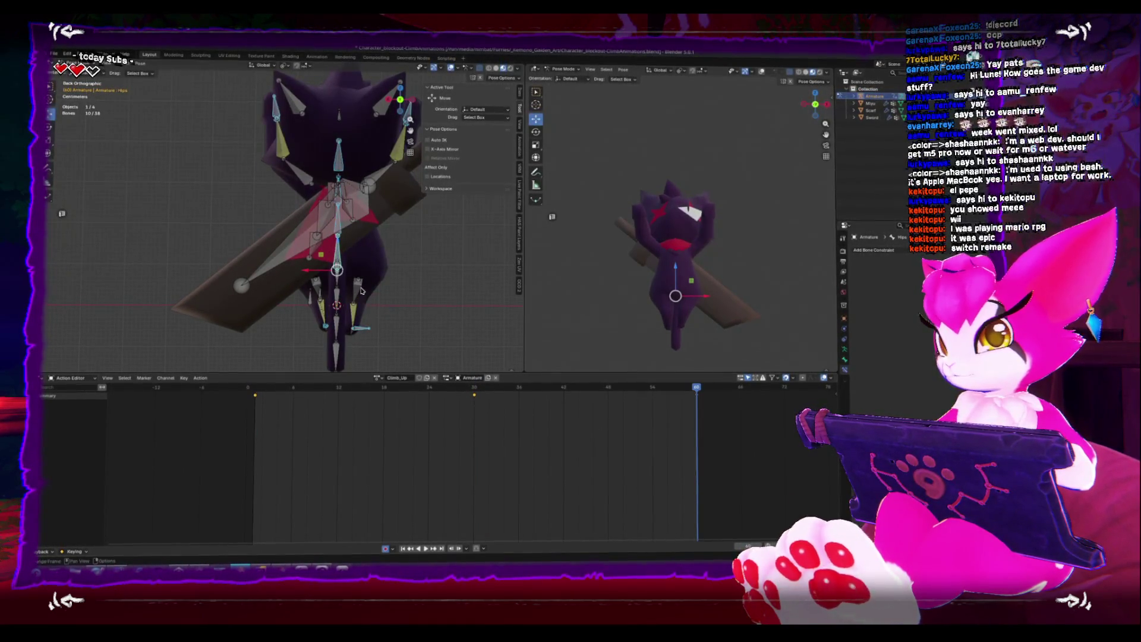
click(360, 279)
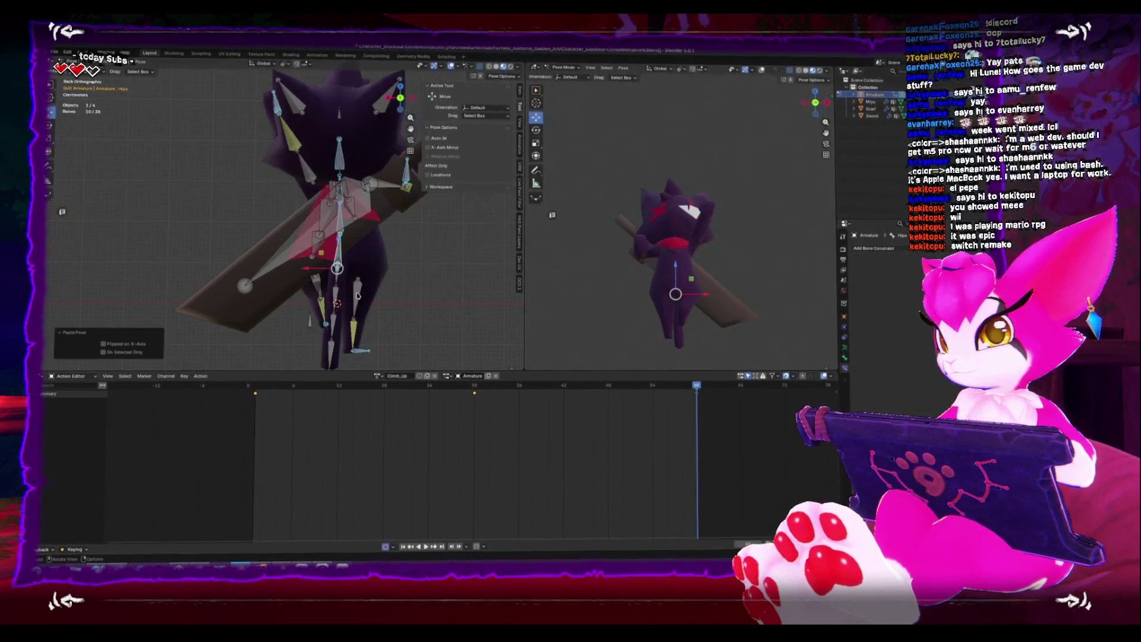
click(251, 380)
key(space)
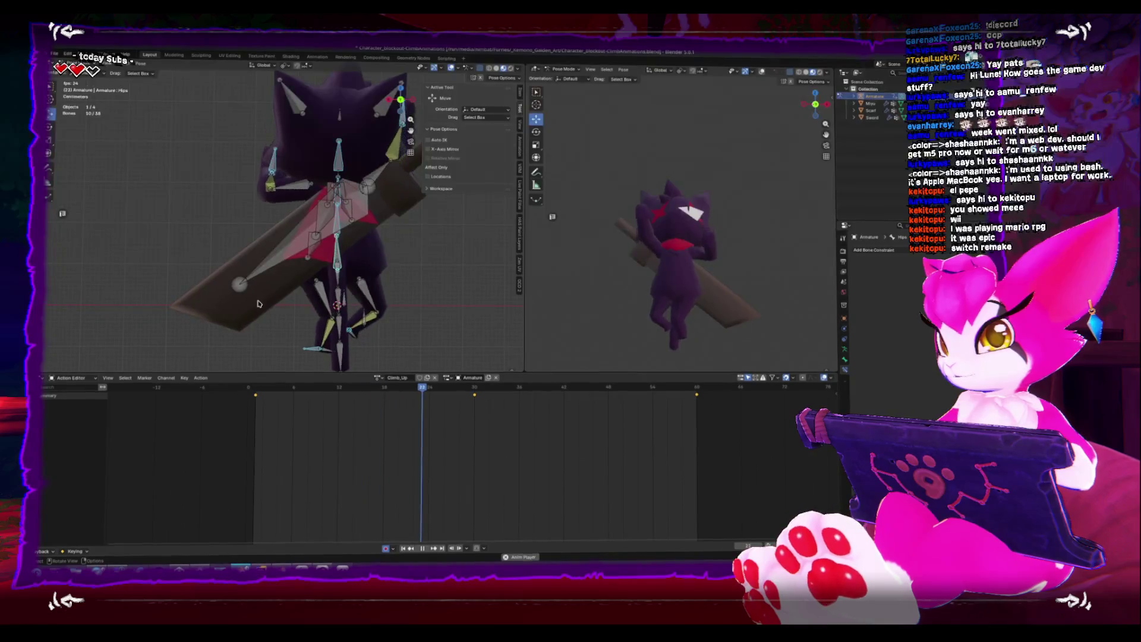
At frame 30, rotate the FeetIK_L bone to about -103° from the top view
key(space)
drag(458, 386, 475, 387)
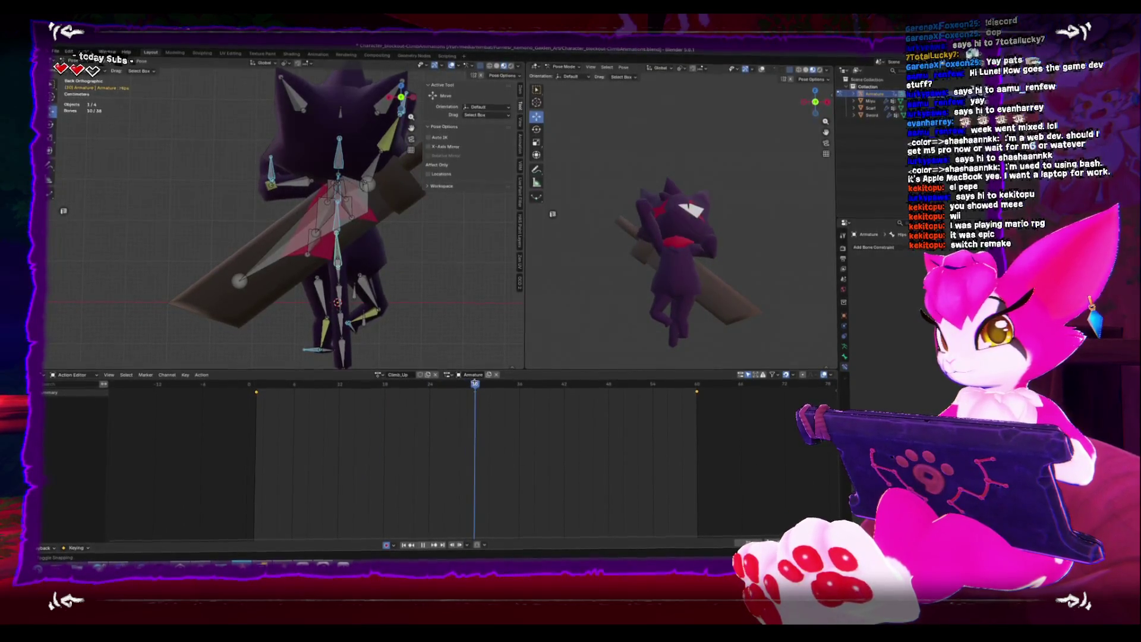
click(310, 350)
key(KP_7)
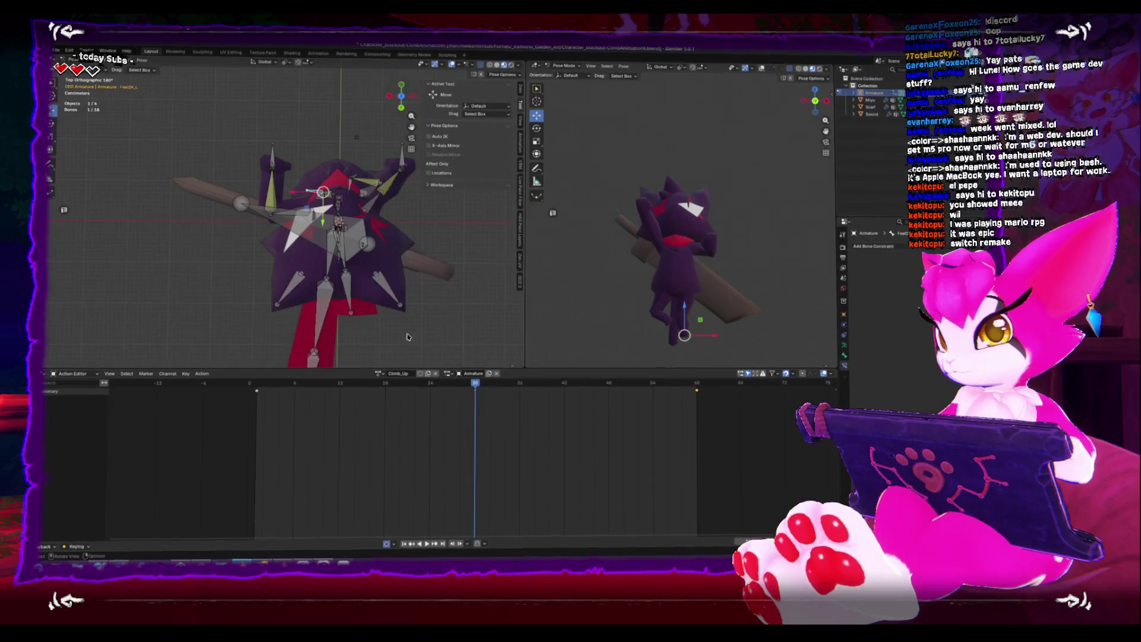
key(r)
key(Return)
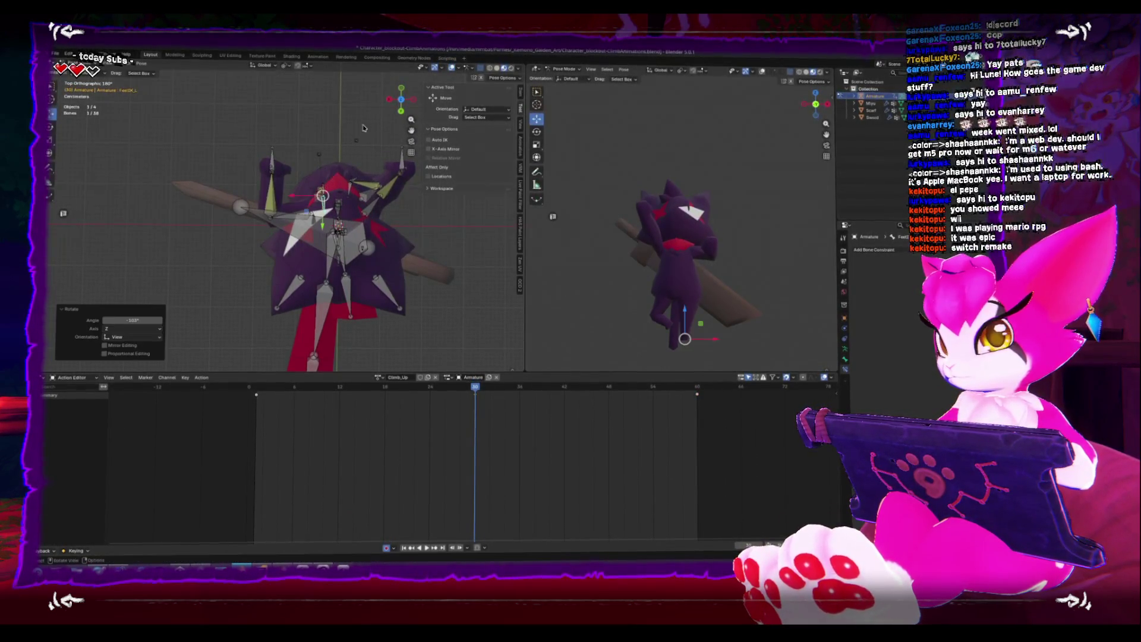
key(KP_3)
mouse_move(312, 272)
middle_down()
mouse_move(227, 329)
mouse_move(302, 273)
mouse_move(324, 280)
middle_up()
Rotate the right foot IK bone about -108° and keyframe the pose at frame 30
click(228, 328)
click(328, 274)
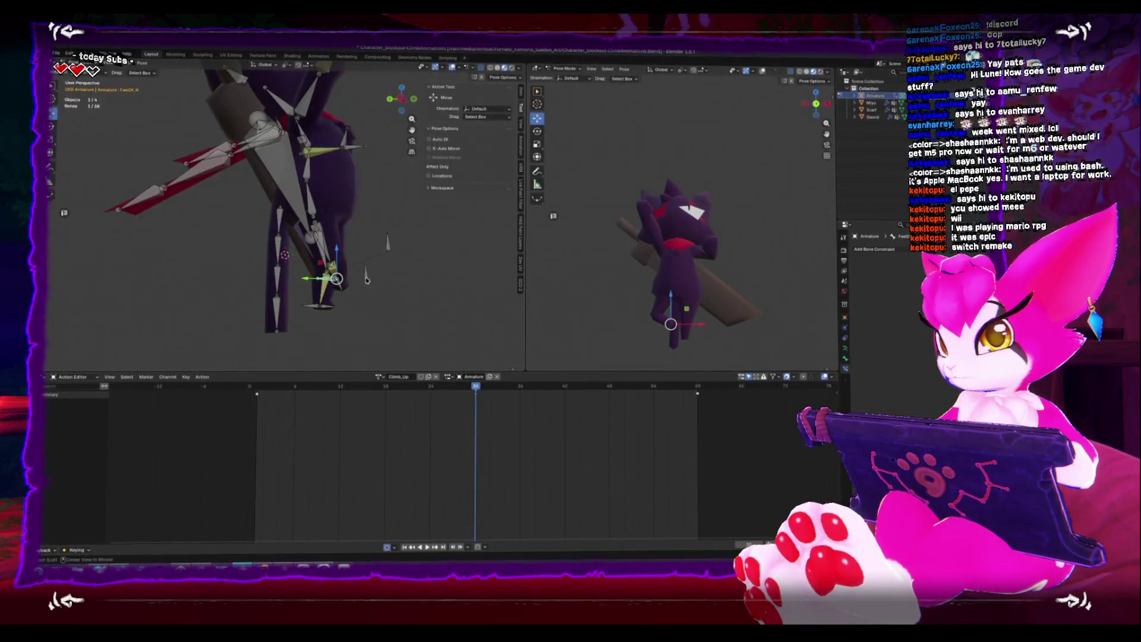
key(KP_7)
key(r)
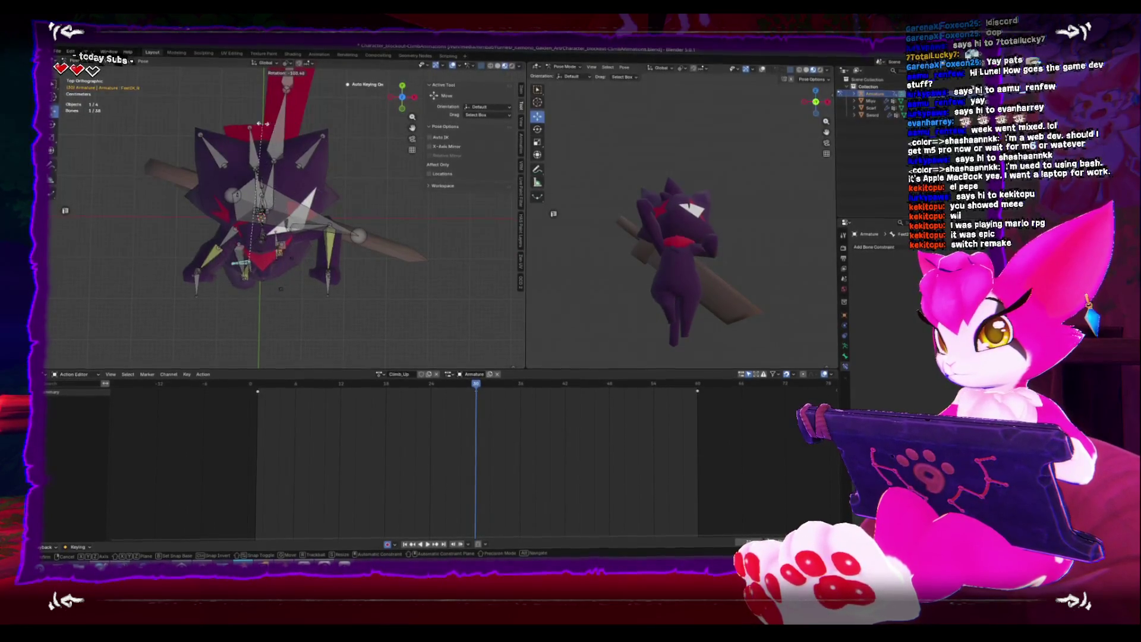
click(264, 123)
key(KP_1)
key(i)
Play the climbing animation from the start, then inspect the rig from behind at frame 1
key(shift+Left)
key(space)
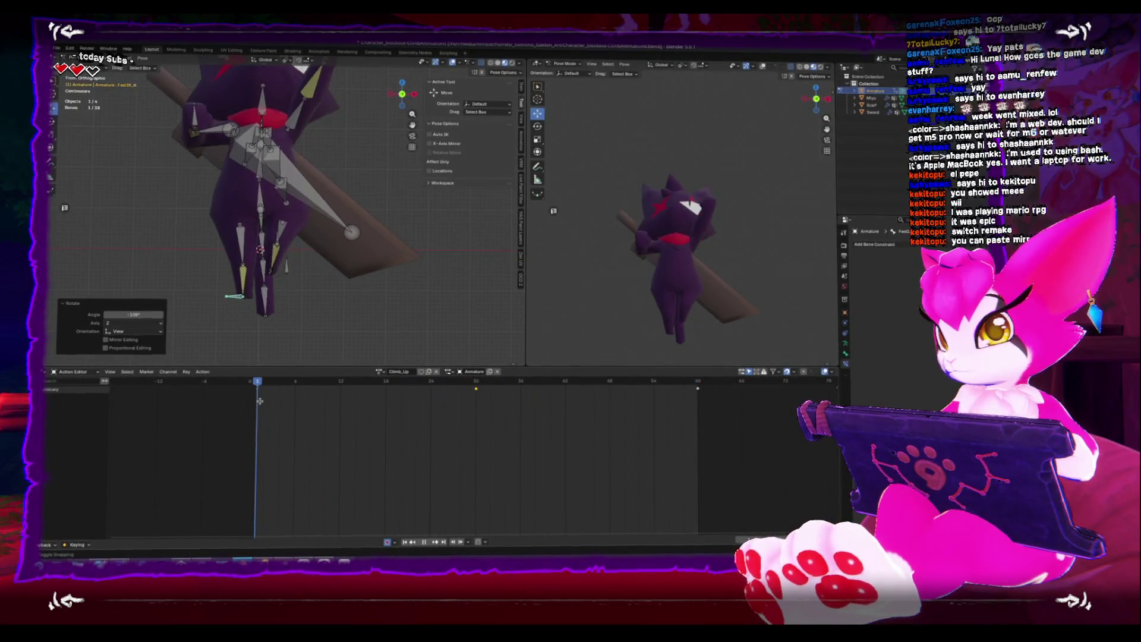
key(Escape)
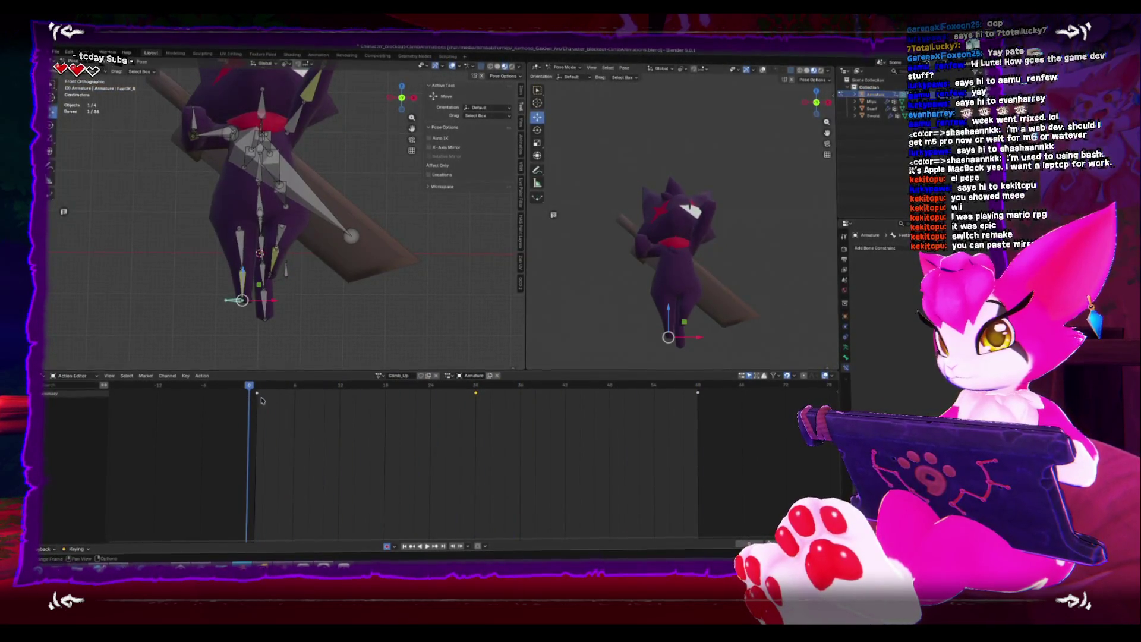
drag(248, 389, 257, 387)
middle_drag(256, 297, 182, 300)
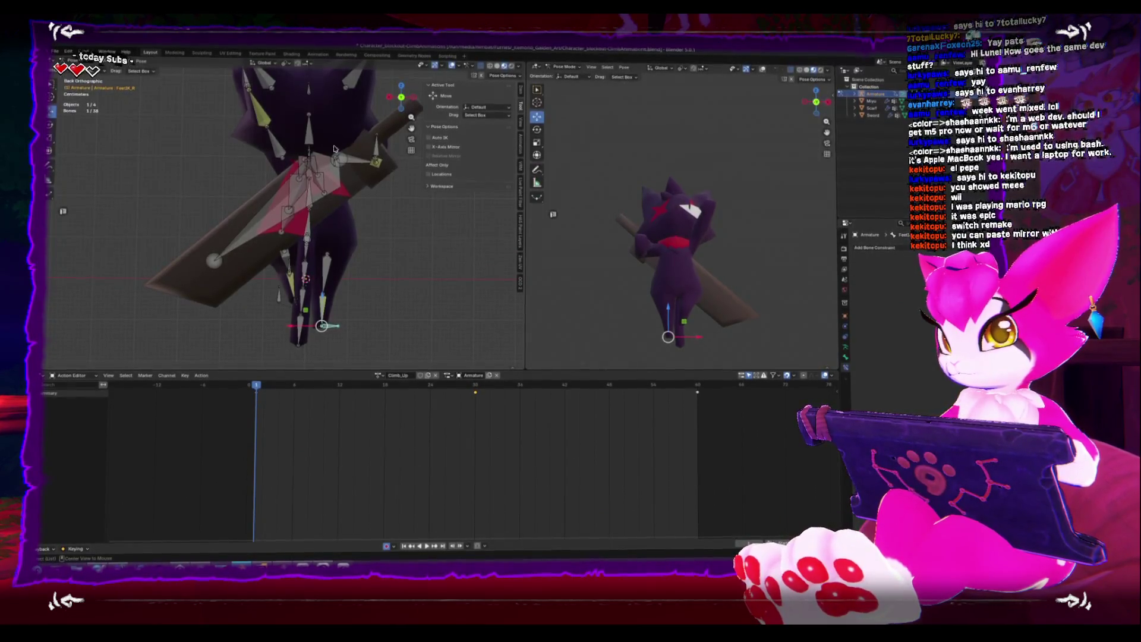
key(KP_3)
key(ctrl+KP_1)
scroll(284, 186, down, 3)
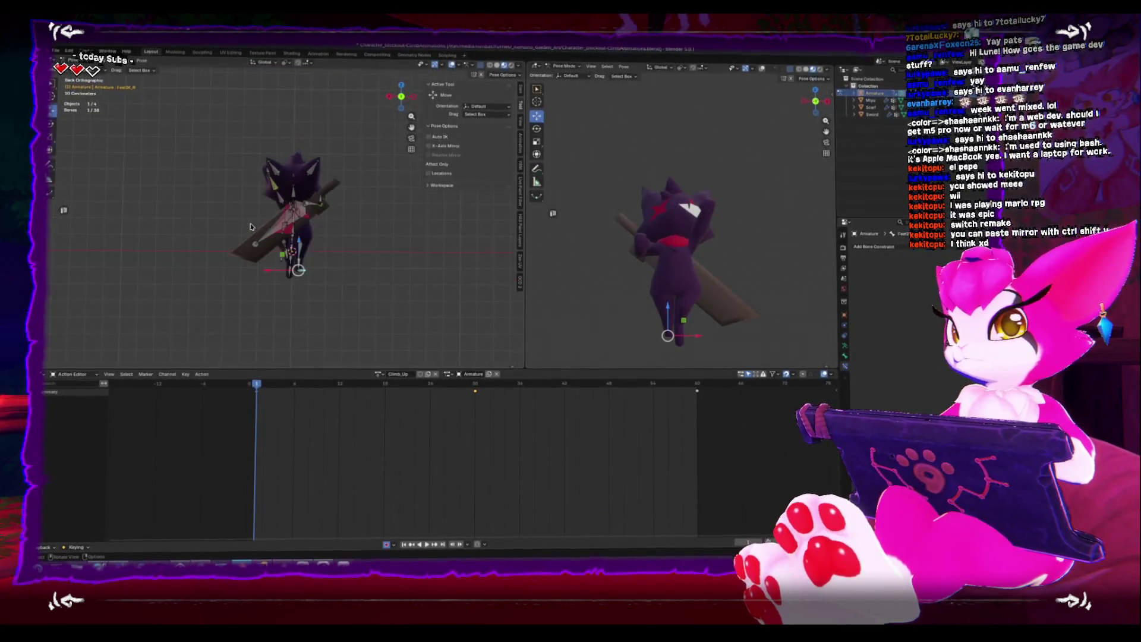
Scale the Climb_Up keyframes from frame 0 so they sit closer together
click(426, 543)
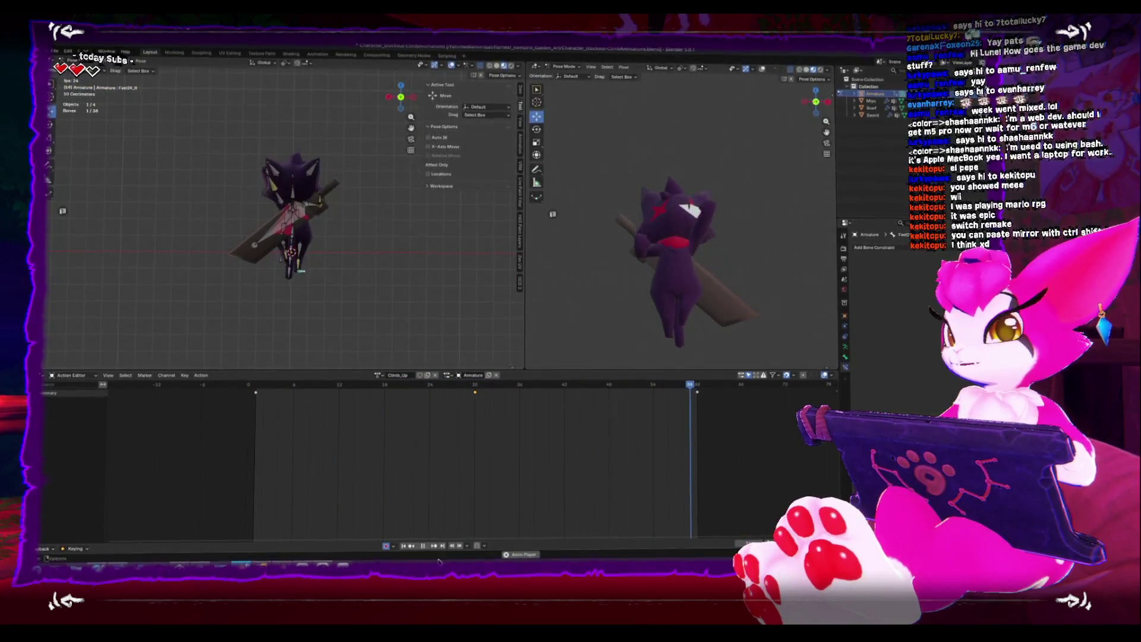
key(space)
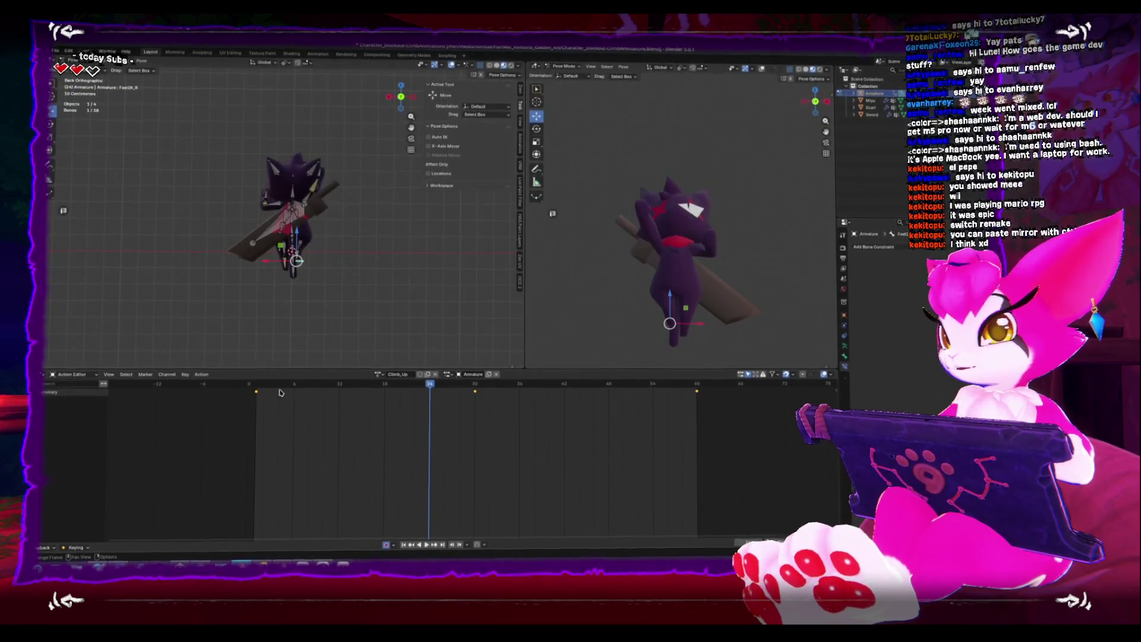
key(shift+Left)
key(s)
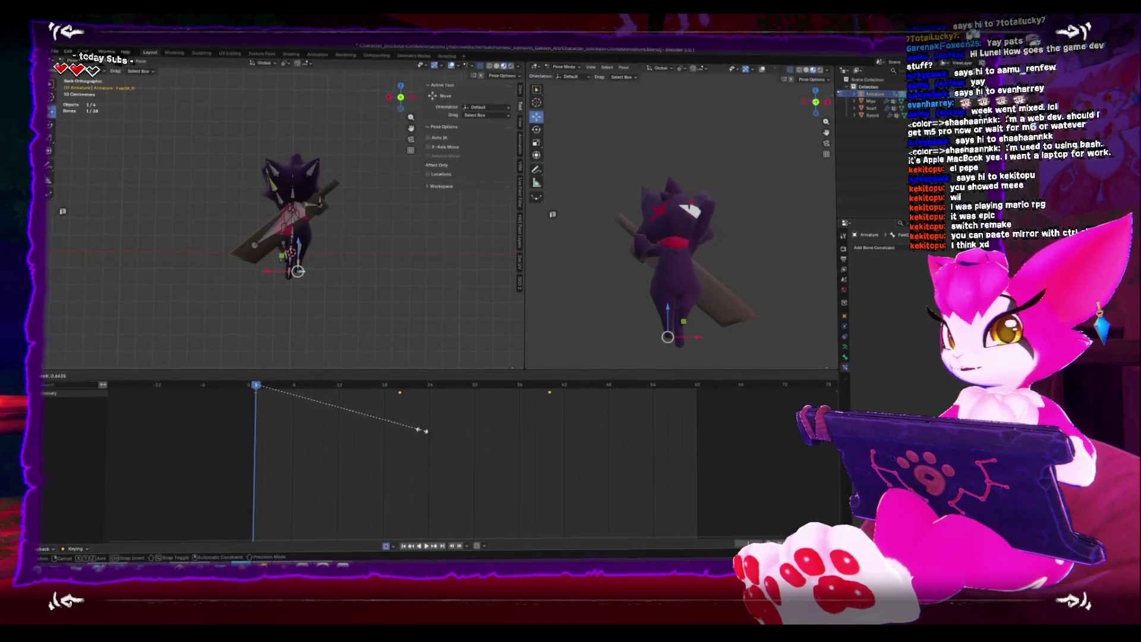
click(423, 430)
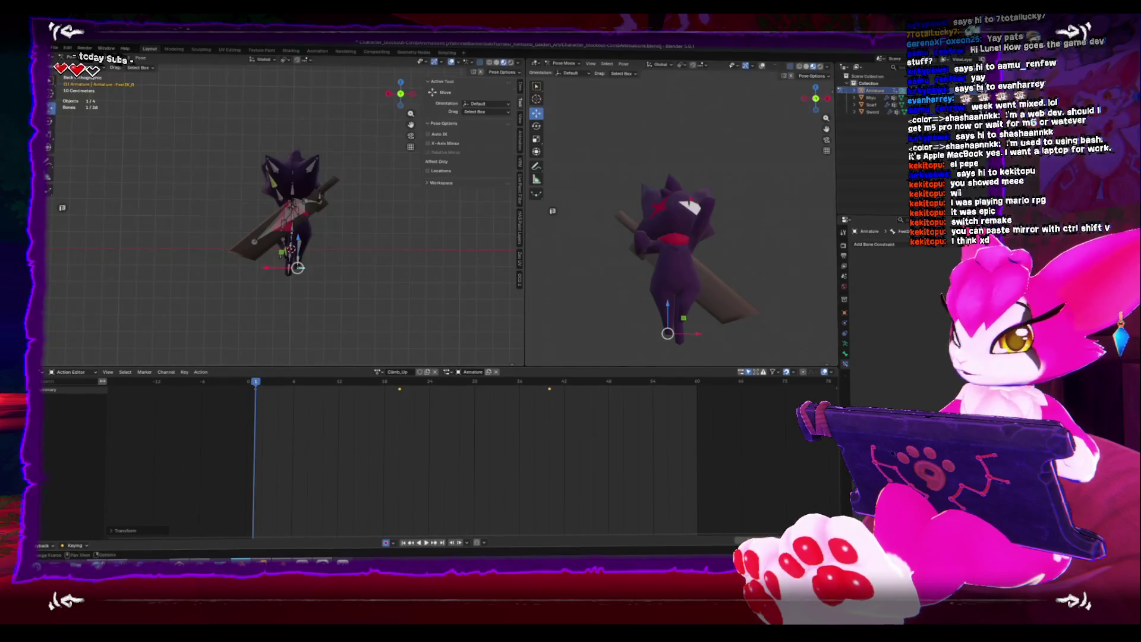
Trim the playback range to the keys, play the shorter loop and check the frame-40 pose
key(Return)
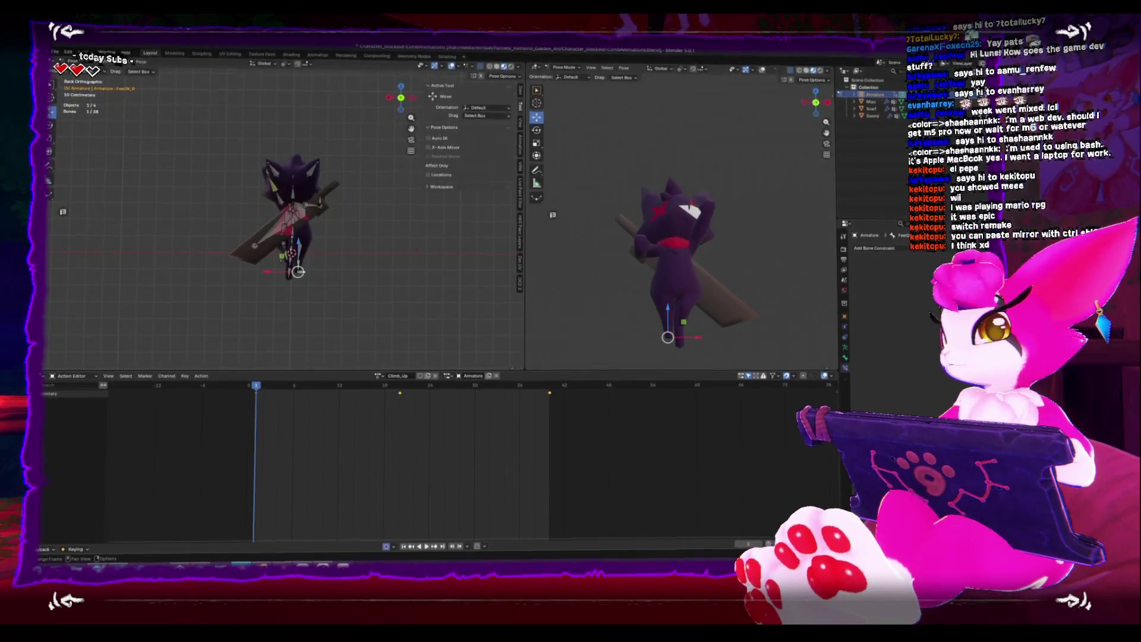
key(space)
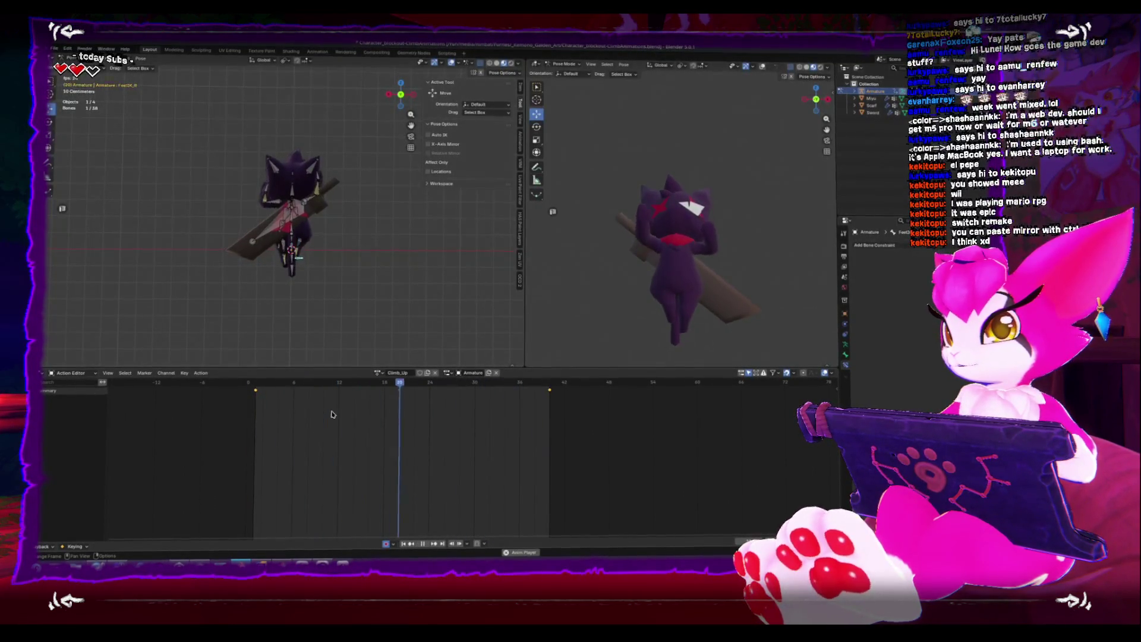
key(space)
key(space)
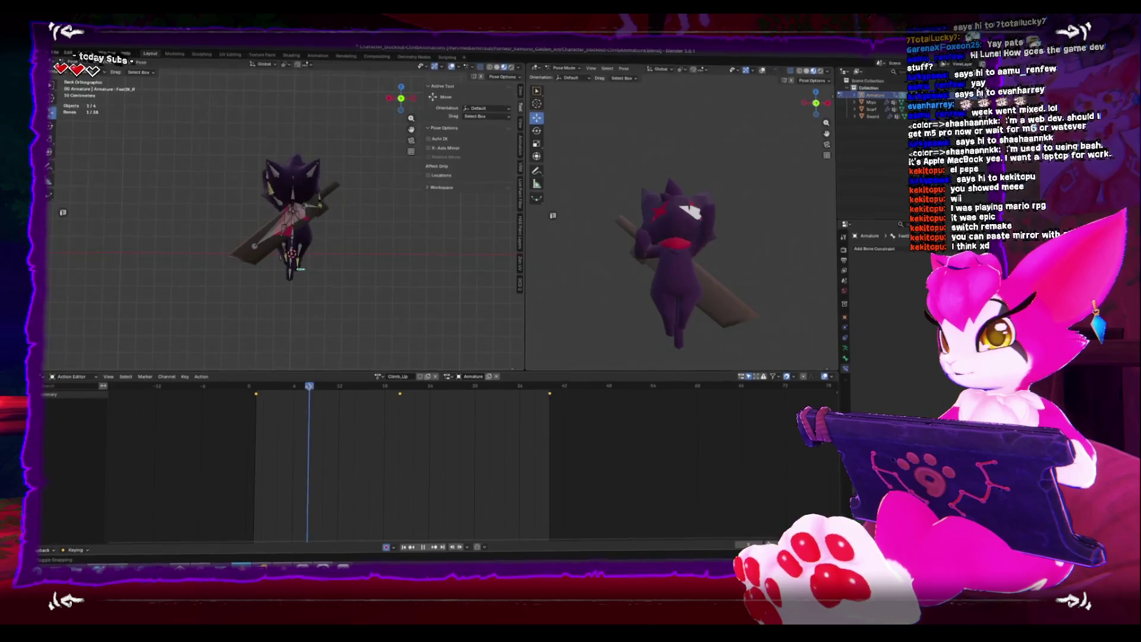
key(space)
drag(415, 387, 546, 387)
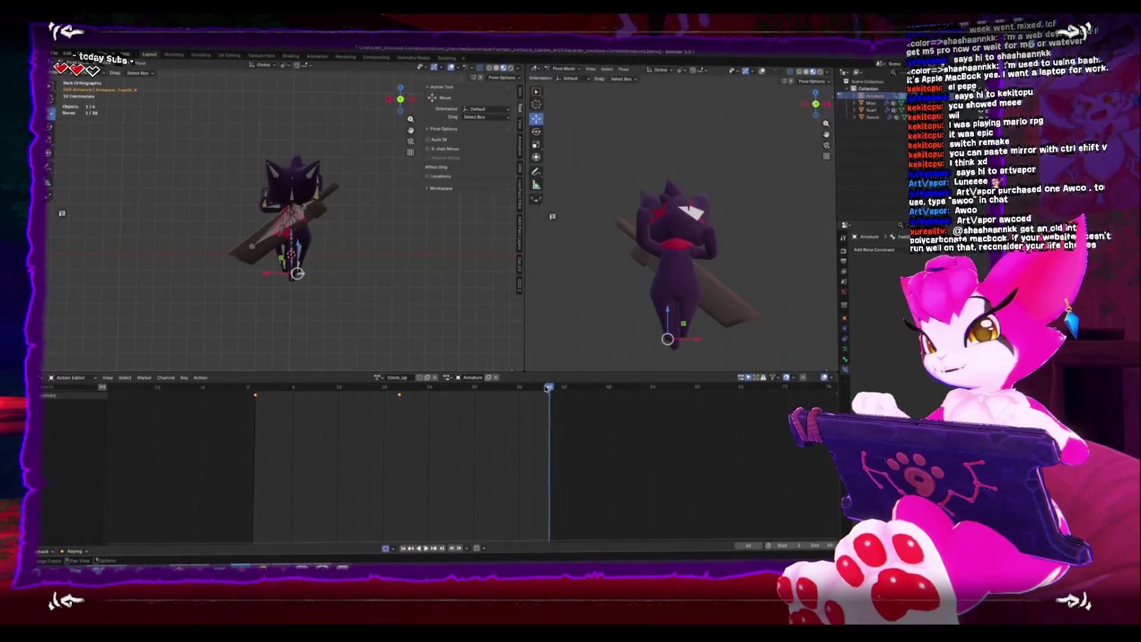
Select Hand_IK_L, Hand_IK_R and Foot_IK_L together after orbiting around the rig
mouse_move(474, 368)
middle_down()
mouse_move(161, 247)
mouse_move(168, 237)
middle_up()
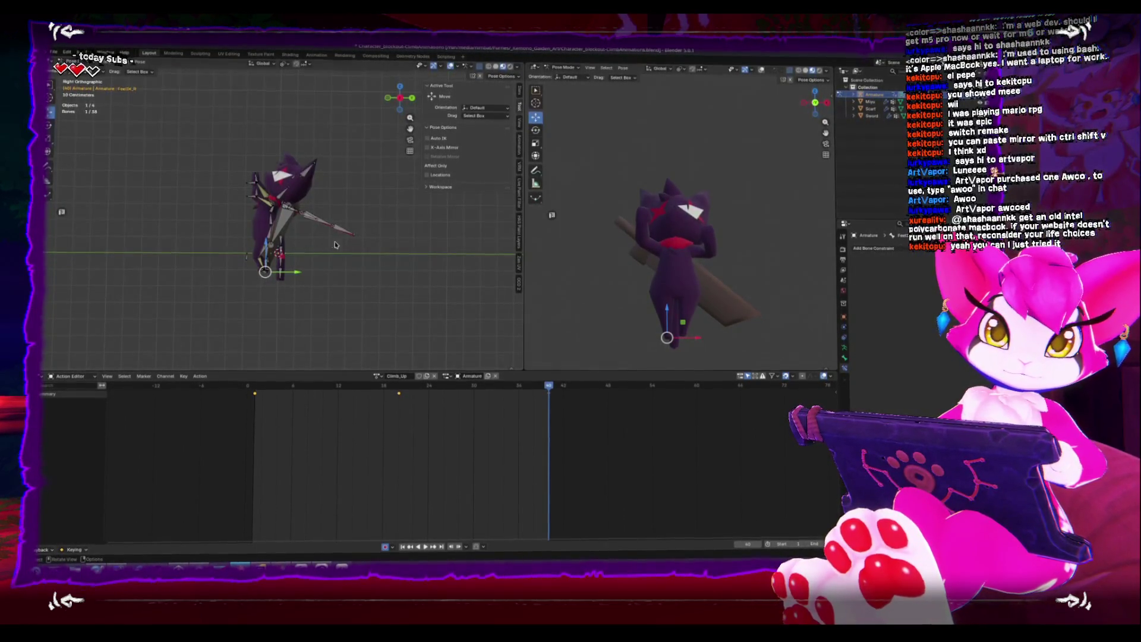
mouse_move(359, 250)
middle_down()
mouse_move(250, 205)
mouse_move(232, 183)
mouse_move(292, 259)
middle_up()
click(228, 189)
shift+click(223, 172)
shift+click(350, 279)
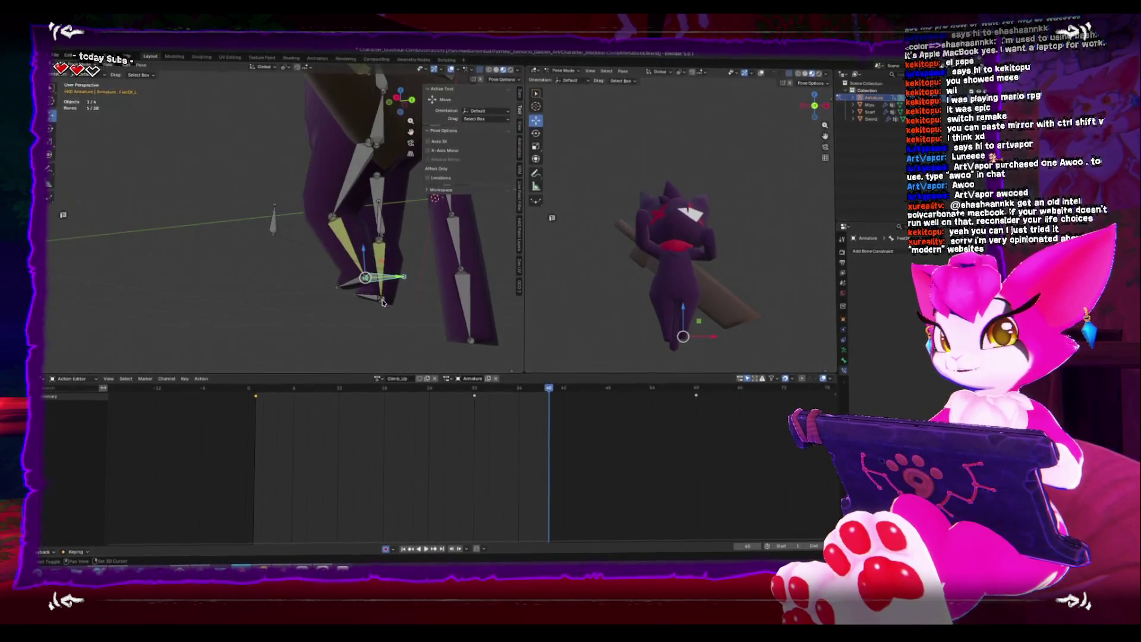
Add the right foot IK bone, return to frame 0 and select every bone of the rig
middle_drag(351, 279, 416, 303)
shift+click(428, 315)
drag(548, 391, 245, 399)
key(a)
scroll(302, 291, down, 5)
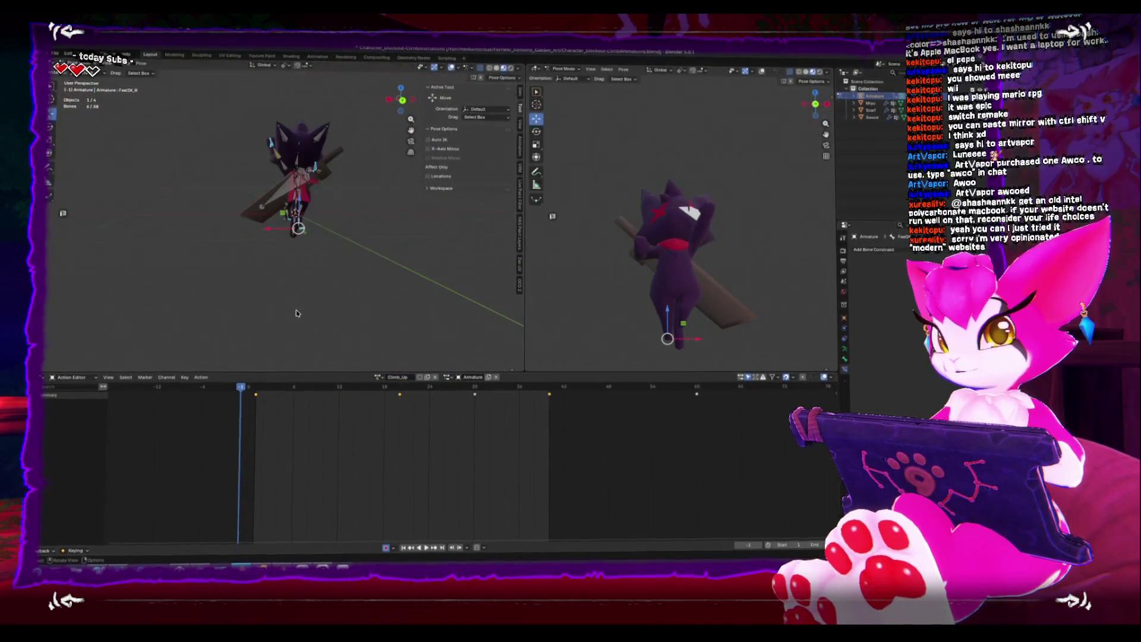
key(shift+Right)
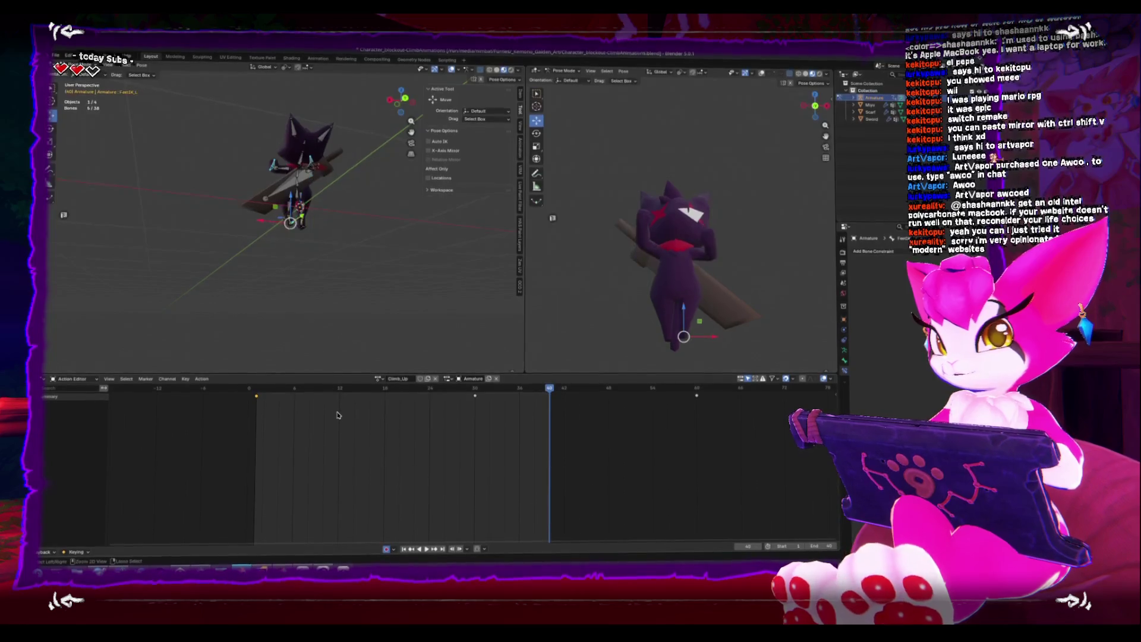
key(a)
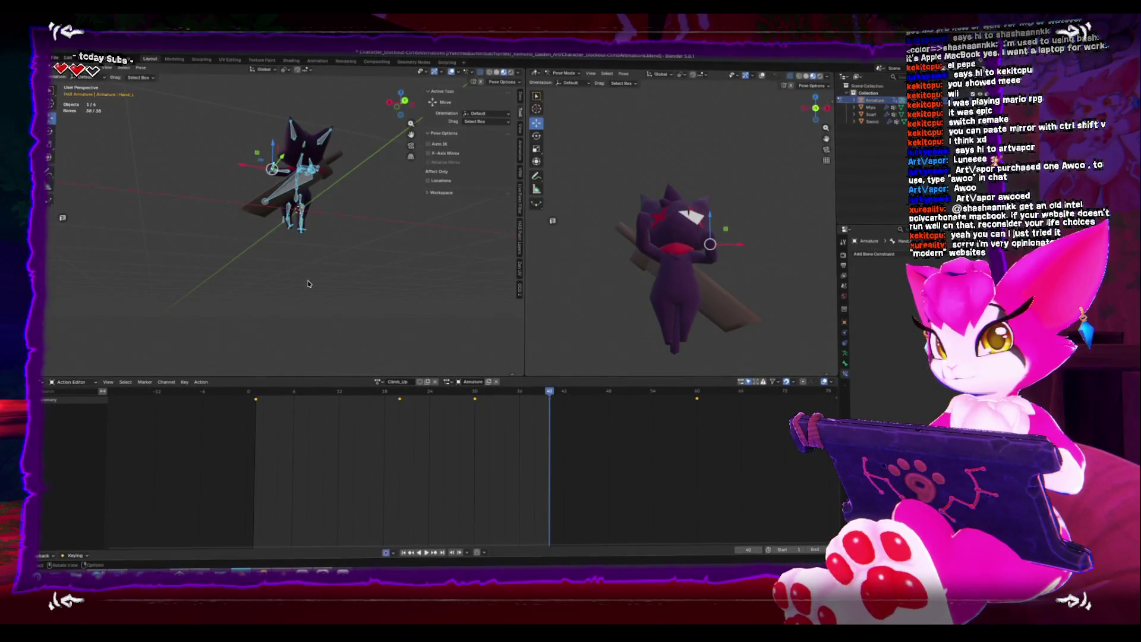
key(ctrl+z)
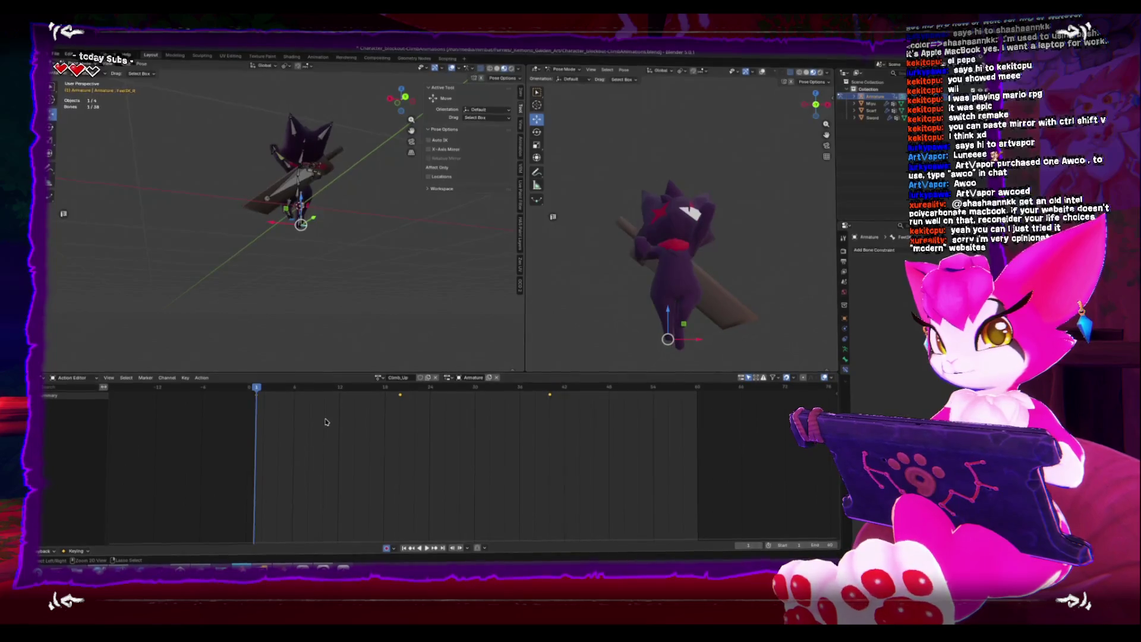
key(a)
Slide the final Climb_Up keyframe back by -23 frames toward frame 37
key(s)
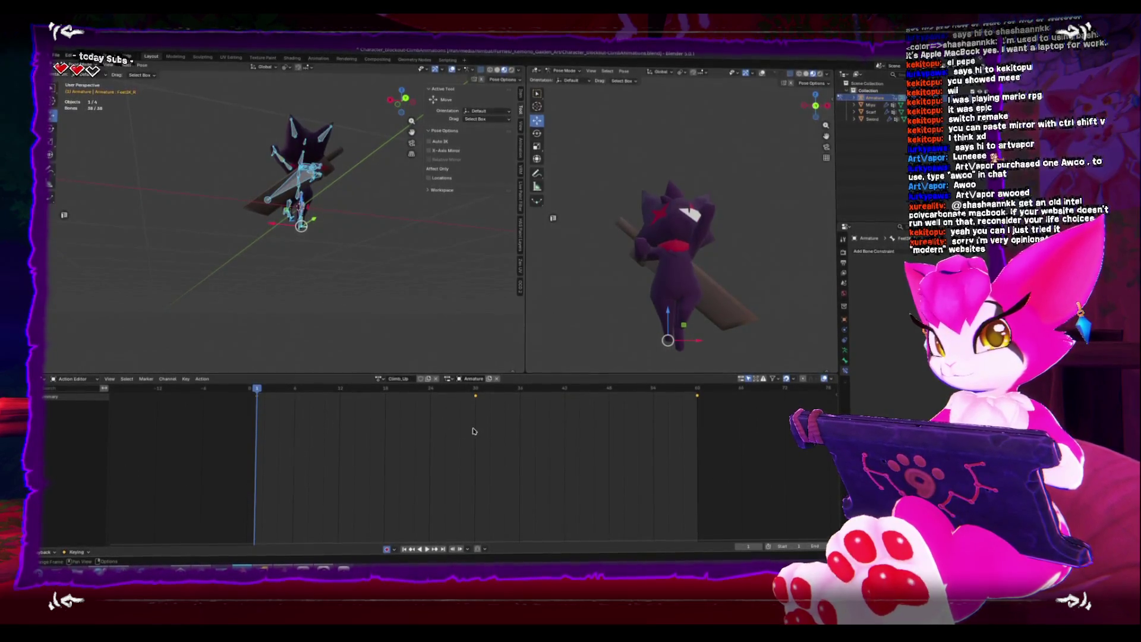
key(Escape)
key(alt+a)
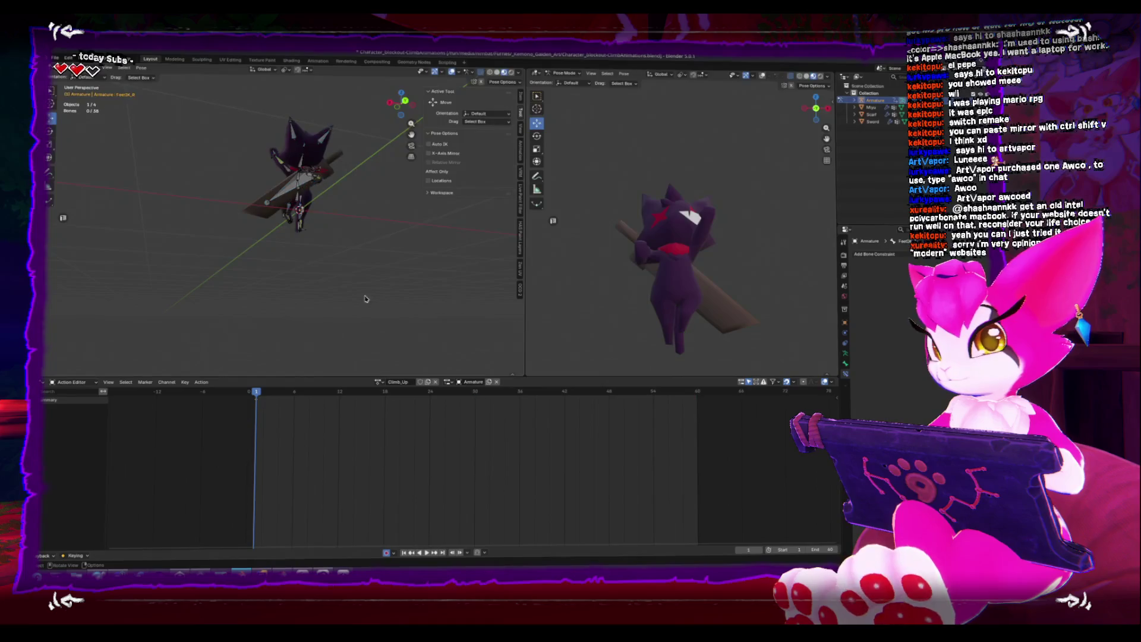
key(a)
key(g)
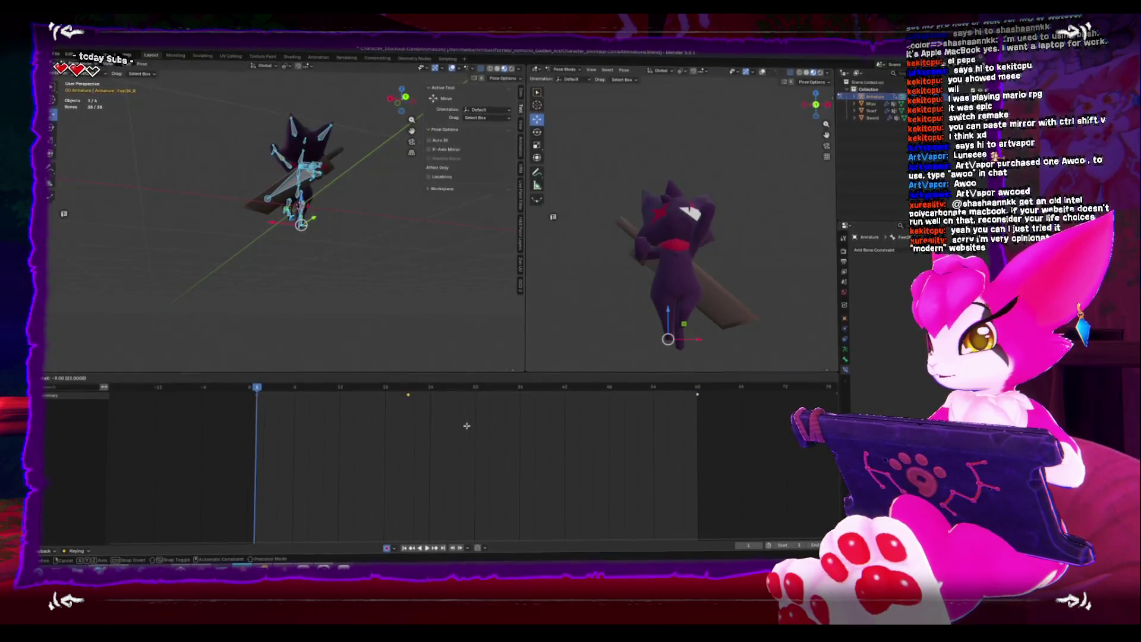
key(g)
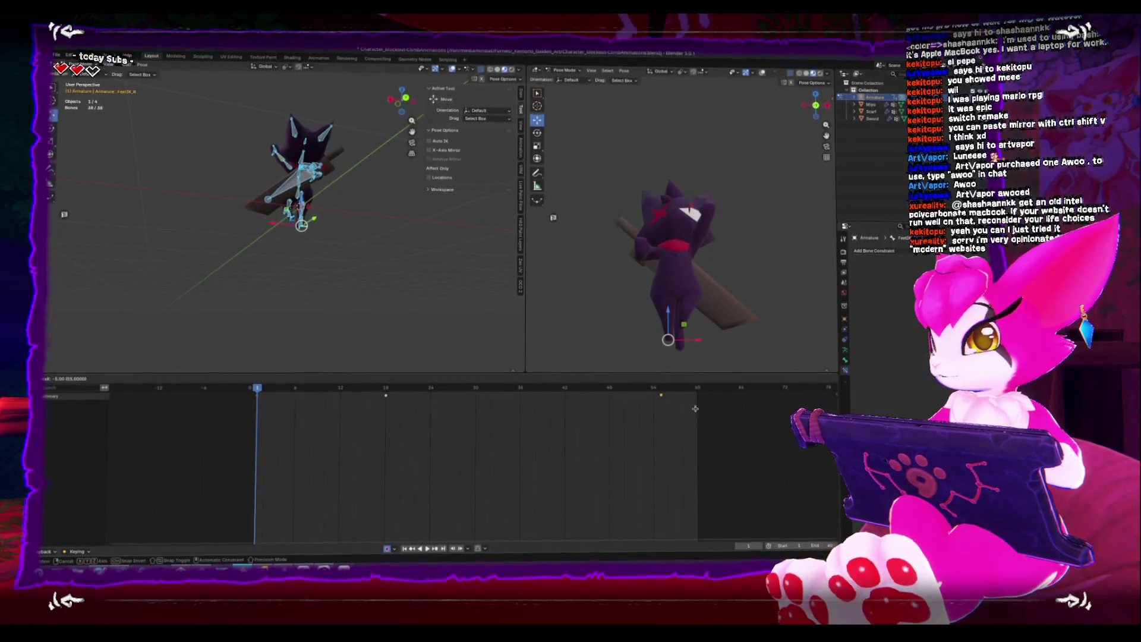
click(557, 432)
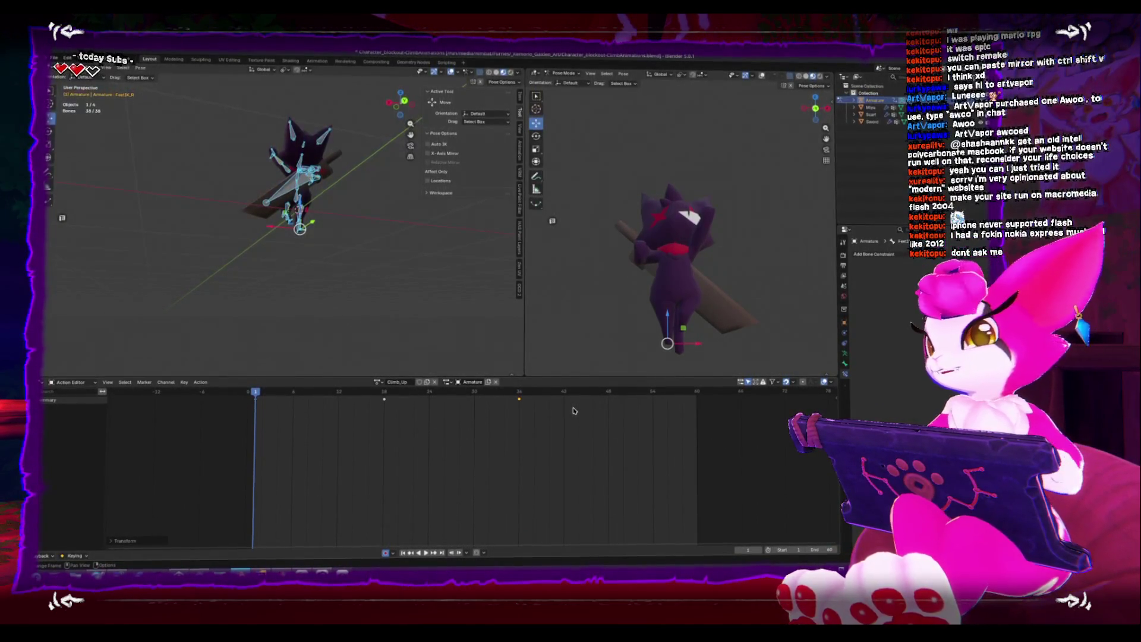
key(KP_3)
key(space)
key(space)
click(248, 391)
key(space)
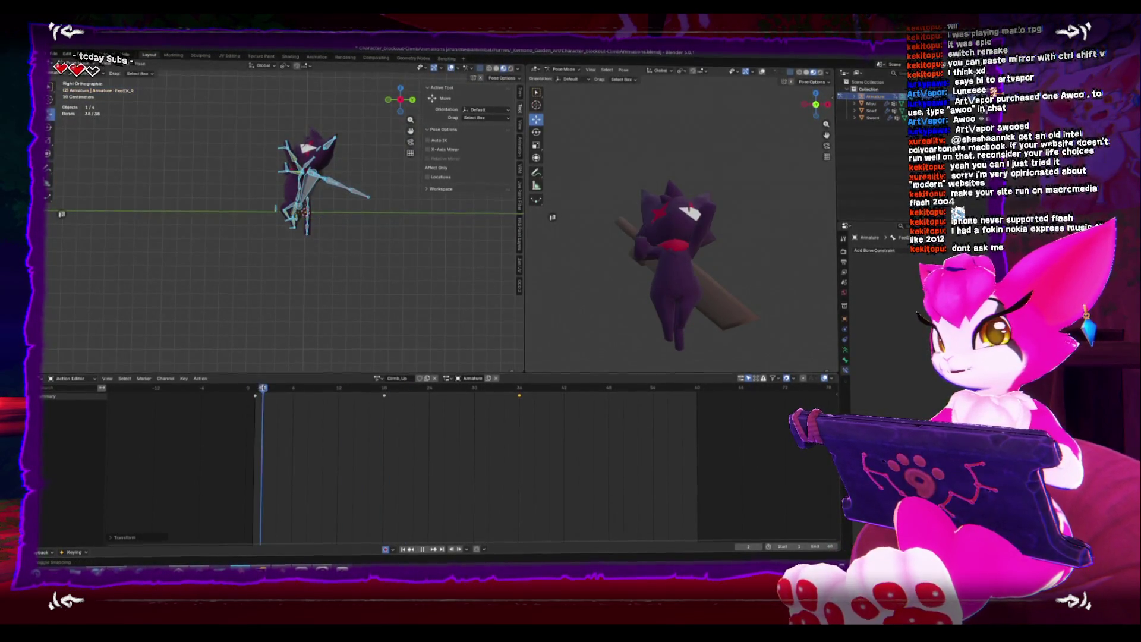
drag(280, 392, 261, 396)
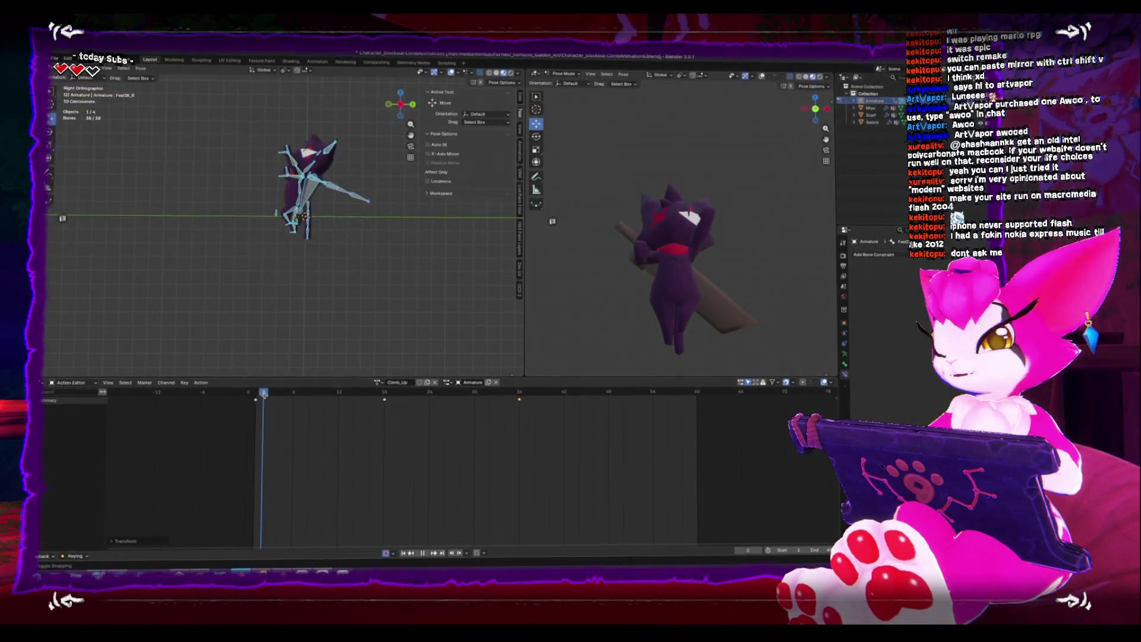
click(266, 405)
click(256, 404)
key(space)
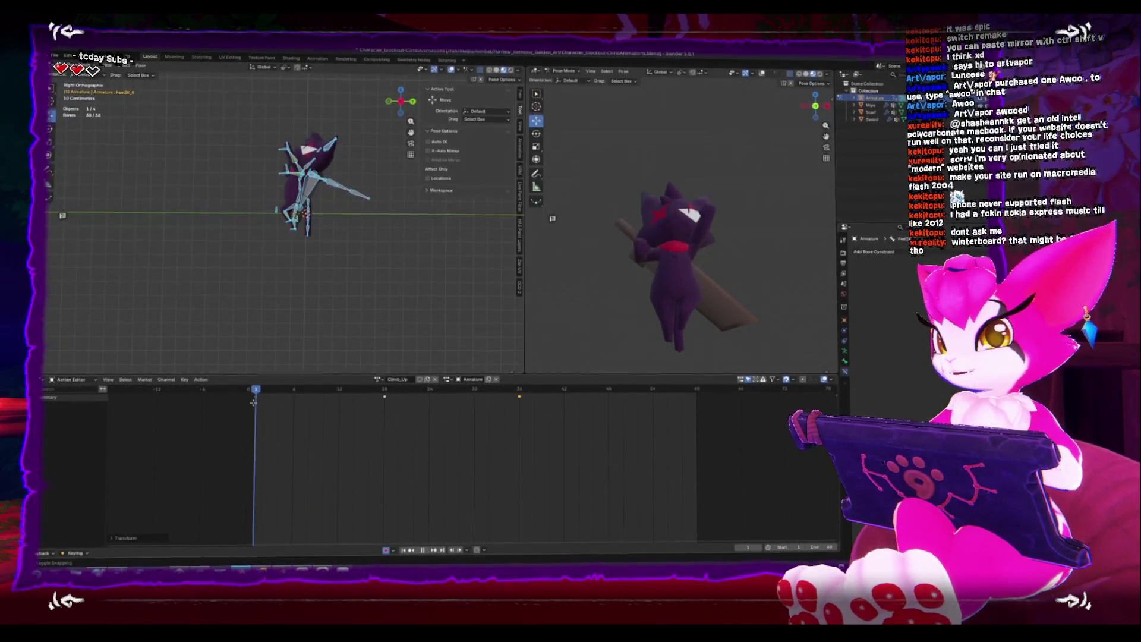
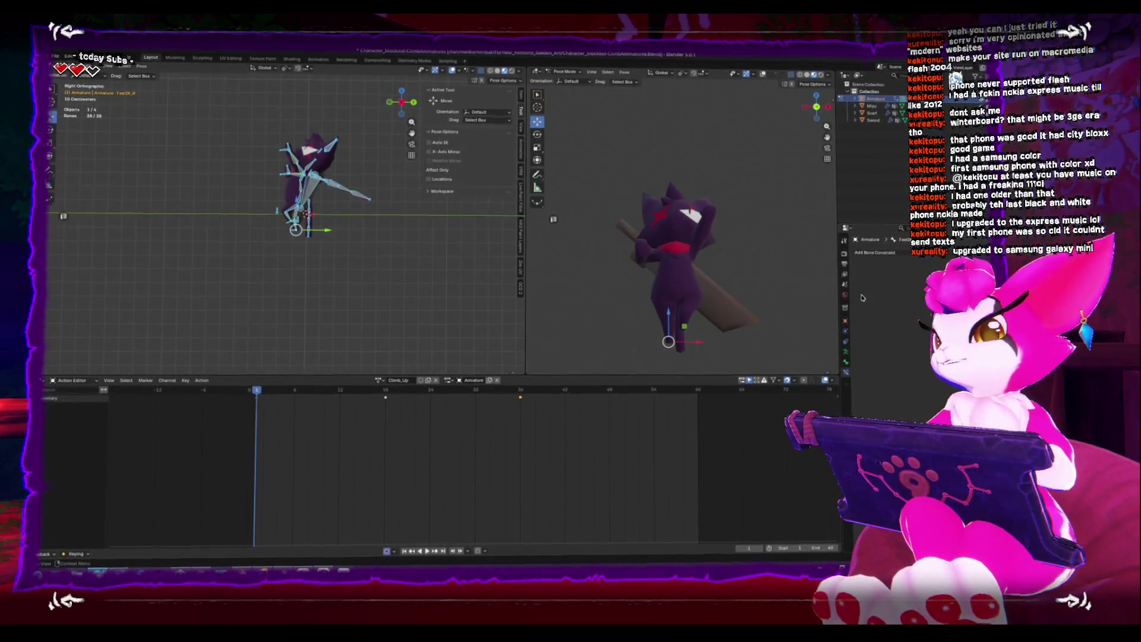
Scrub and play the start of the climb animation with the left foot bone selected
scroll(442, 297, up, 4)
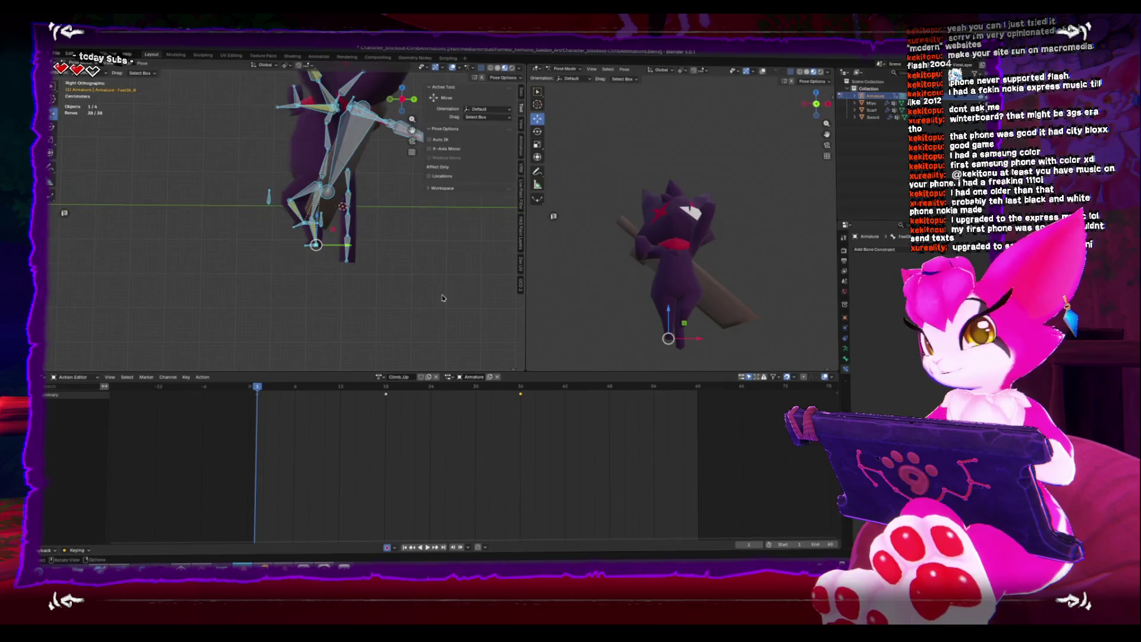
mouse_move(280, 390)
mouse_down()
mouse_move(301, 387)
mouse_move(233, 391)
mouse_up()
click(297, 226)
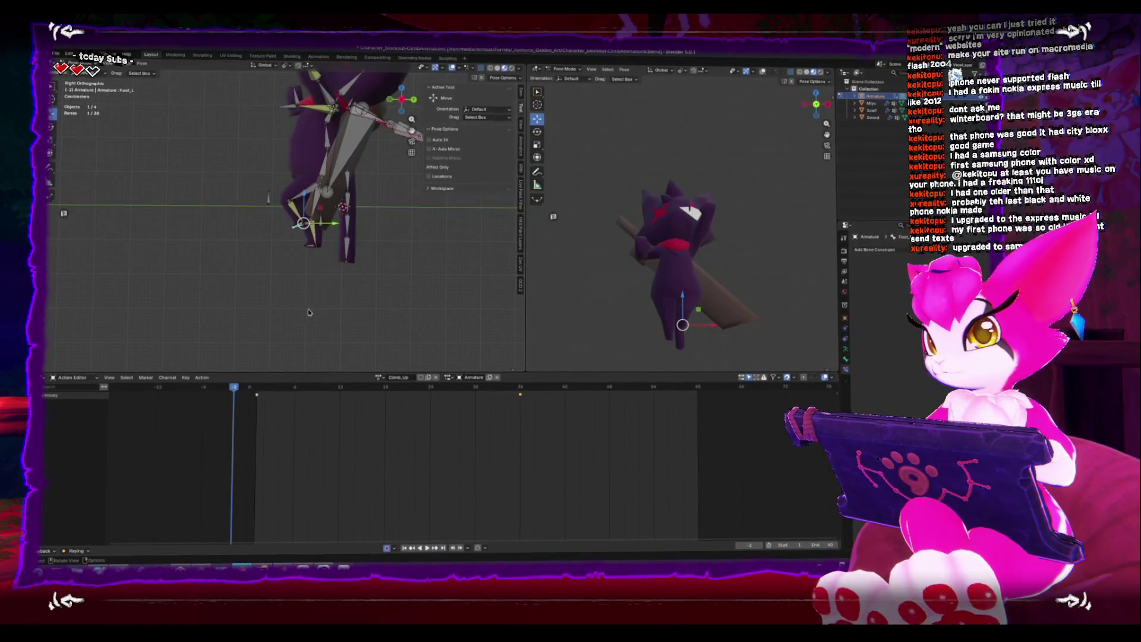
key(space)
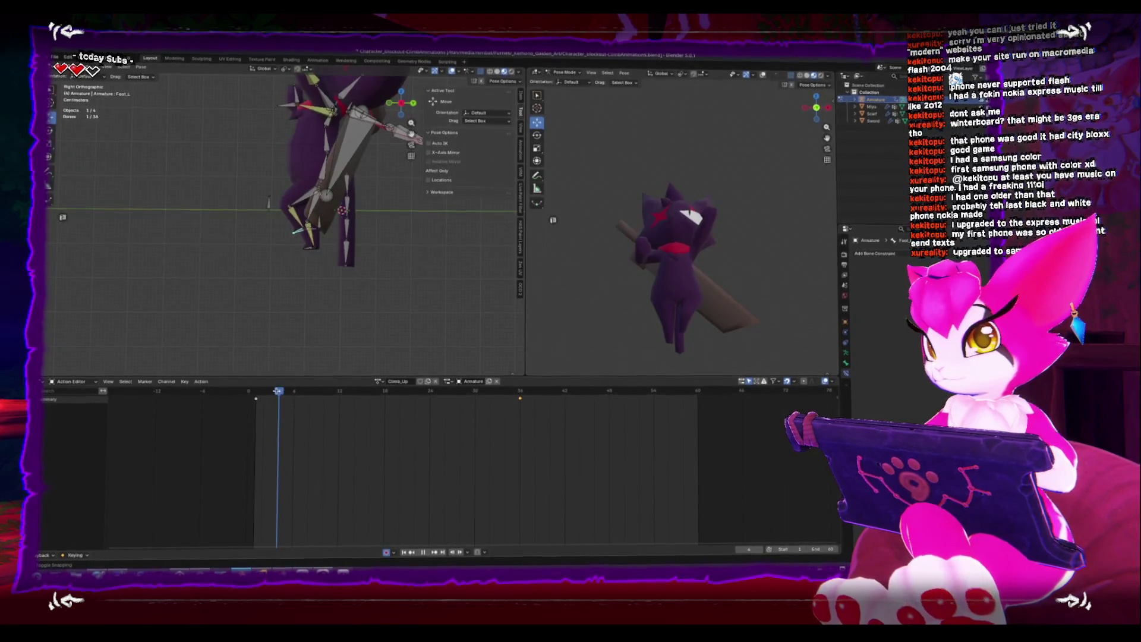
mouse_move(369, 404)
mouse_down()
mouse_move(397, 405)
mouse_move(256, 407)
mouse_up()
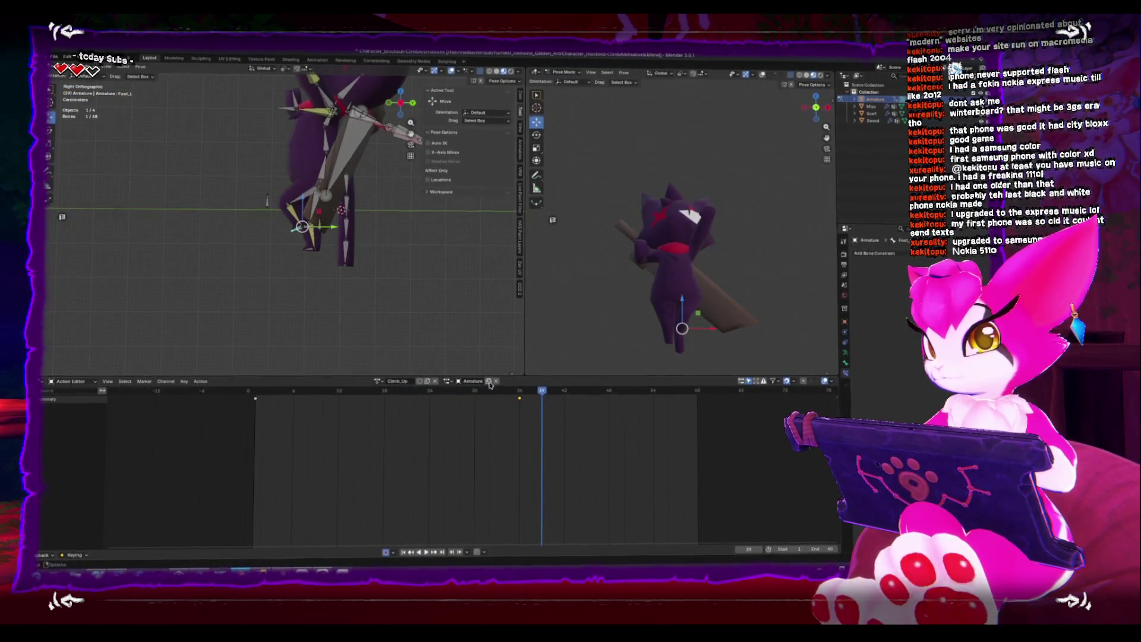
key(space)
Select all bones, end the frame range at frame 36, and replay from the first frame
key(a)
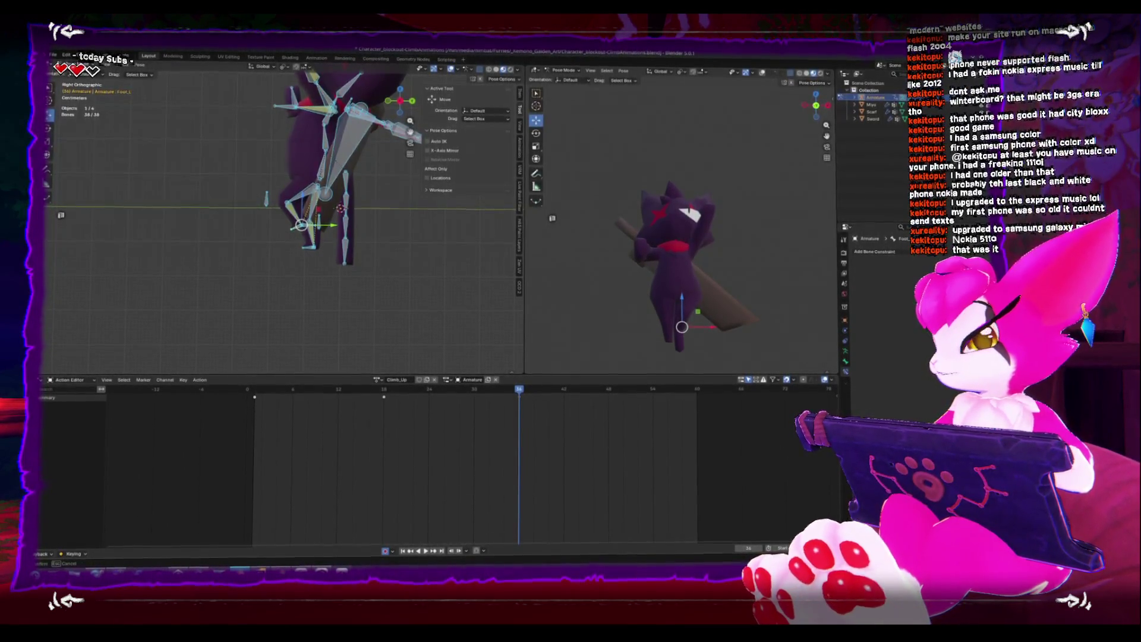
key(ctrl+End)
key(shift+Left)
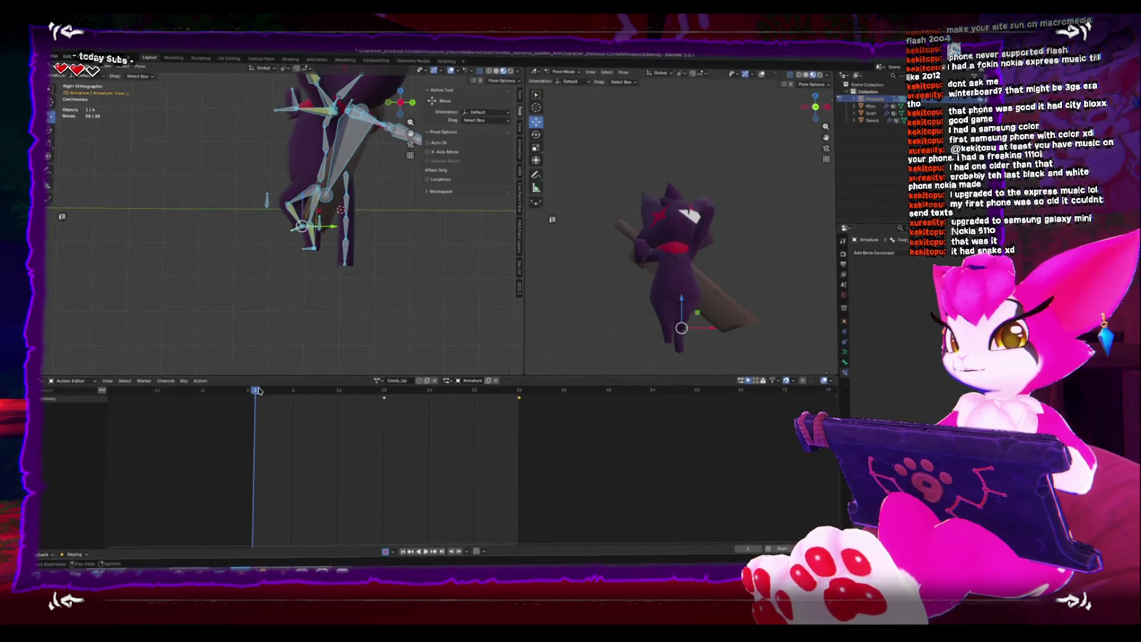
click(425, 552)
middle_drag(333, 261, 310, 280)
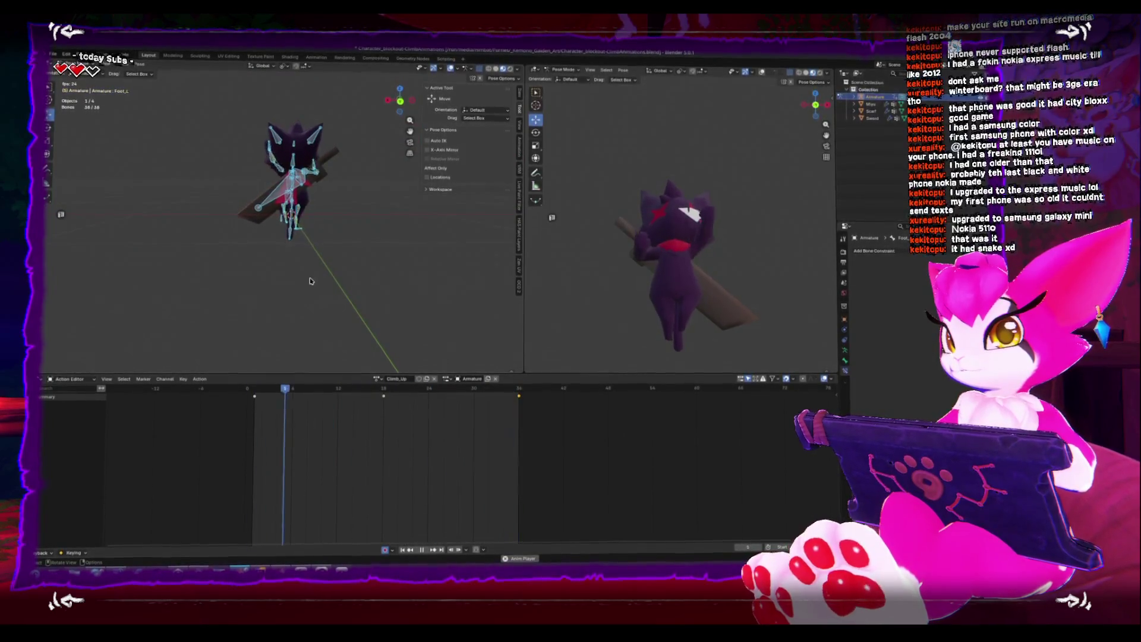
mouse_move(308, 282)
middle_down()
mouse_move(319, 237)
mouse_move(239, 302)
middle_up()
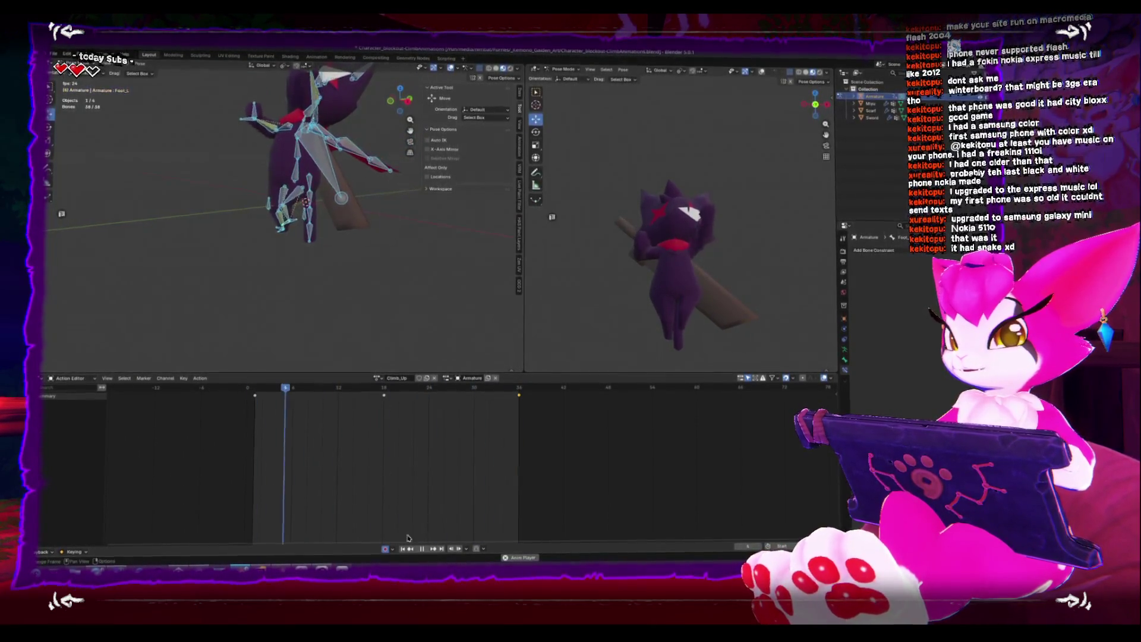
click(255, 390)
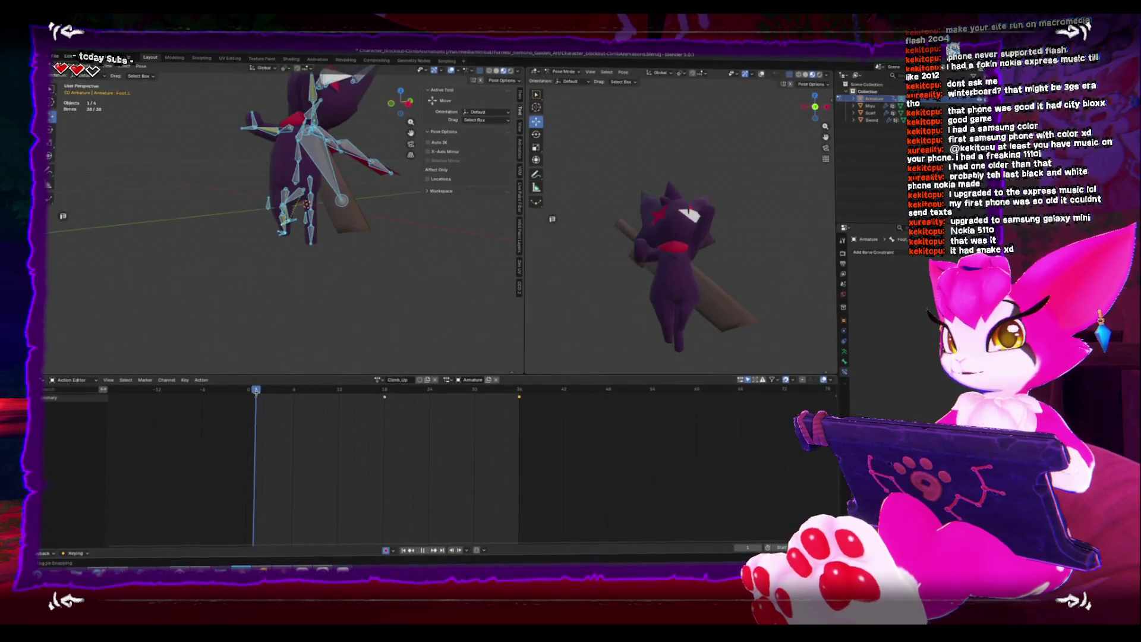
mouse_move(256, 390)
mouse_down()
mouse_move(291, 394)
mouse_move(262, 394)
mouse_up()
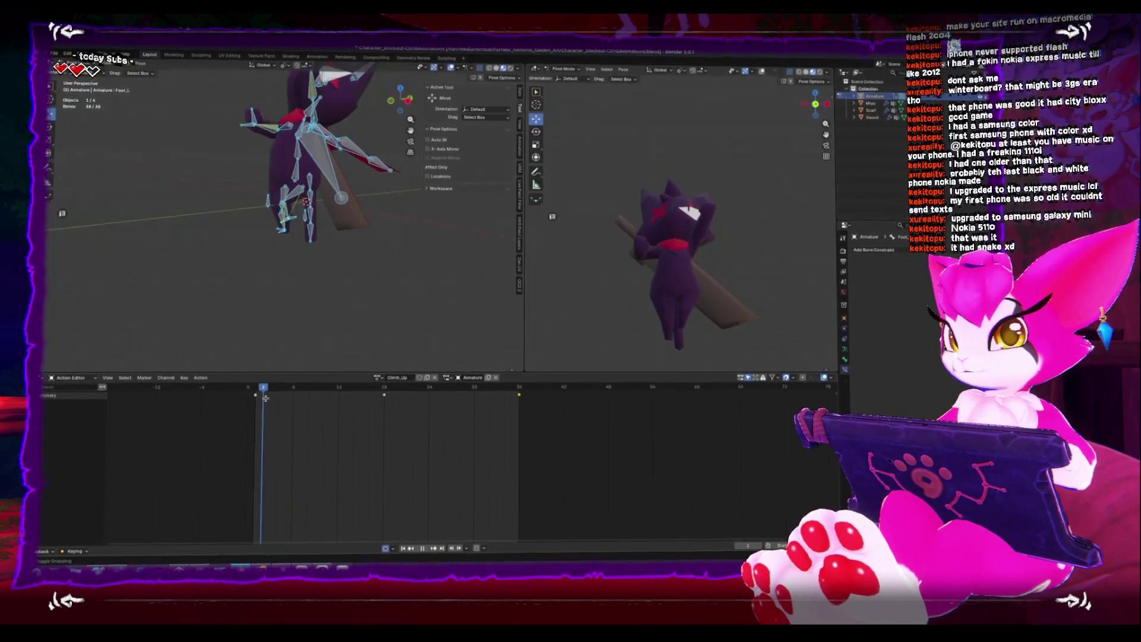
click(290, 232)
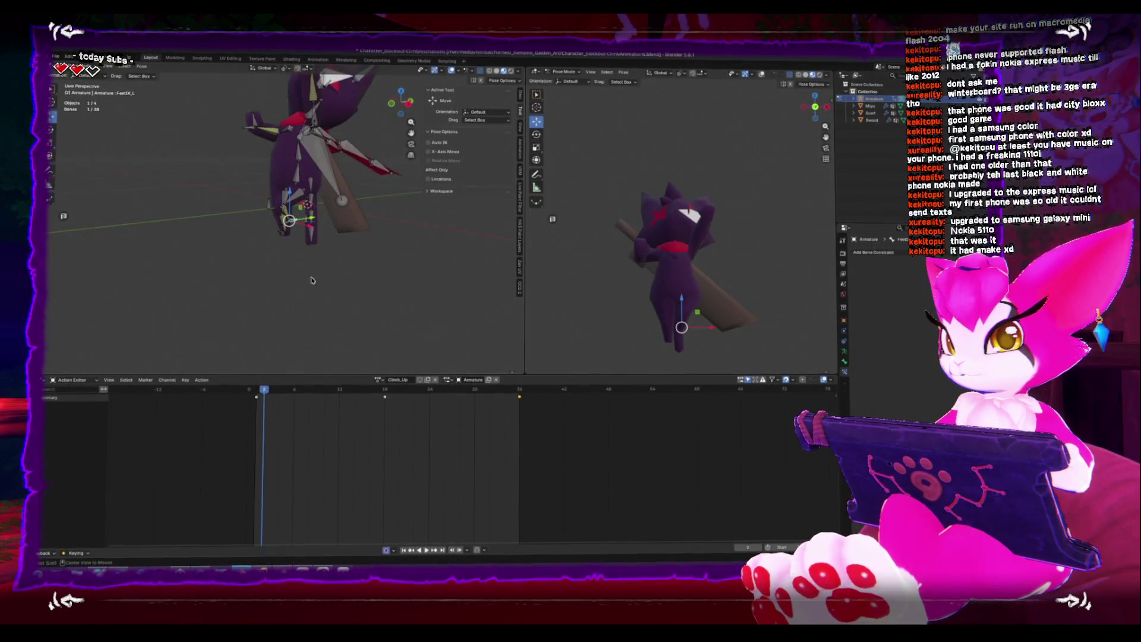
key(KP_3)
scroll(309, 295, up, 4)
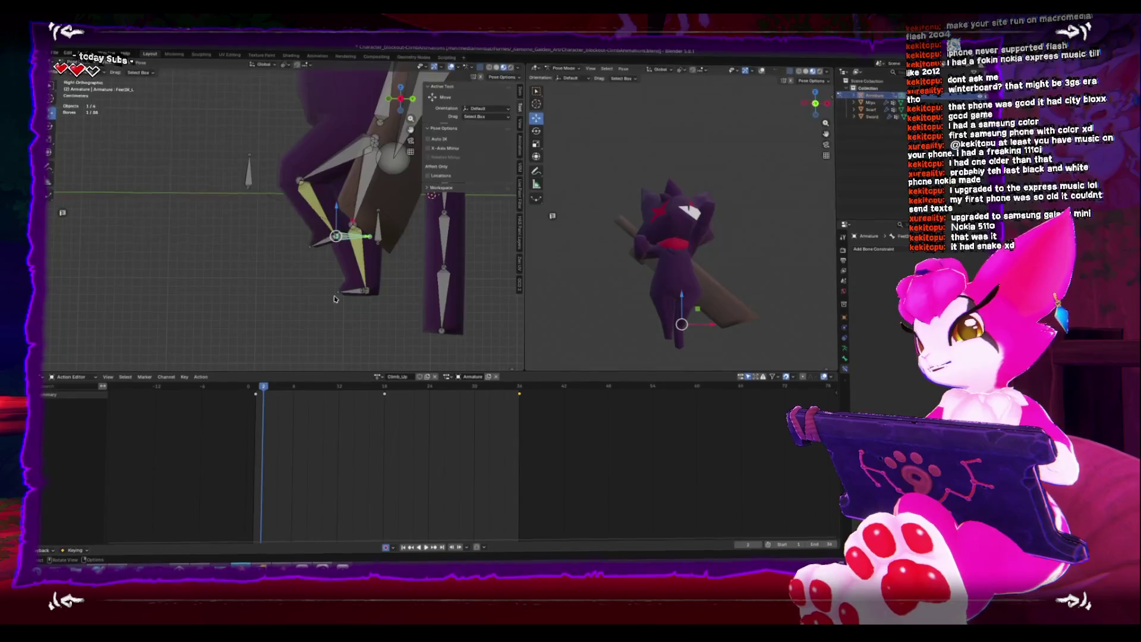
Review the climb at frame 8 and the frame 18 keyframe, then play it
drag(315, 392, 308, 392)
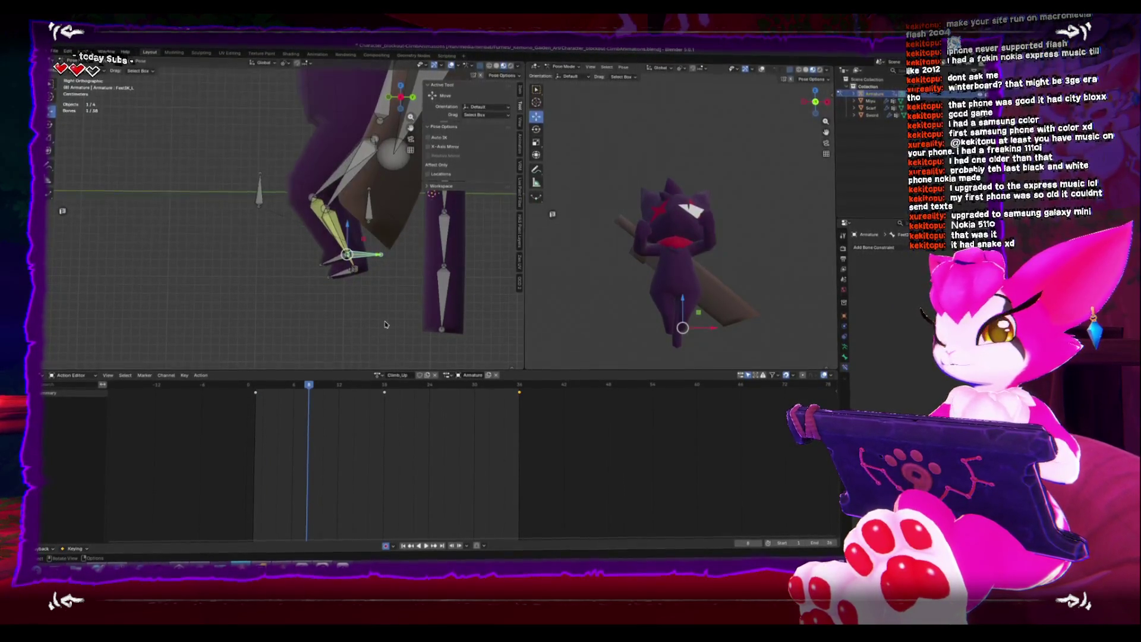
key(Up)
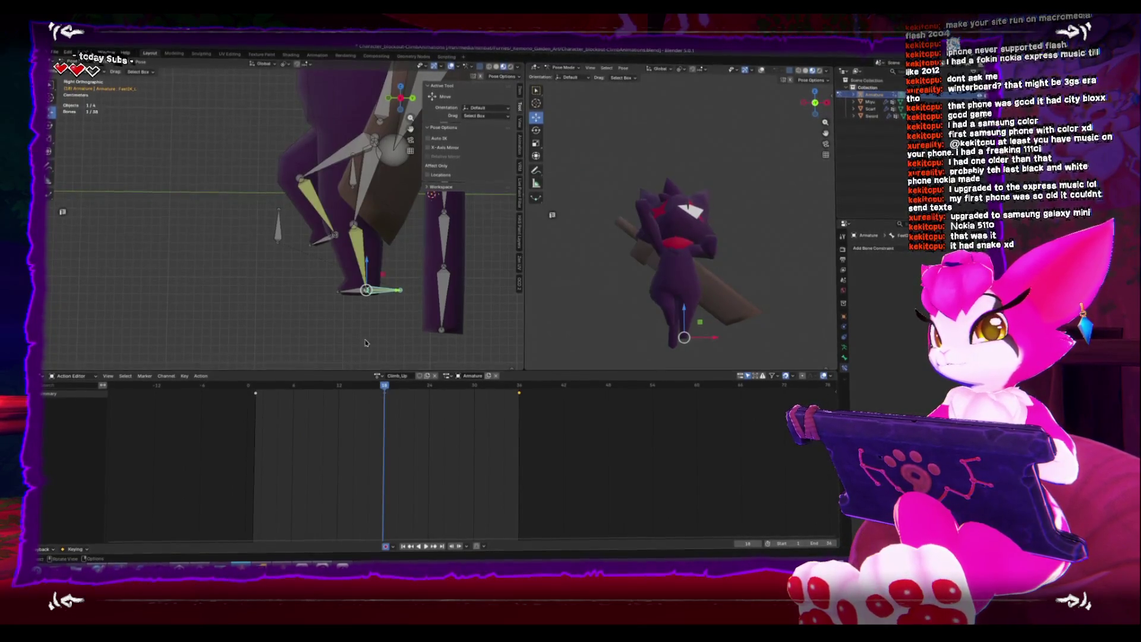
middle_drag(353, 295, 339, 276)
key(space)
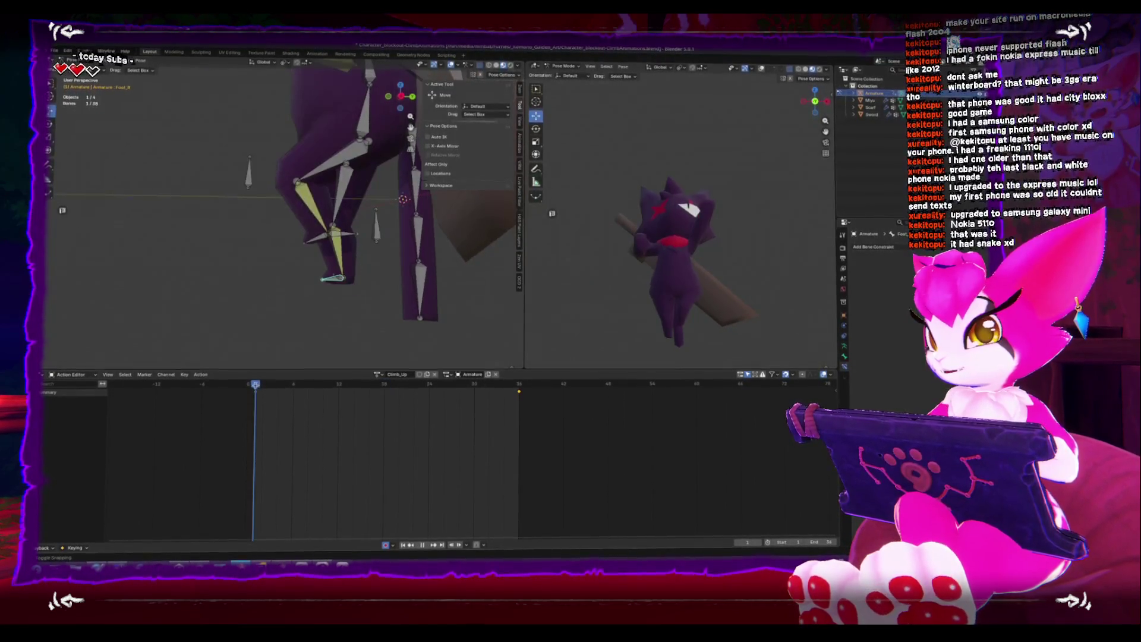
key(Escape)
Paste the copied pose onto the left foot IK bone at frame 7 and replay
click(339, 239)
key(KP_3)
key(space)
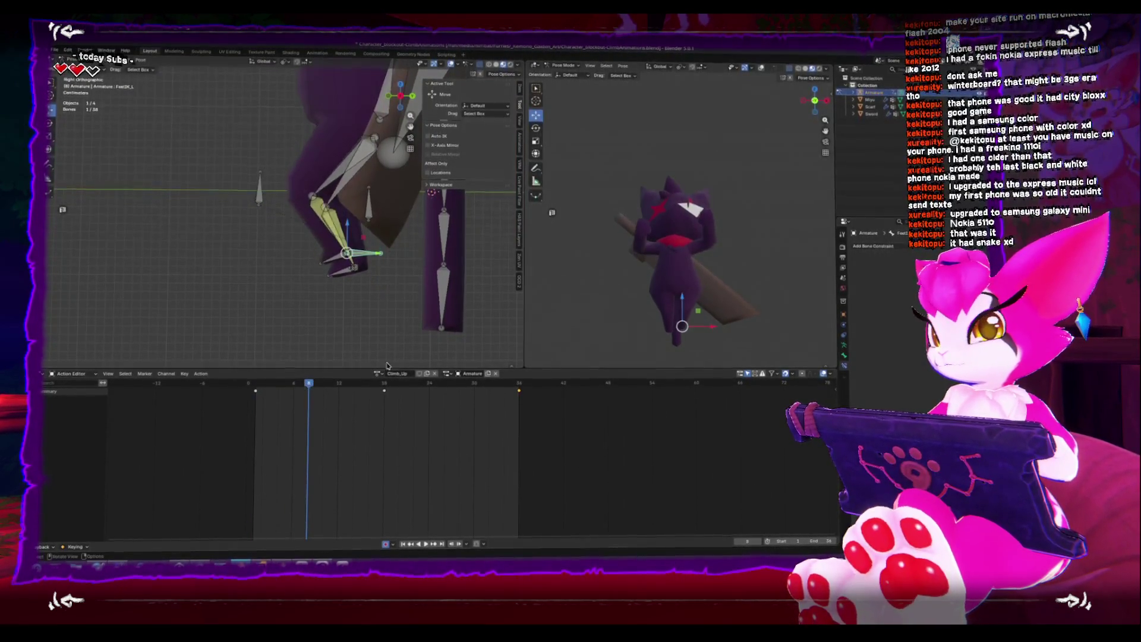
key(ctrl+v)
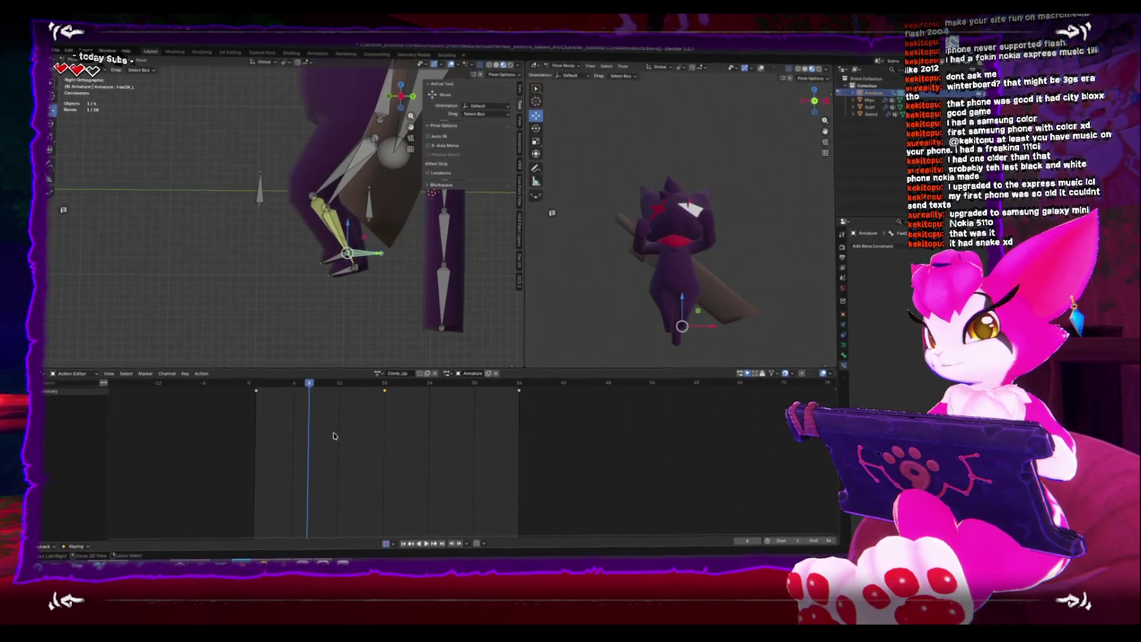
key(shift+Left)
key(space)
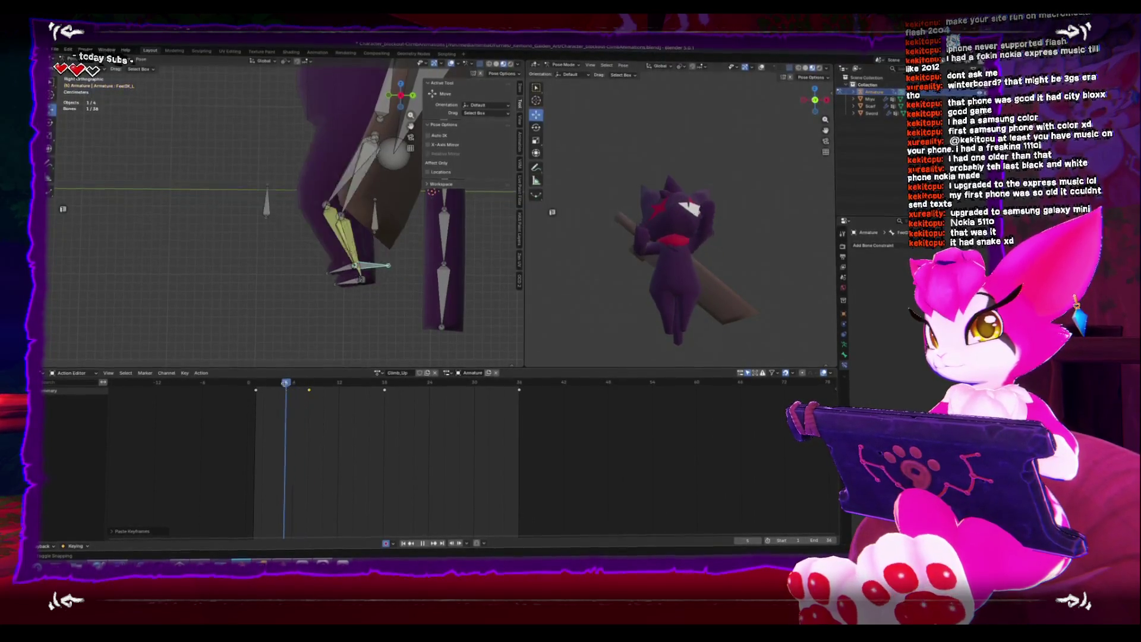
key(space)
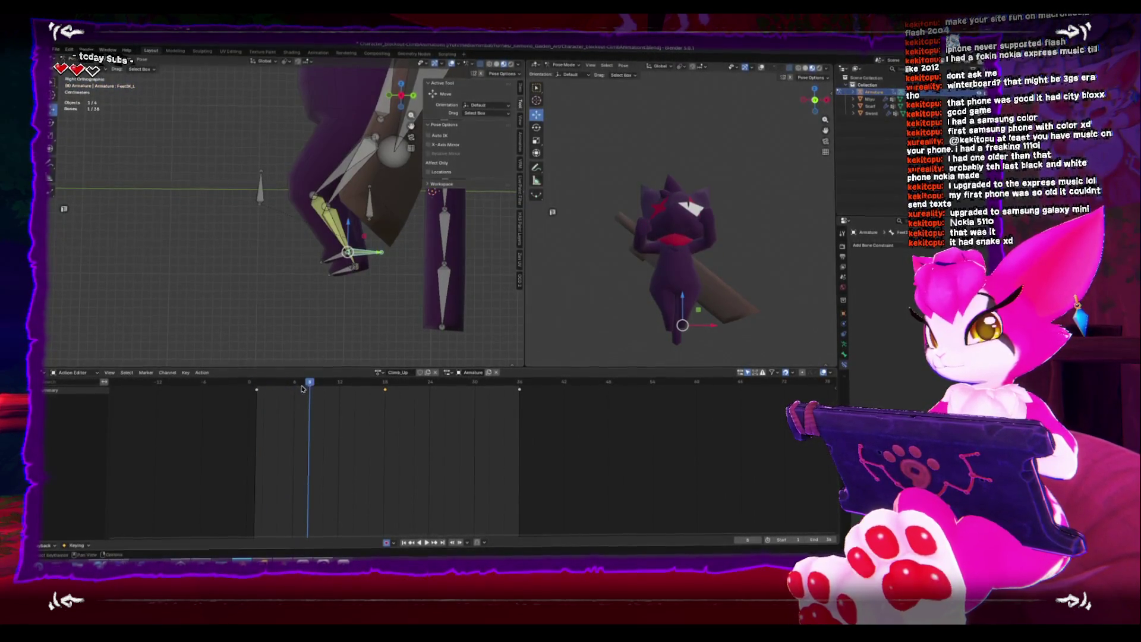
Return to the start, orbit close around the rig, and move to frame 2
key(shift+Left)
mouse_move(319, 360)
middle_down()
mouse_move(374, 46)
mouse_move(339, 228)
middle_up()
click(263, 380)
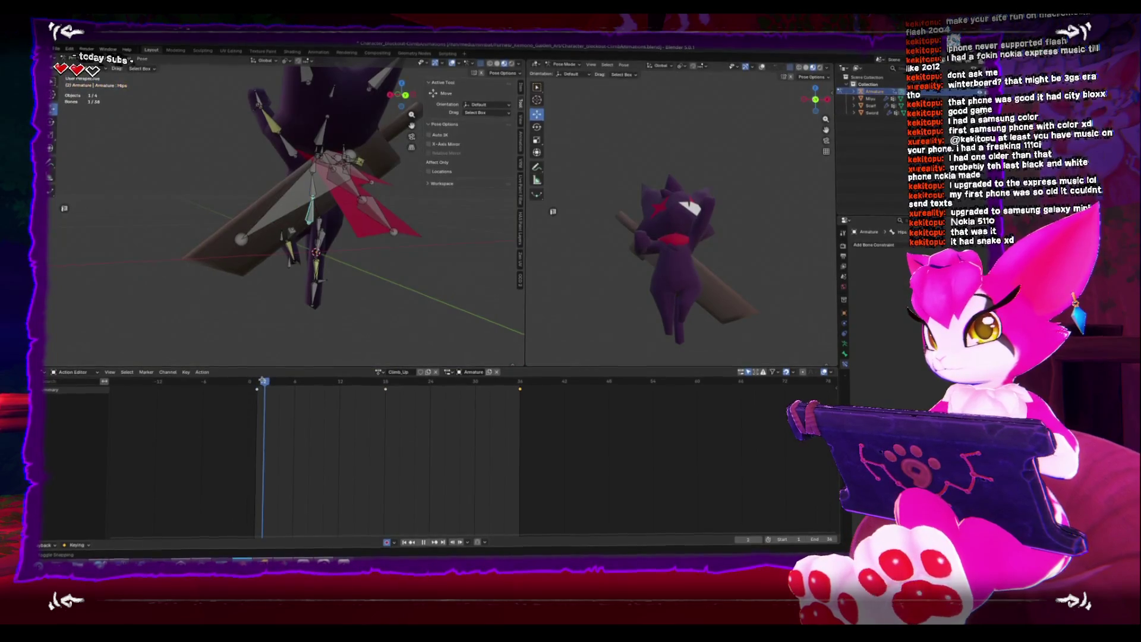
View the rig from the right, return to frame 1, and play with the left foot IK selected
alt+middle_drag(332, 285, 333, 309)
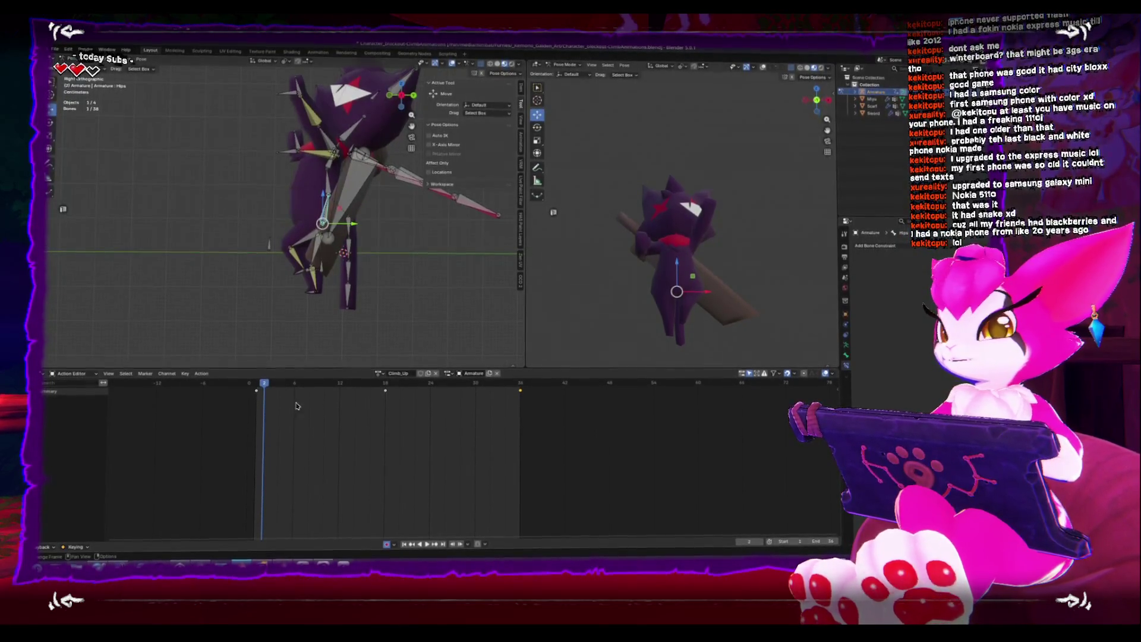
drag(264, 385, 258, 384)
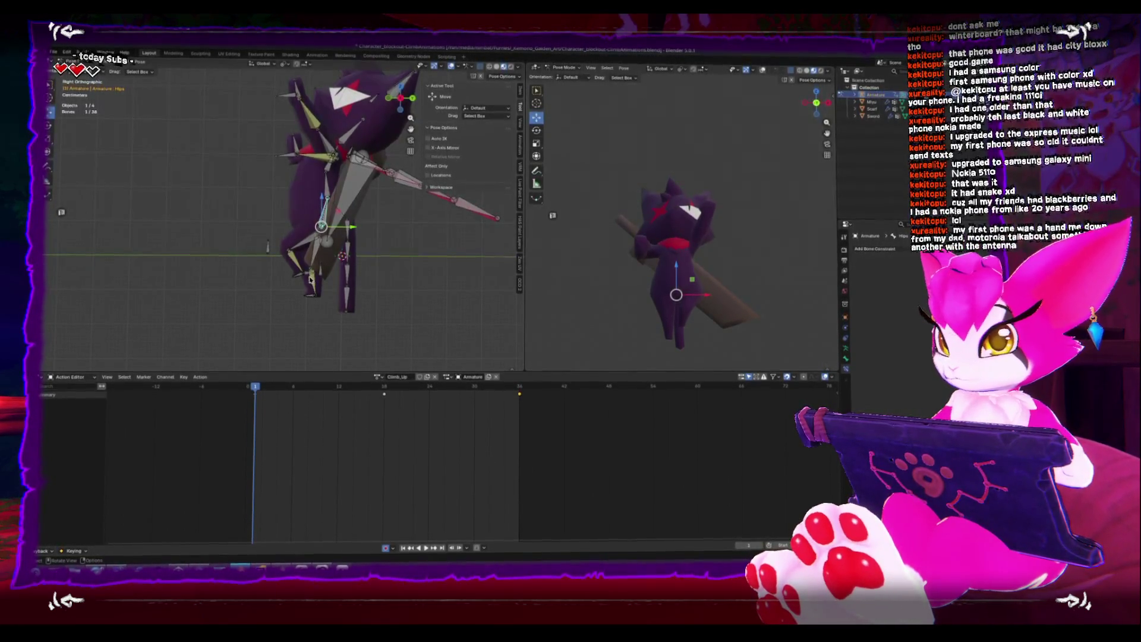
click(306, 303)
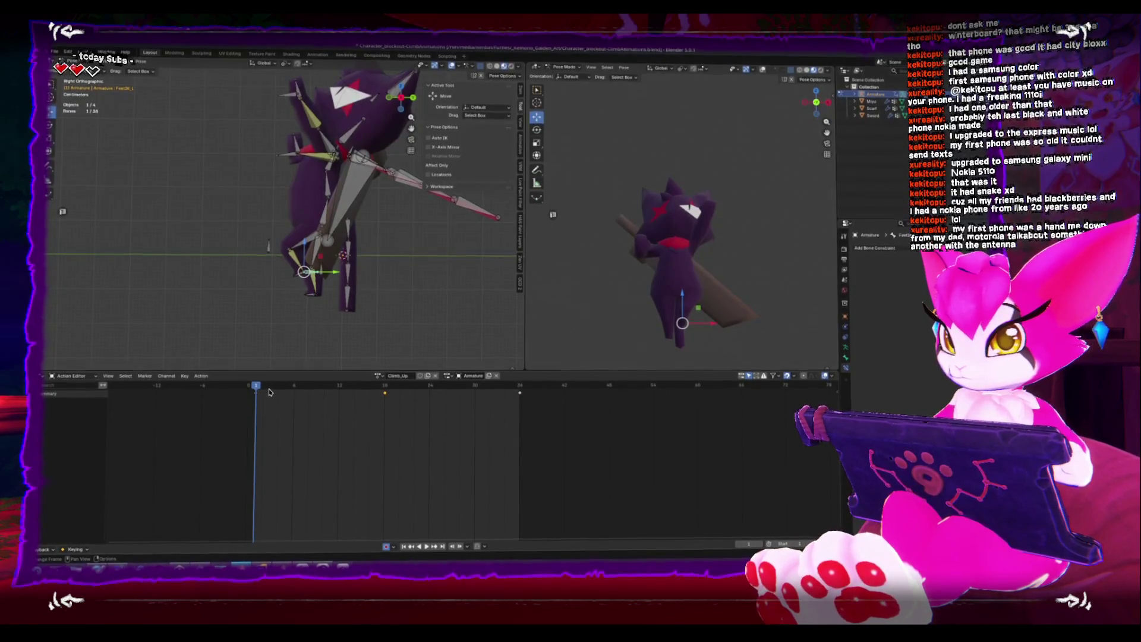
key(space)
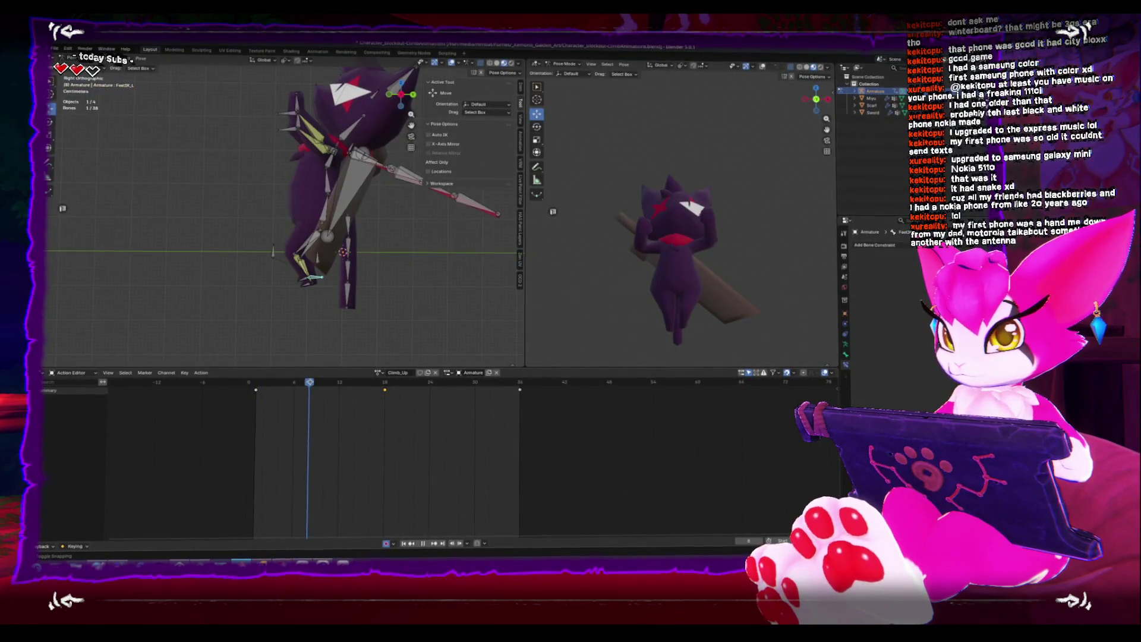
Move the Hips bone straight up to a new height at frame 8, then play to check
click(319, 240)
key(g)
key(z)
click(321, 192)
drag(255, 385, 294, 386)
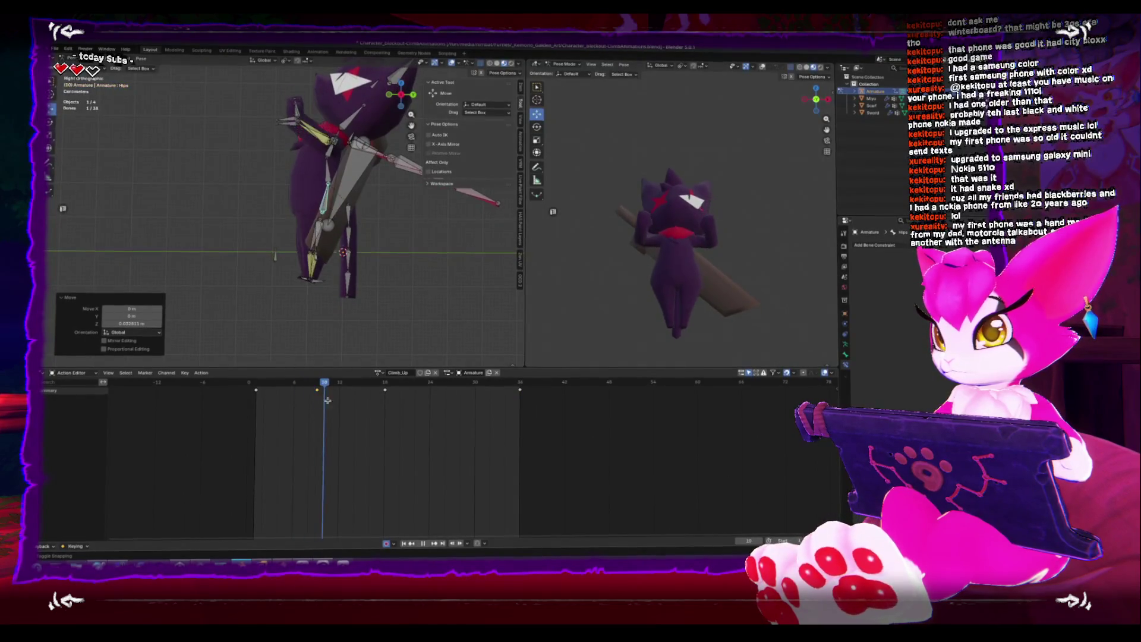
key(space)
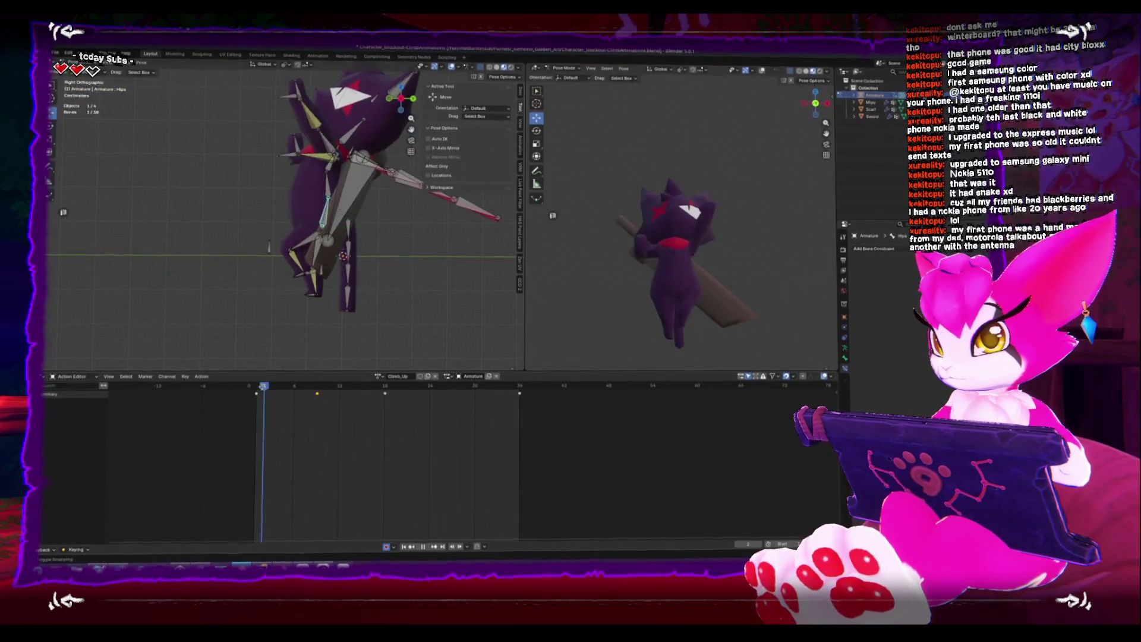
key(space)
Replay the climb from the start while orbiting to view the rig from the left
mouse_move(285, 262)
middle_down()
mouse_move(309, 226)
mouse_move(300, 250)
middle_up()
key(shift+Left)
key(space)
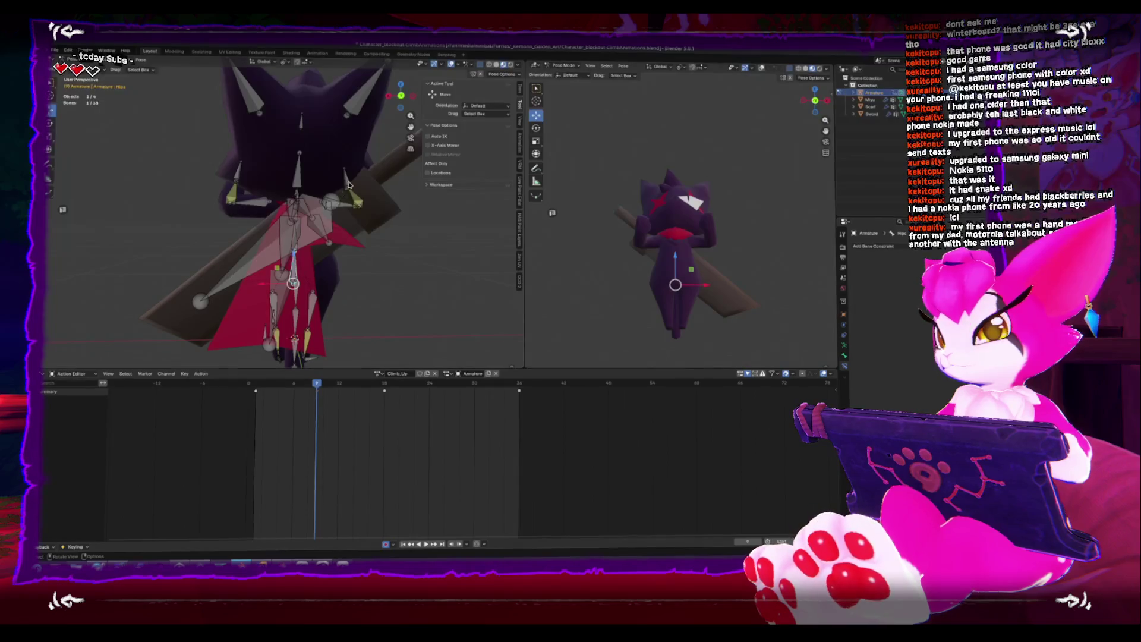
alt+middle_drag(330, 234, 283, 243)
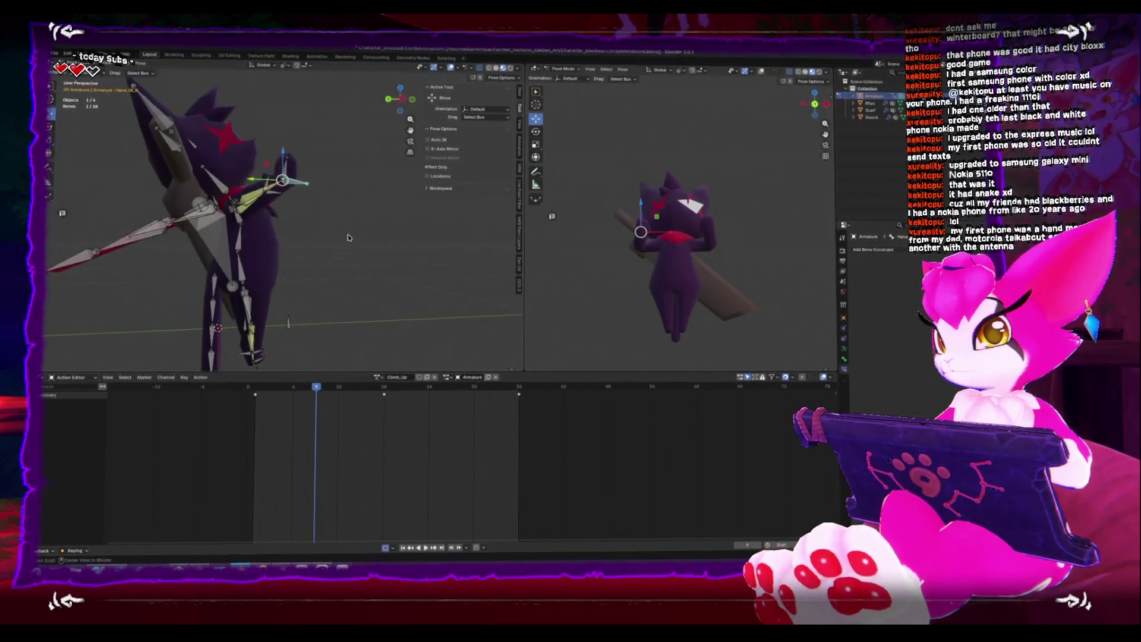
Move and rotate the right hand bone so the sword angles across the cat's body
key(g)
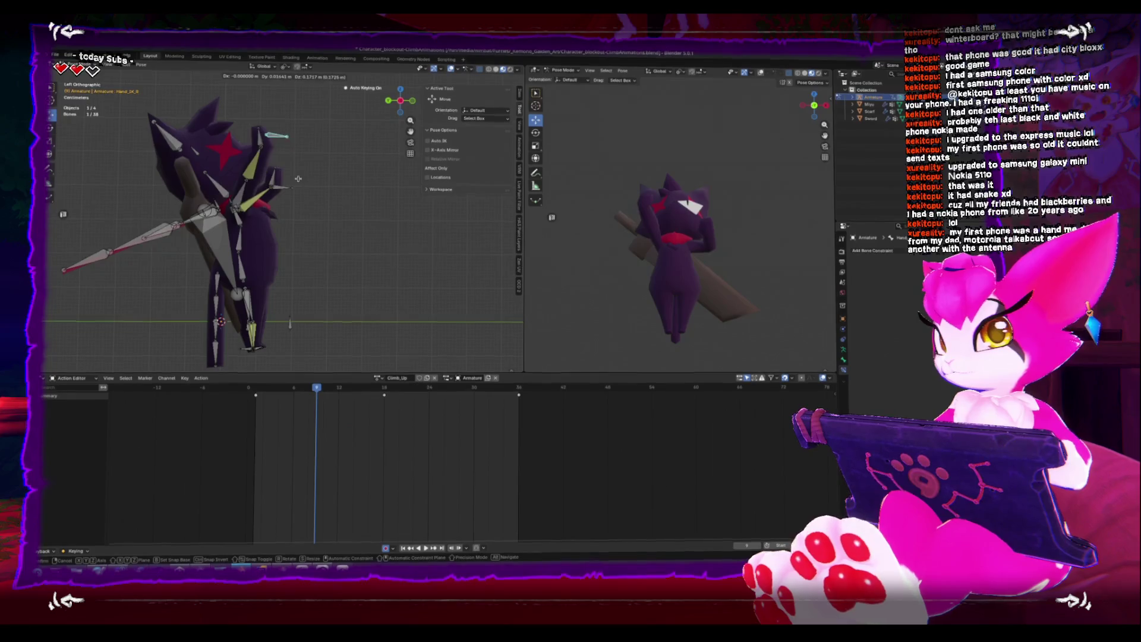
click(277, 185)
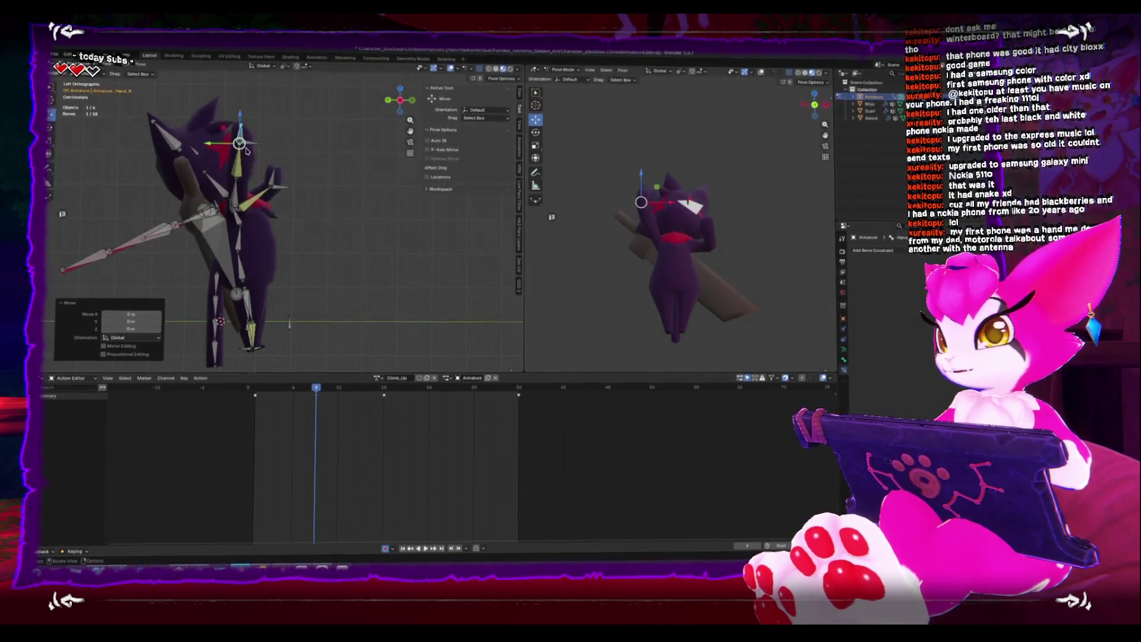
click(405, 223)
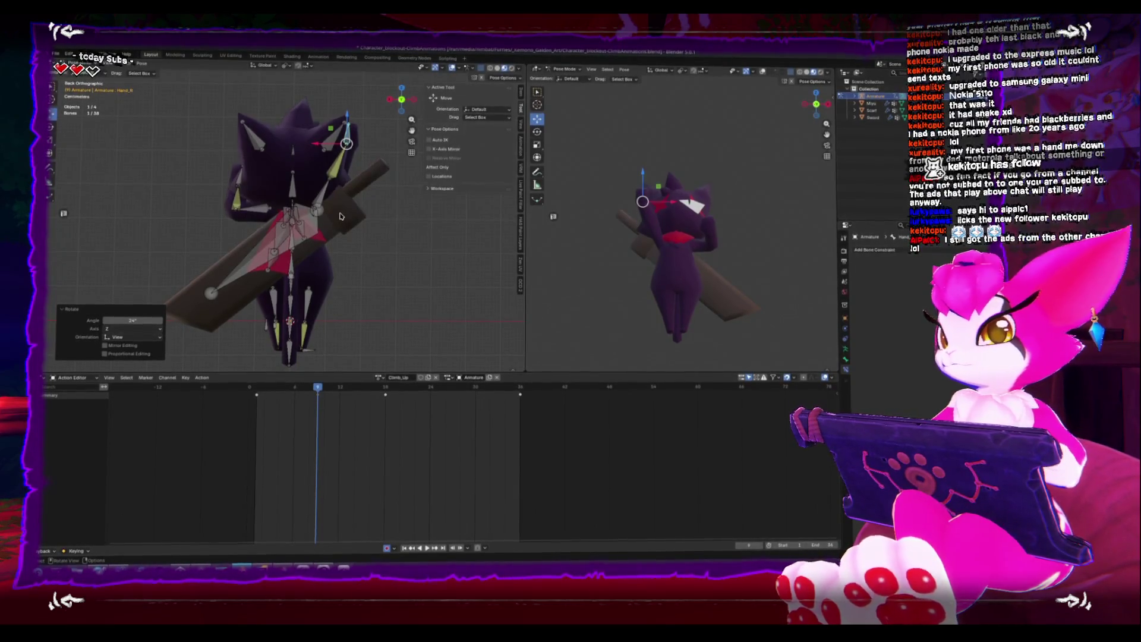
mouse_move(274, 392)
mouse_down()
mouse_move(316, 413)
mouse_move(424, 427)
mouse_move(235, 434)
mouse_move(285, 401)
mouse_move(309, 403)
mouse_move(266, 404)
mouse_move(316, 404)
mouse_up()
Preview the playback and orbit in on the character's legs from the right side
key(space)
key(KP_3)
mouse_move(375, 328)
middle_down()
mouse_move(377, 307)
mouse_move(366, 314)
mouse_move(319, 257)
mouse_move(392, 316)
mouse_move(307, 298)
middle_up()
scroll(365, 313, up, 5)
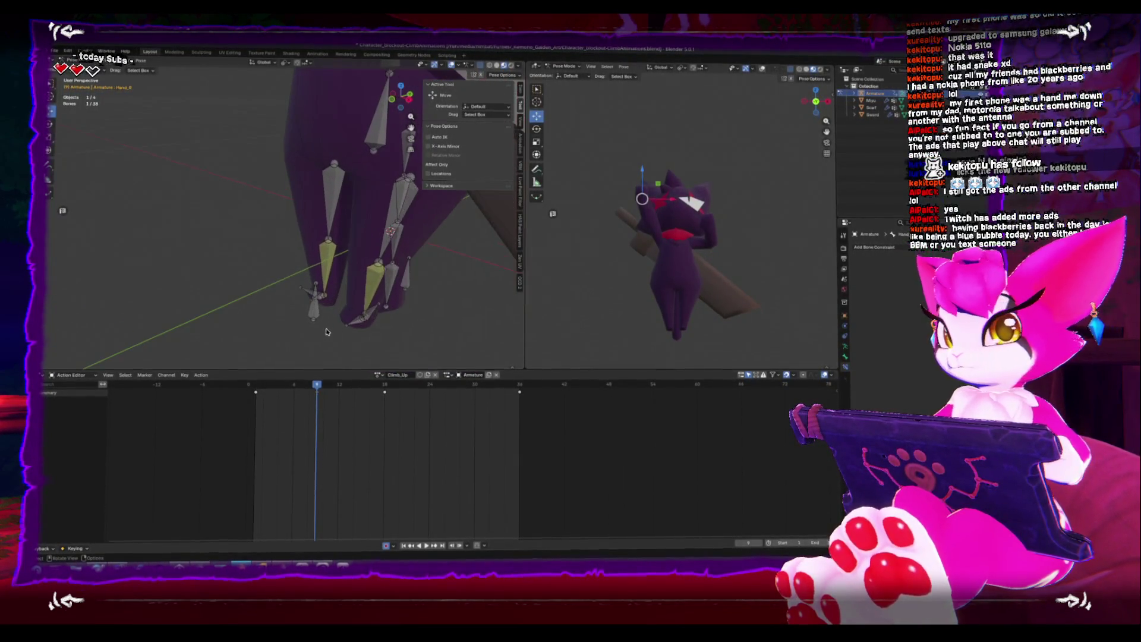
Raise the right foot IK bone upward, then play the climb from the start
click(314, 297)
key(KP_3)
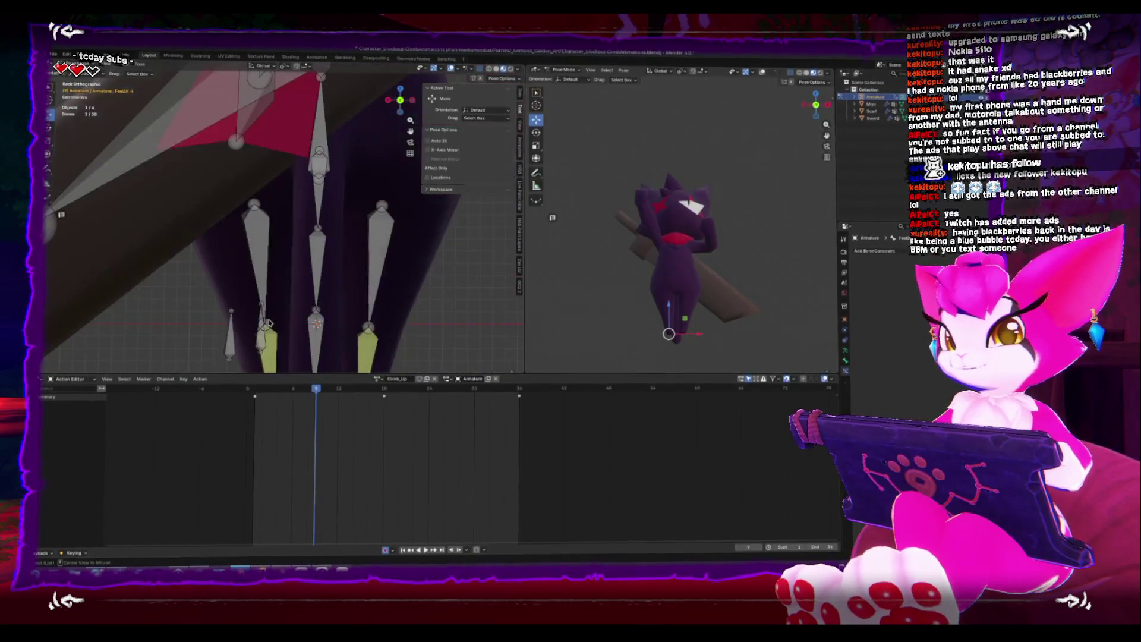
key(g)
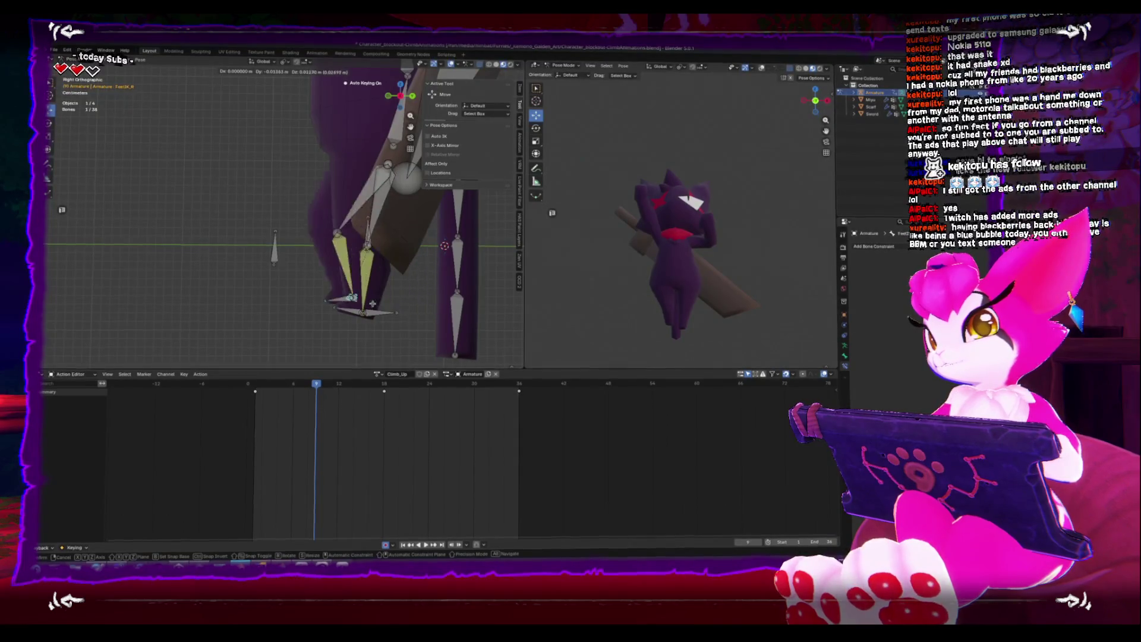
click(380, 238)
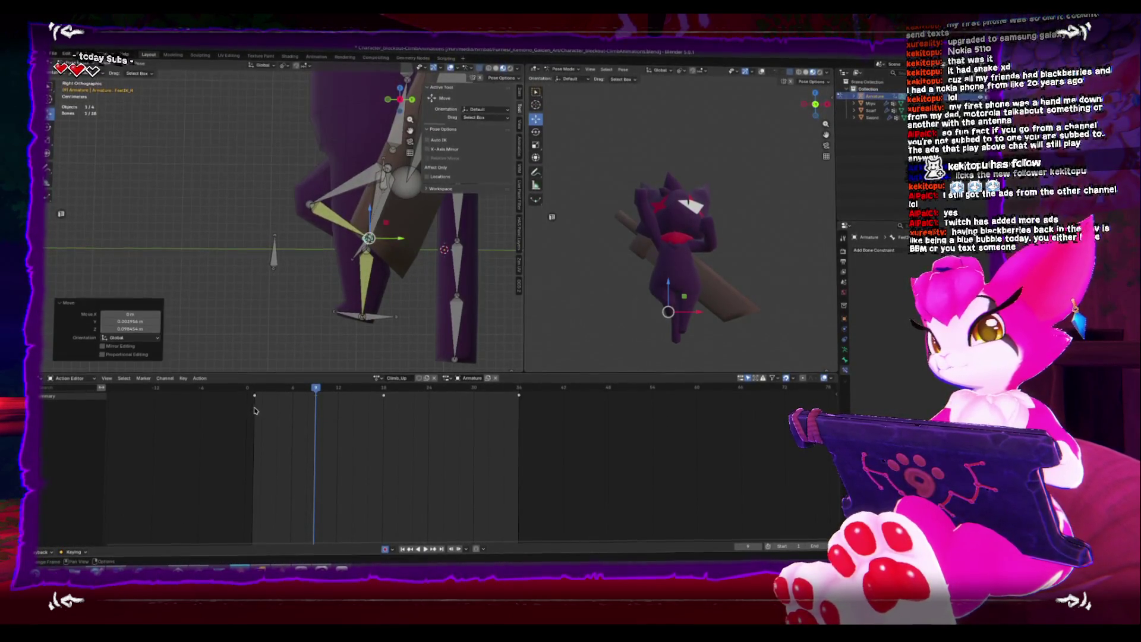
key(shift+Left)
key(space)
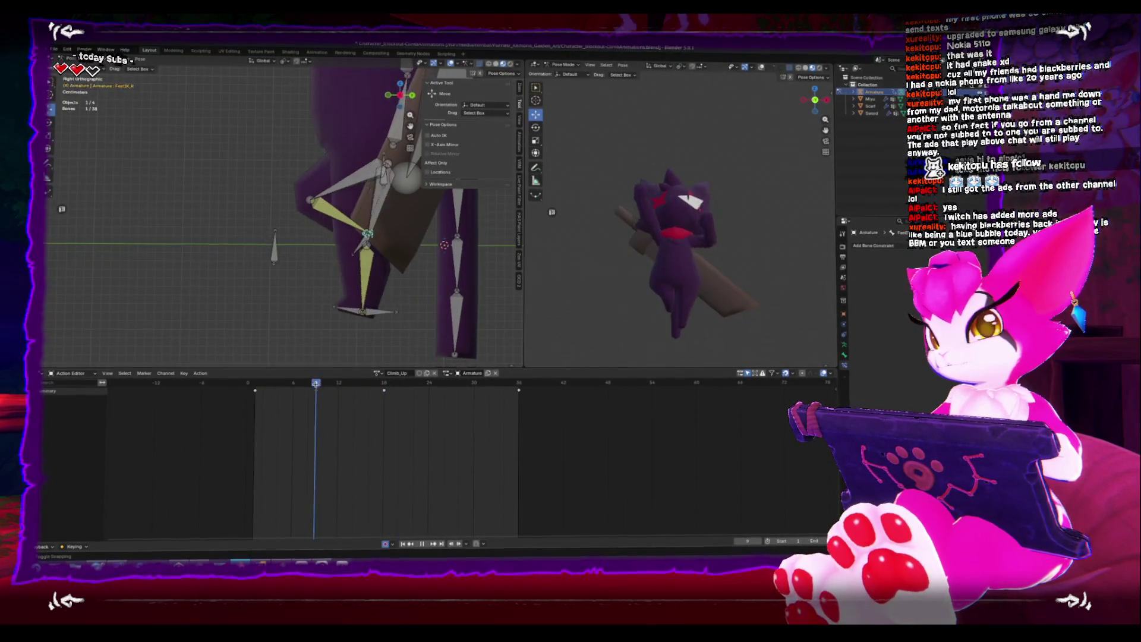
key(space)
Review the climb from the back view, stop at frame 9, and select all bones
key(ctrl+KP_1)
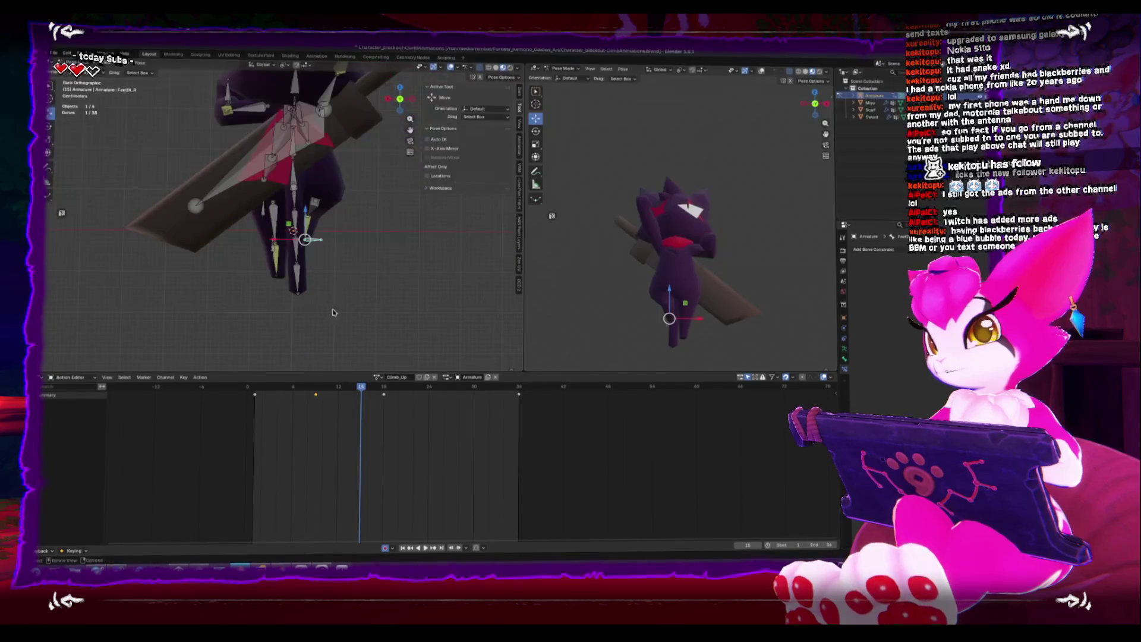
click(262, 386)
key(space)
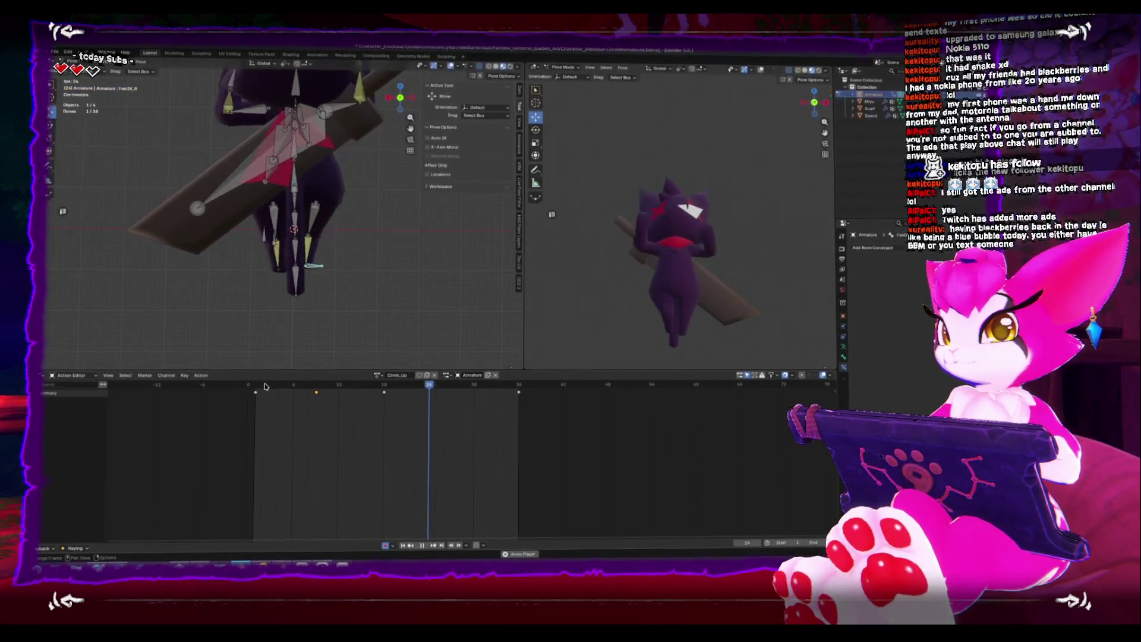
click(264, 385)
key(space)
click(323, 383)
drag(323, 382, 316, 382)
key(space)
key(a)
middle_drag(300, 318, 322, 332)
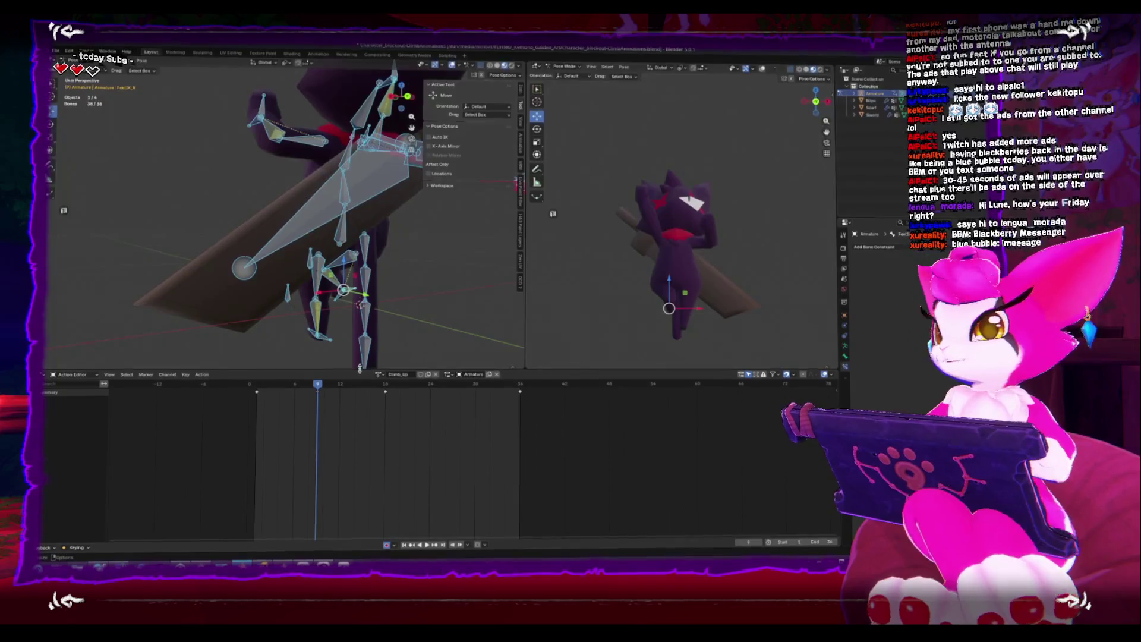
Rotate the Spine bone to tilt the cat's upper body
key(KP_3)
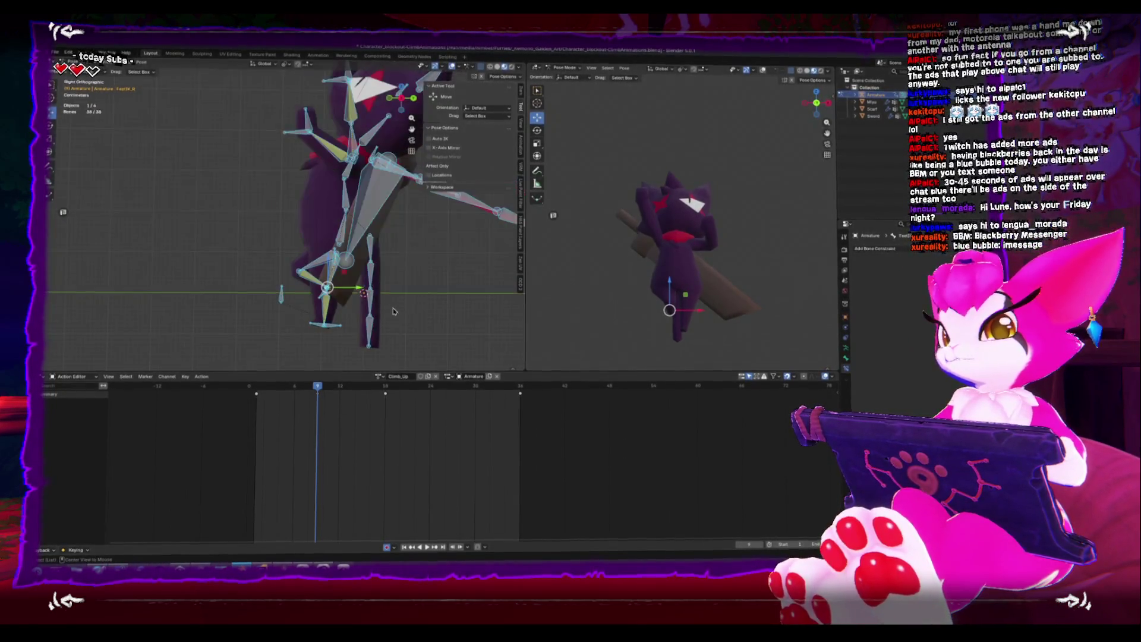
scroll(335, 362, down, 2)
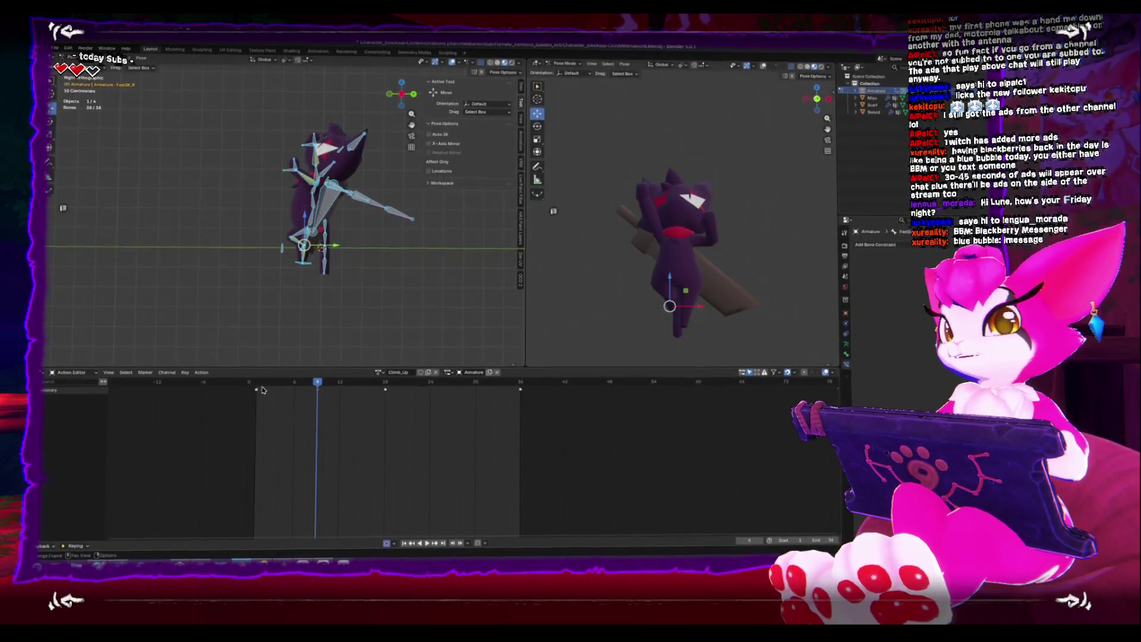
drag(279, 386, 317, 386)
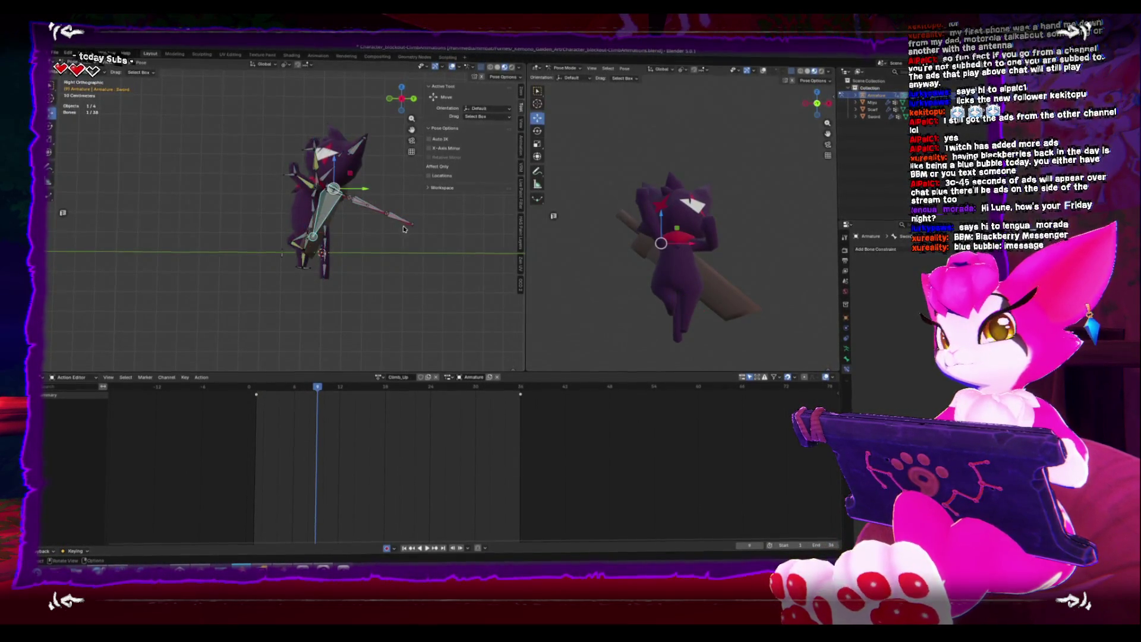
click(318, 213)
key(r)
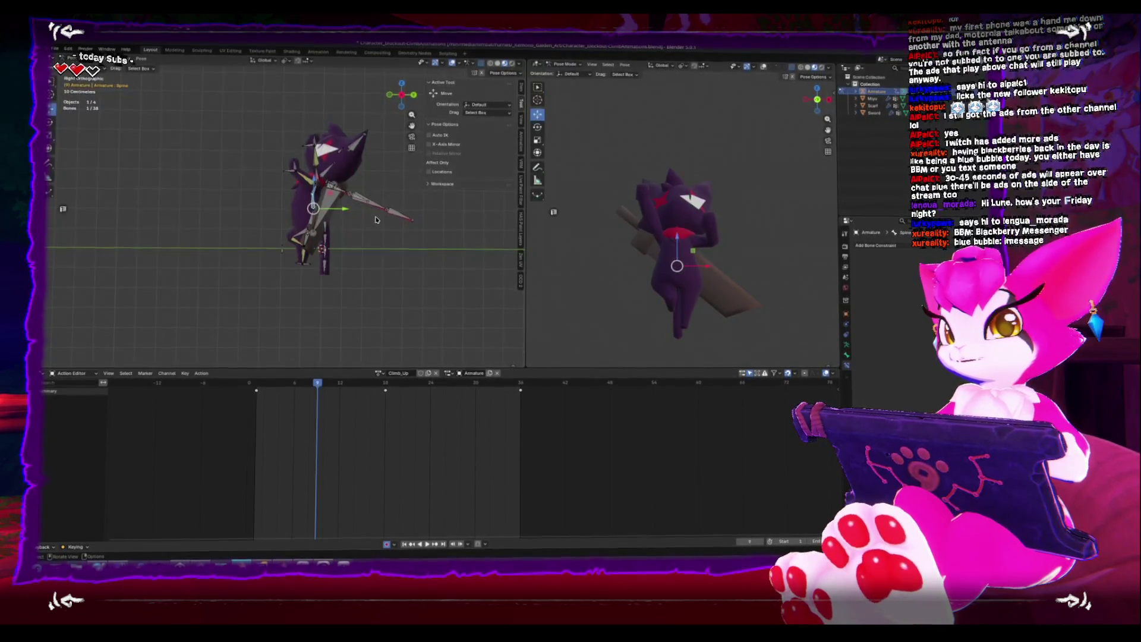
click(391, 238)
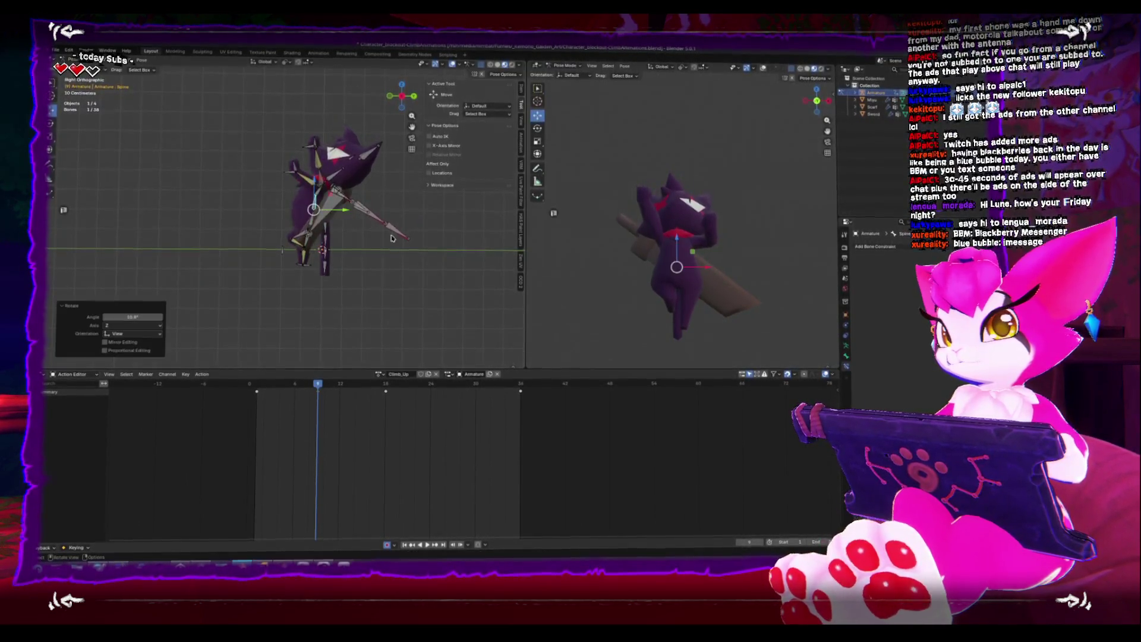
Rotate the Head bone, key the pose at frame 9, and preview the playback
click(317, 196)
click(334, 174)
key(r)
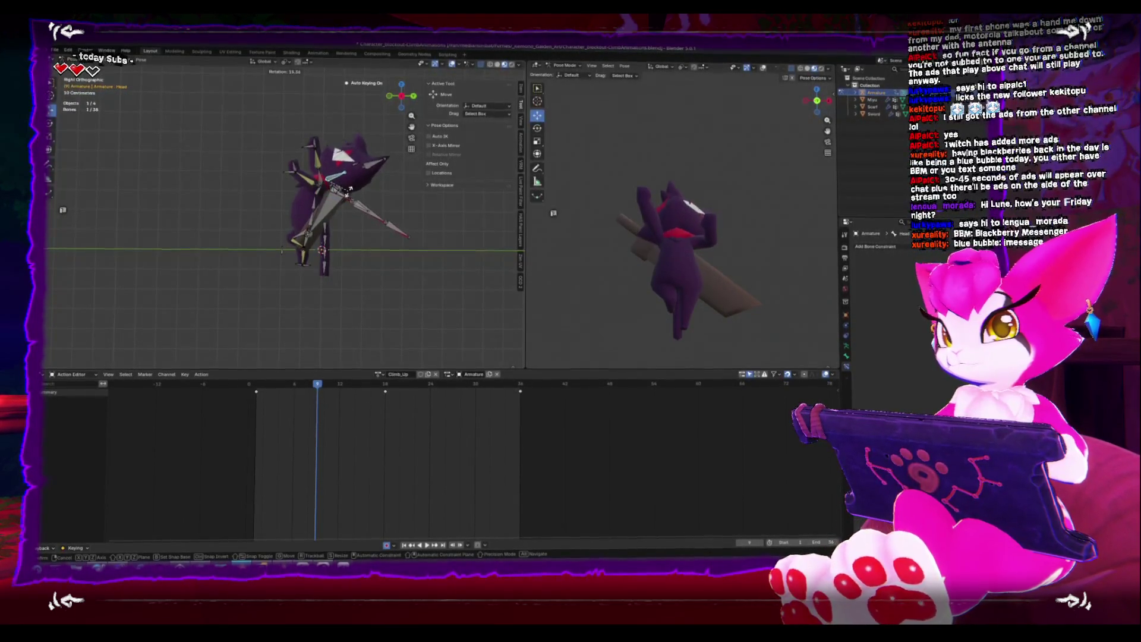
click(350, 194)
key(i)
key(space)
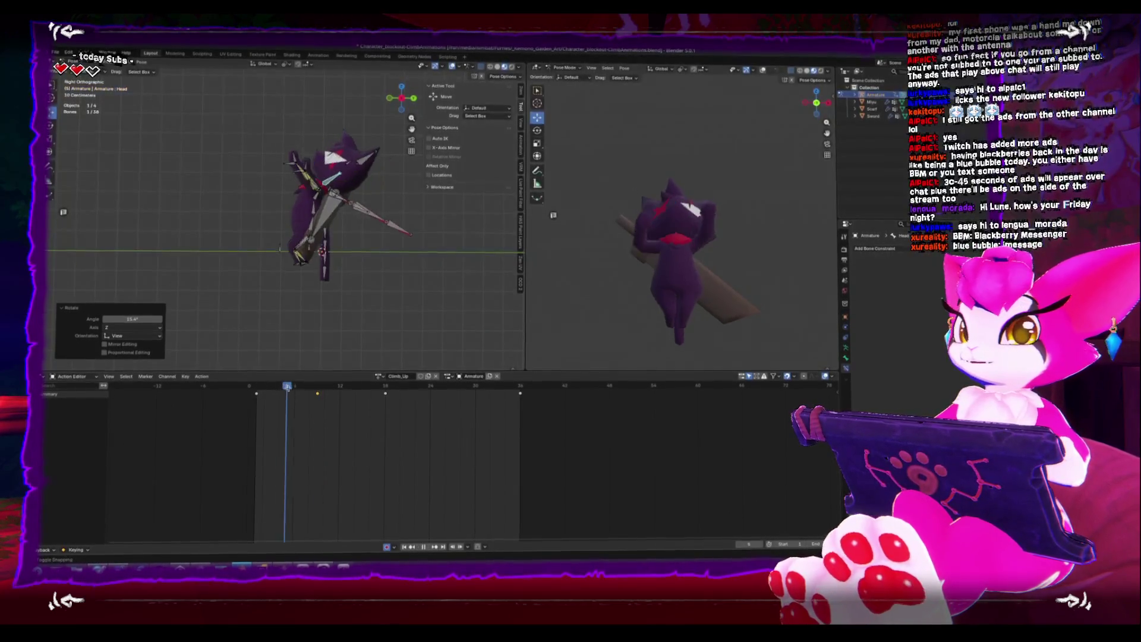
mouse_move(340, 406)
mouse_down()
mouse_move(377, 415)
mouse_move(313, 412)
mouse_up()
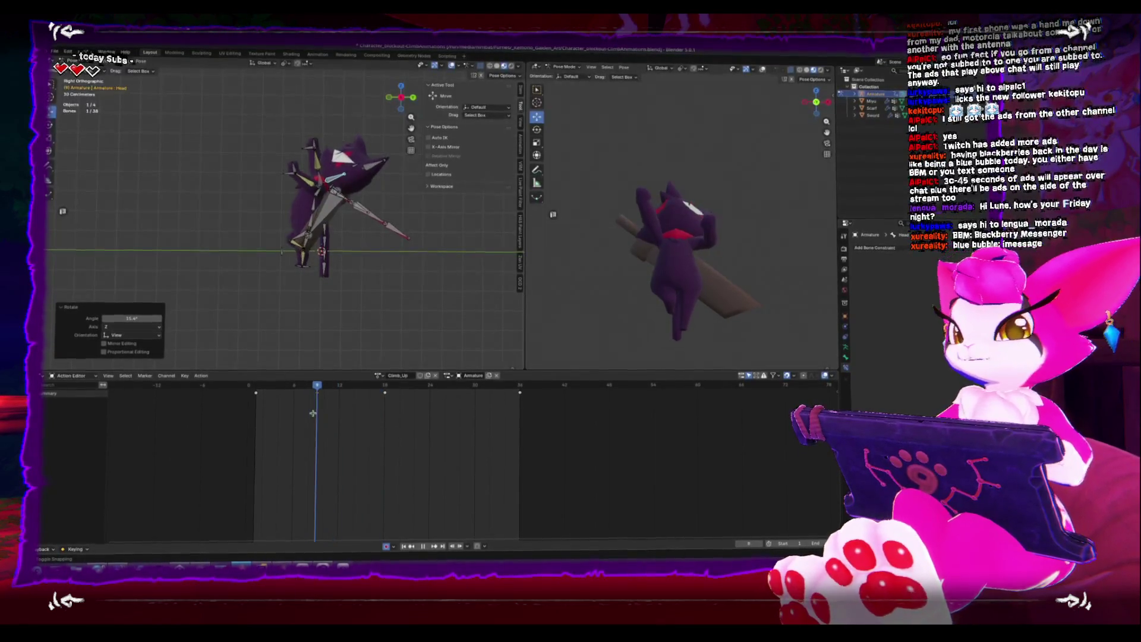
key(space)
Select the Sword_Base bone and show its bone properties
middle_drag(385, 295, 364, 301)
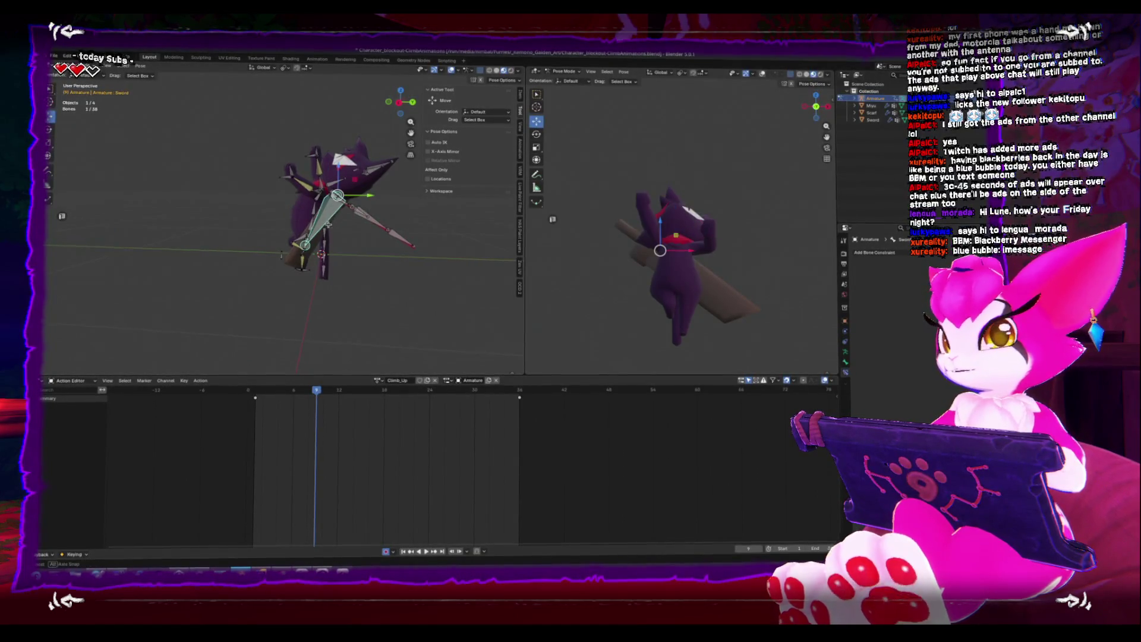
drag(344, 189, 418, 247)
mouse_move(417, 249)
middle_down()
mouse_move(340, 258)
mouse_move(377, 258)
middle_up()
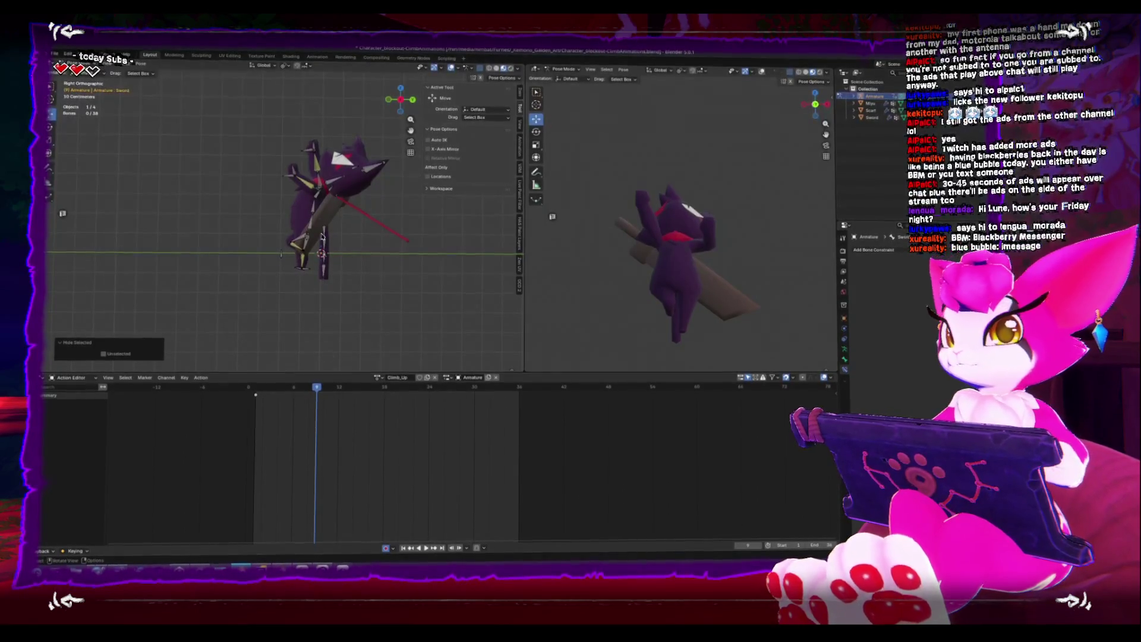
key(a)
click(324, 295)
mouse_move(324, 295)
middle_down()
mouse_move(383, 211)
mouse_move(372, 192)
mouse_move(262, 218)
middle_up()
click(391, 186)
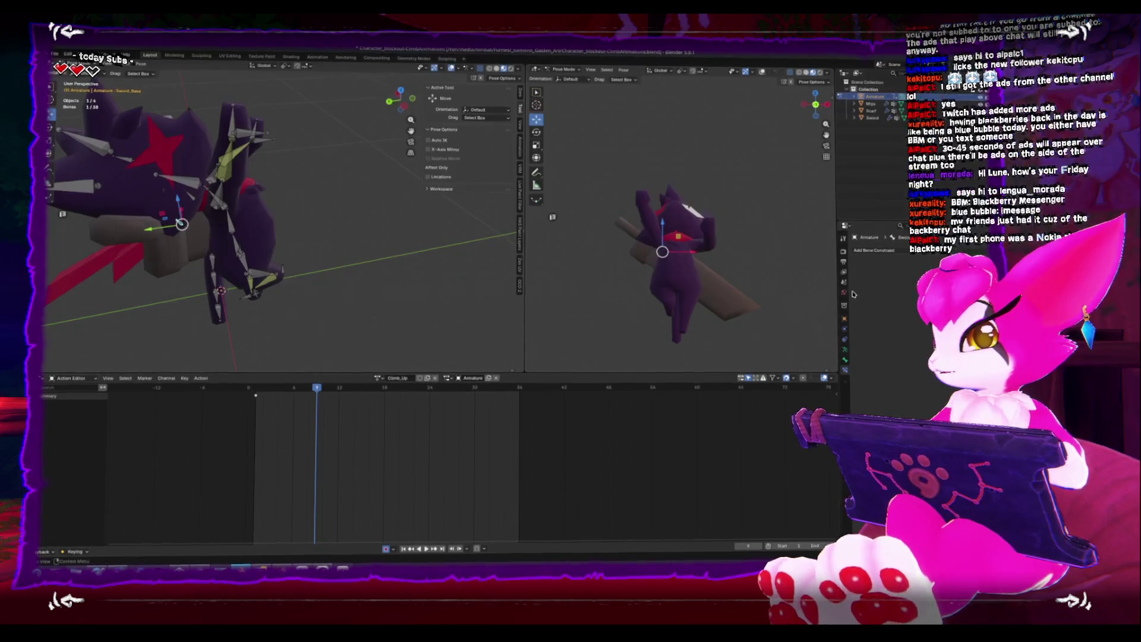
click(846, 360)
Hide the Neck.001 bone and select the Ears_Base bone
mouse_move(297, 267)
middle_down()
mouse_move(201, 194)
mouse_move(338, 185)
mouse_move(359, 202)
mouse_move(275, 209)
mouse_move(340, 211)
mouse_move(279, 152)
mouse_move(251, 208)
middle_up()
click(201, 194)
key(h)
click(279, 151)
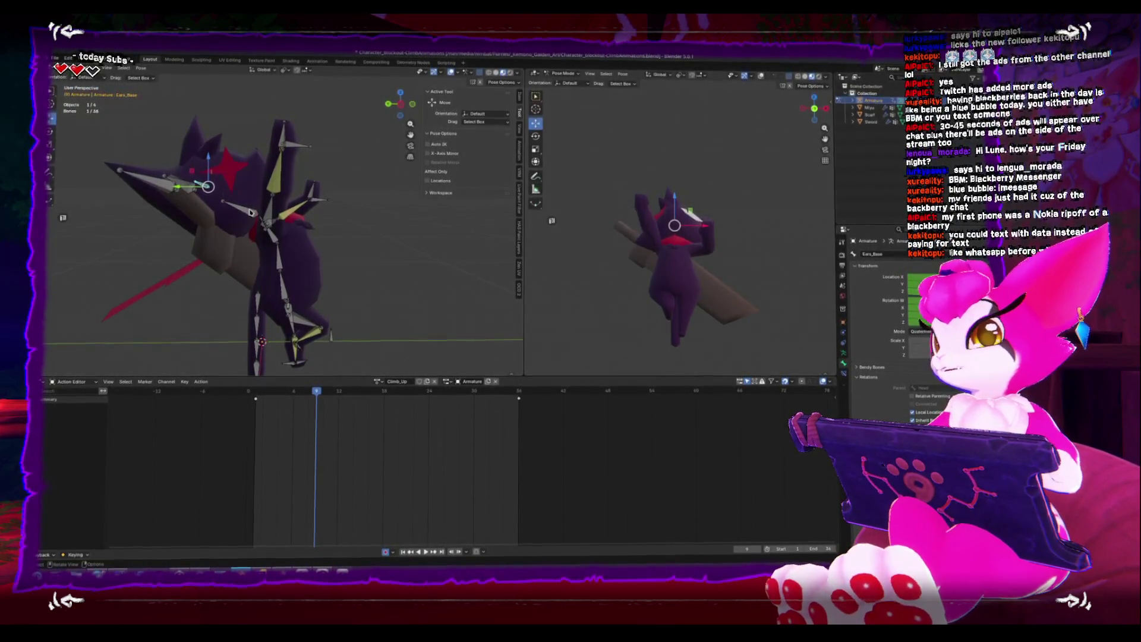
Rotate the Chest bone slightly further at frame 9
click(278, 273)
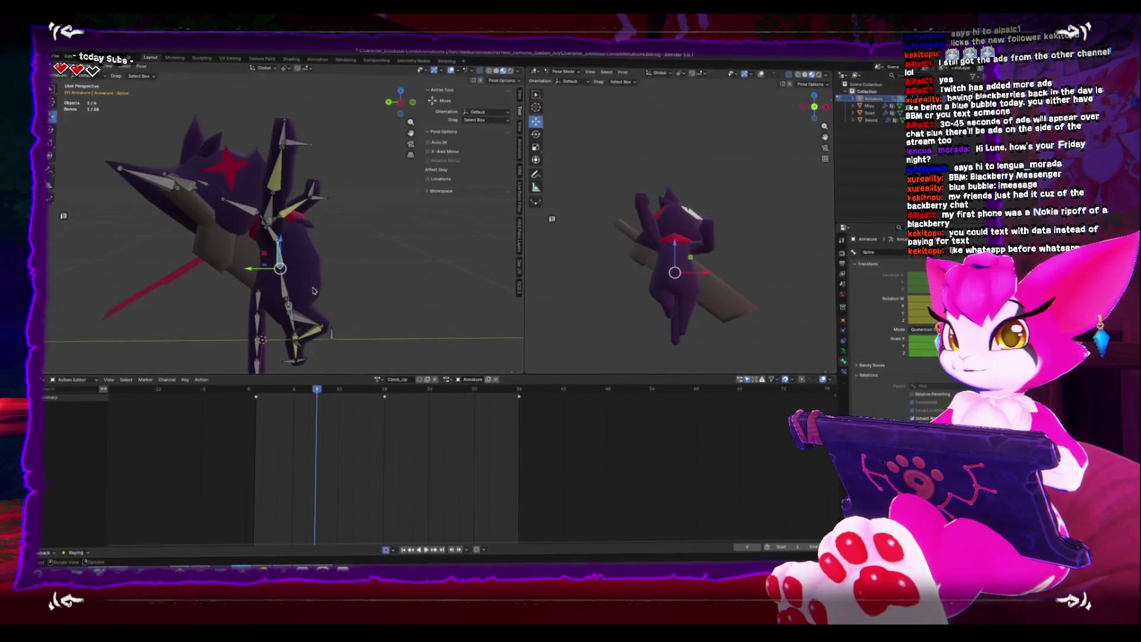
alt+middle_drag(321, 258, 359, 244)
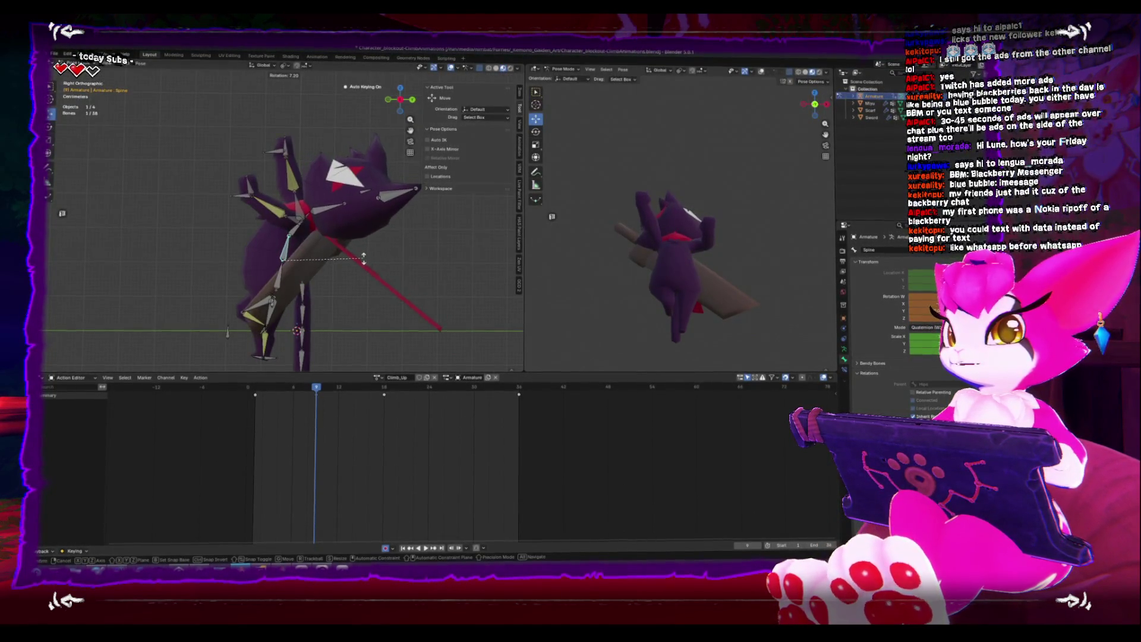
click(294, 229)
key(r)
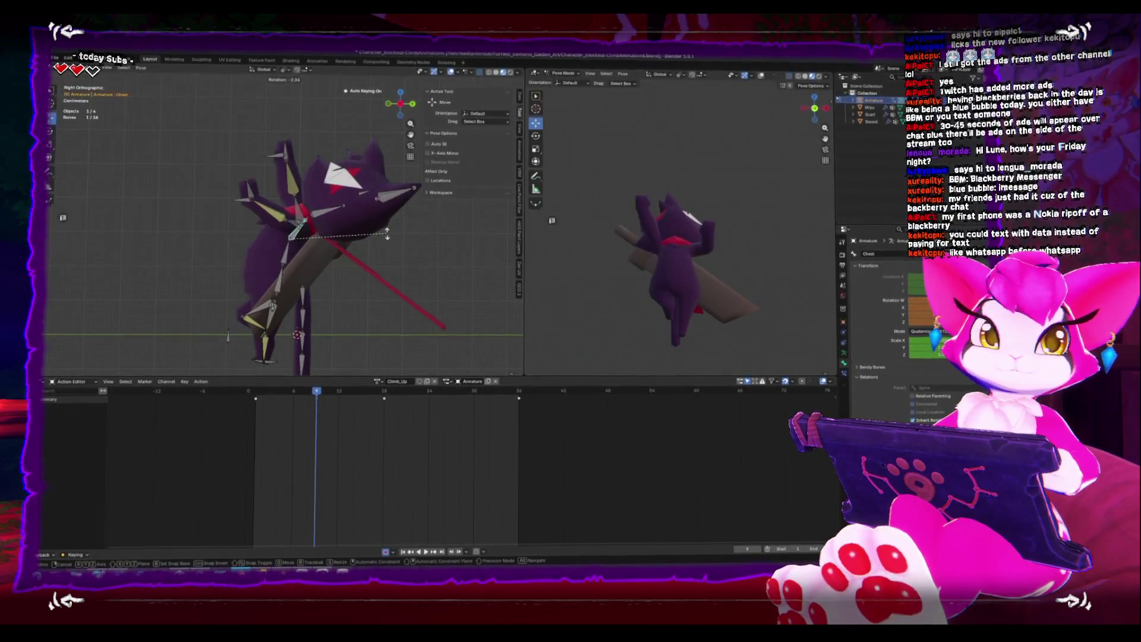
click(387, 233)
Tilt the Head bone slightly further and bring up the pose context menu
click(330, 216)
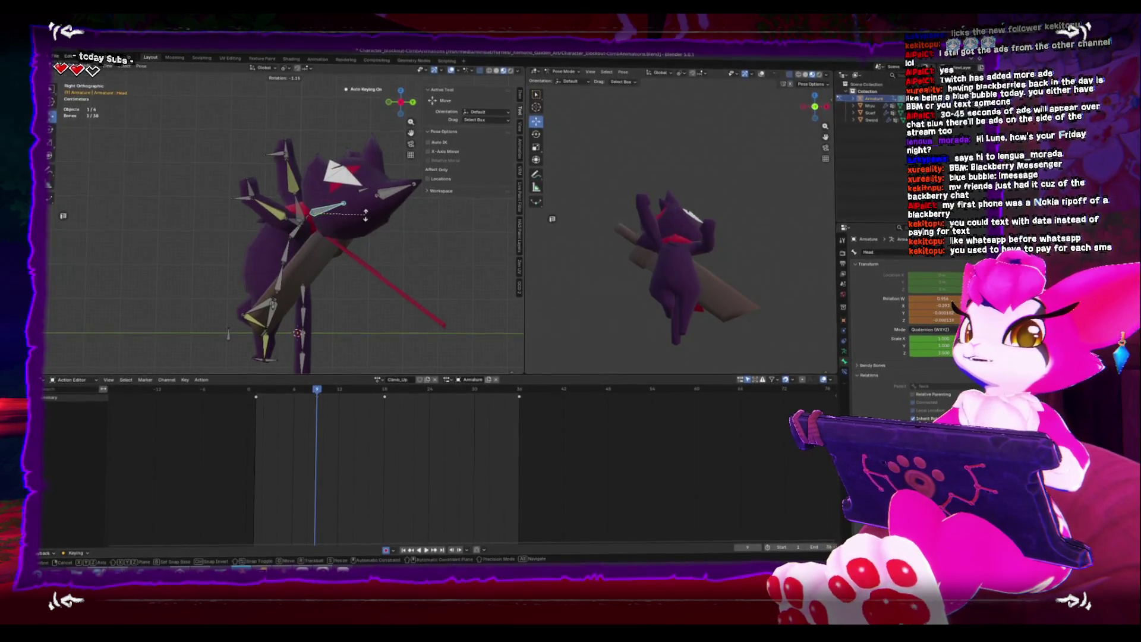
key(r)
click(345, 214)
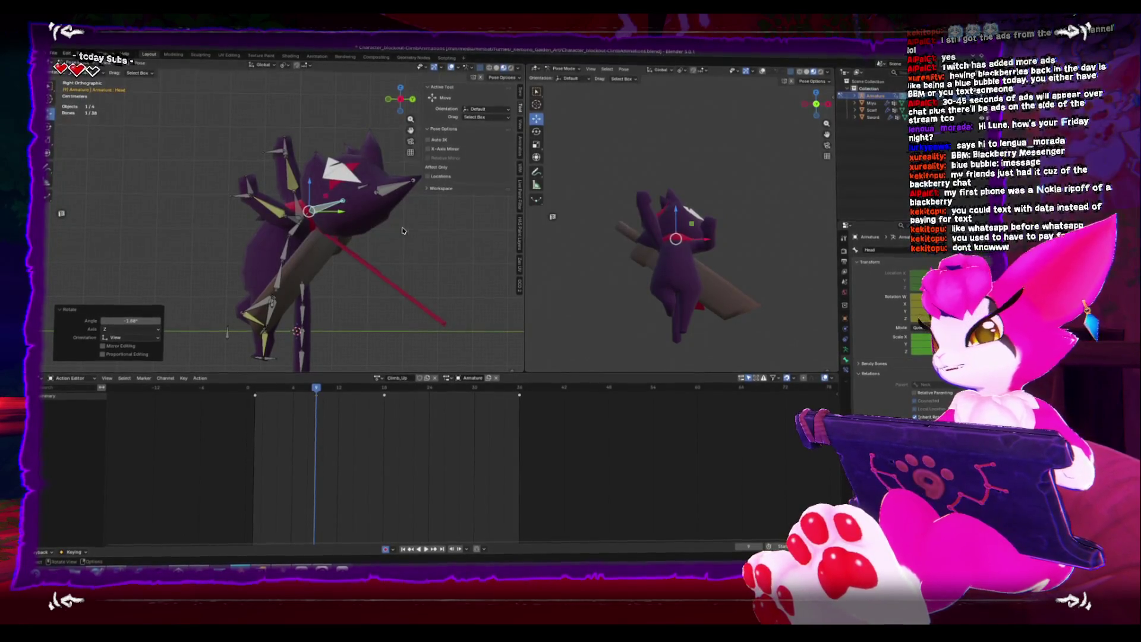
scroll(377, 305, down, 3)
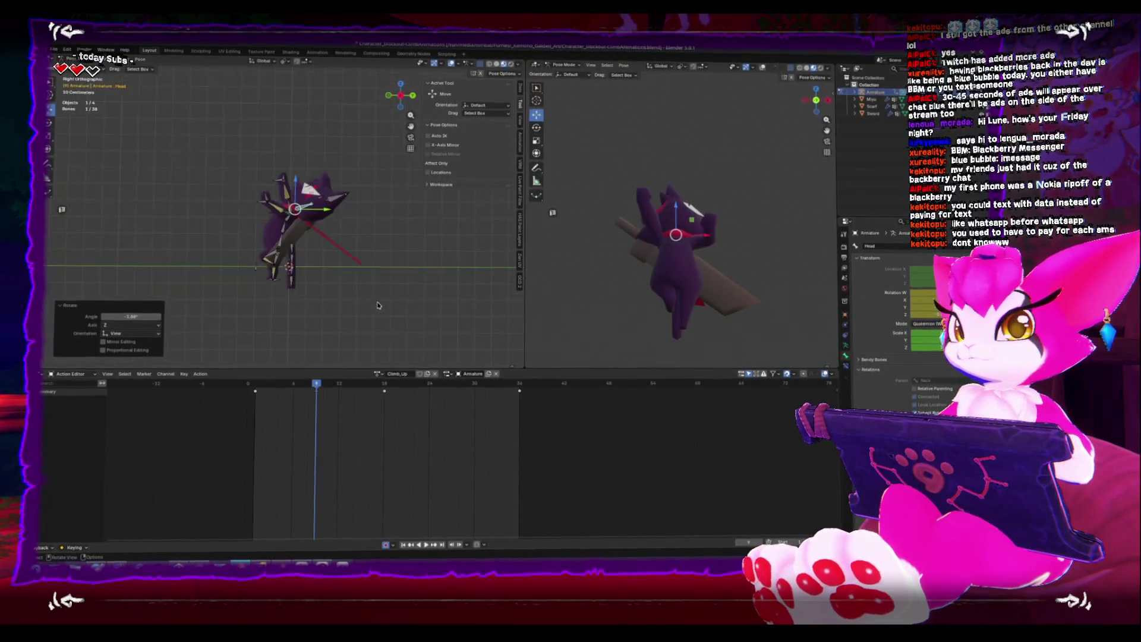
right_click(298, 286)
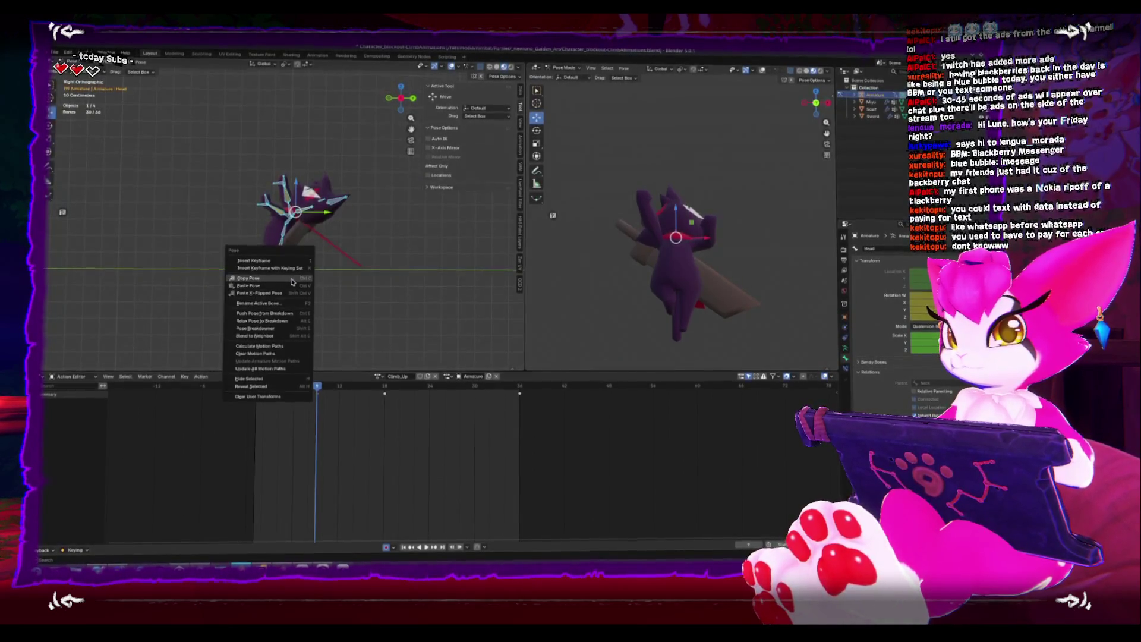
Copy the current pose, paste it X-mirrored at frame 27, and insert a keyframe
click(295, 287)
key(space)
key(space)
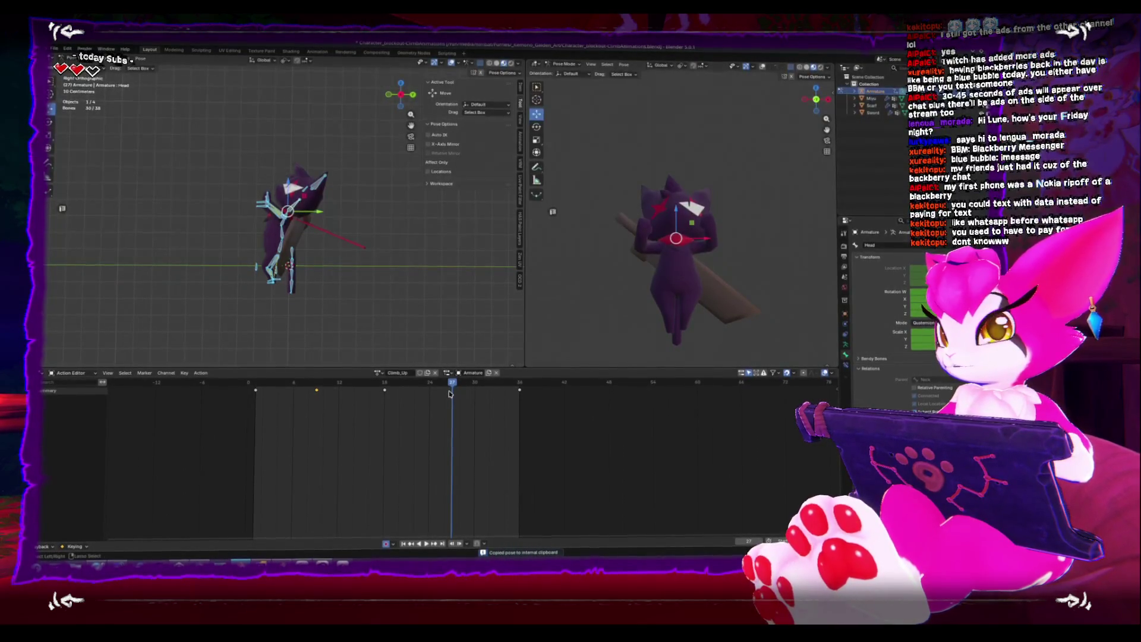
key(ctrl+shift+v)
middle_drag(374, 312, 259, 305)
key(i)
Stop the preview at frame 27 and select the left foot bone
key(space)
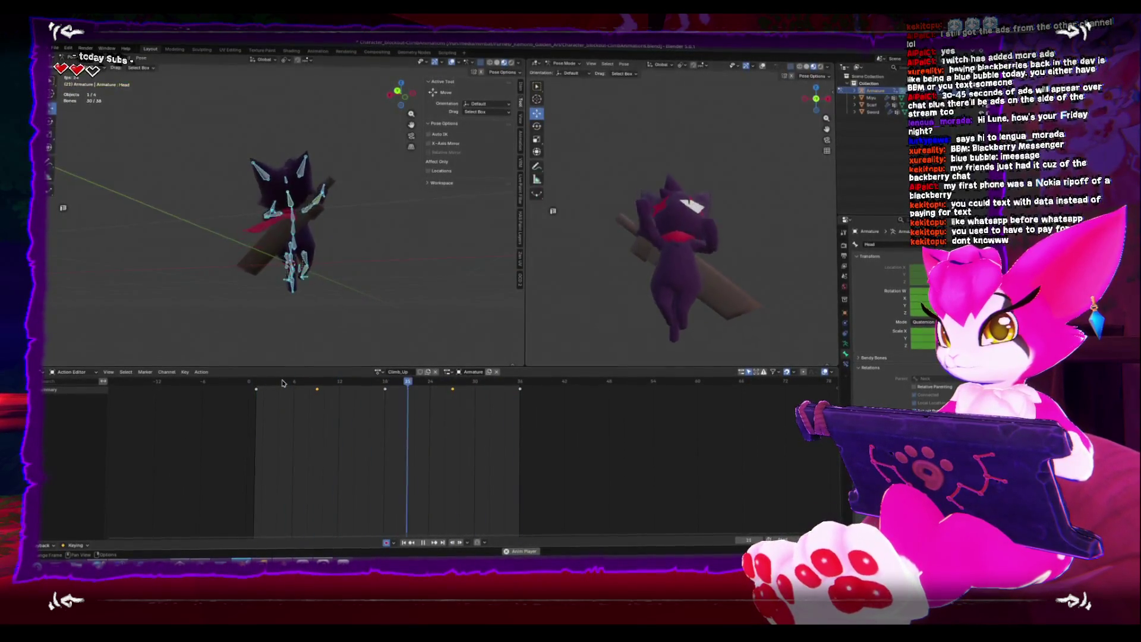
key(space)
key(space)
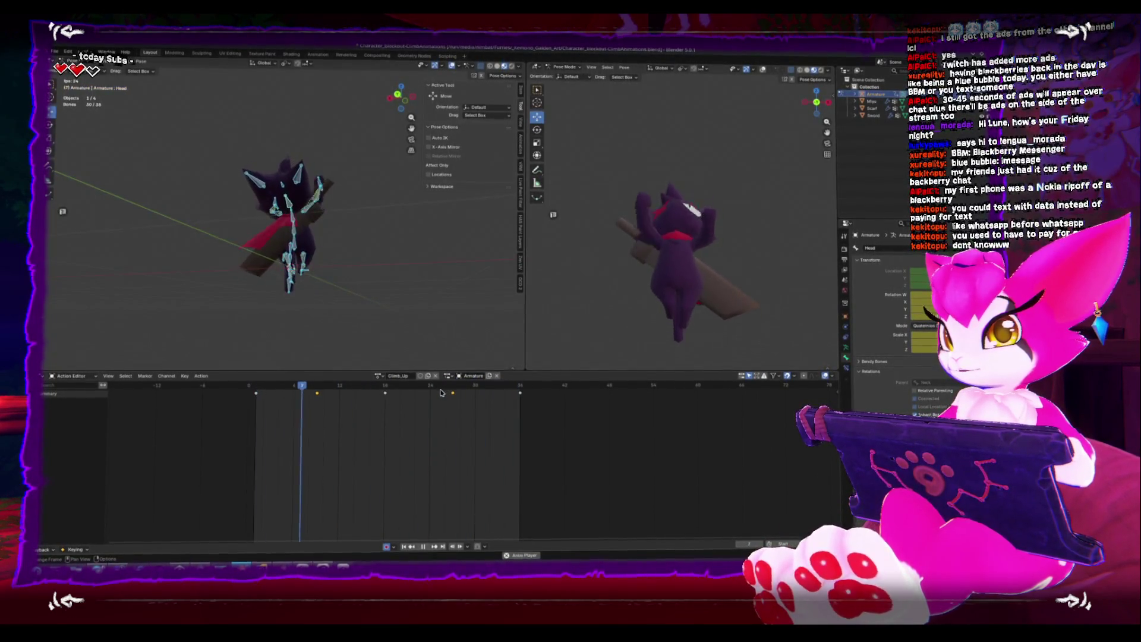
key(space)
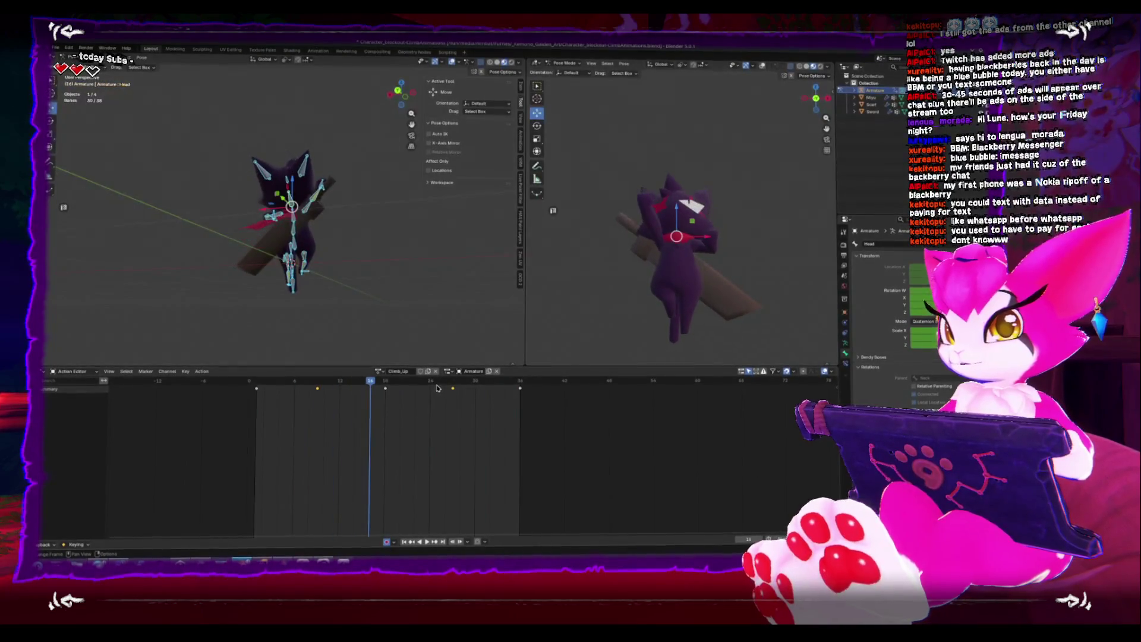
drag(431, 389, 453, 385)
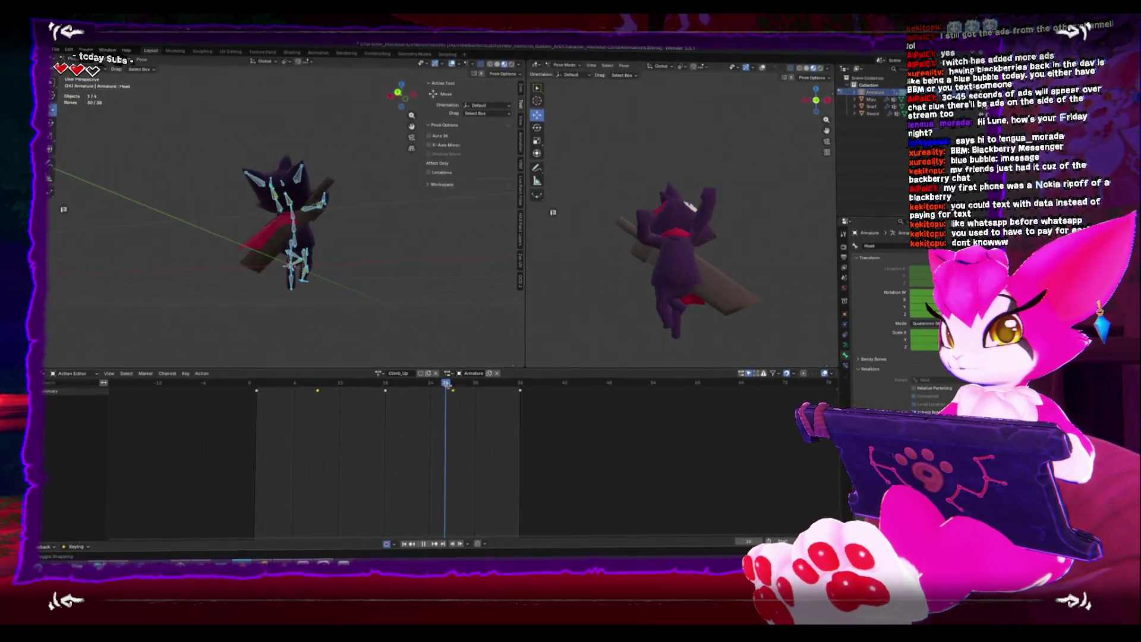
scroll(316, 285, up, 5)
click(324, 290)
Rotate the left foot bone by -120°
mouse_move(324, 290)
middle_down()
mouse_move(292, 301)
mouse_move(285, 280)
mouse_move(392, 257)
middle_up()
text(r)
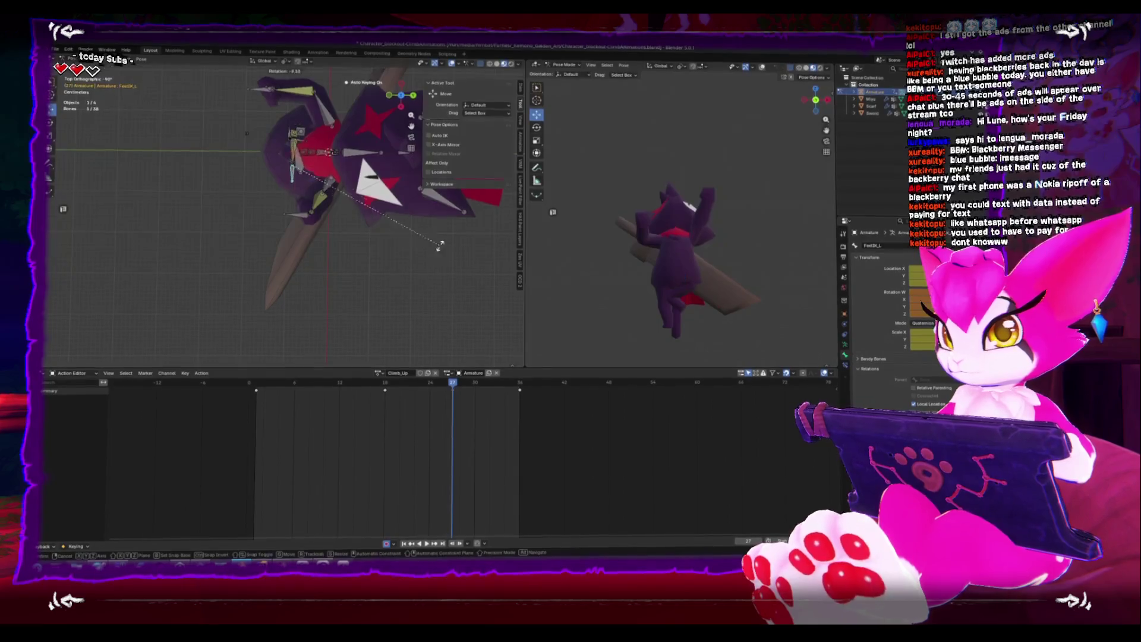
text(-120)
key(Return)
key(KP_1)
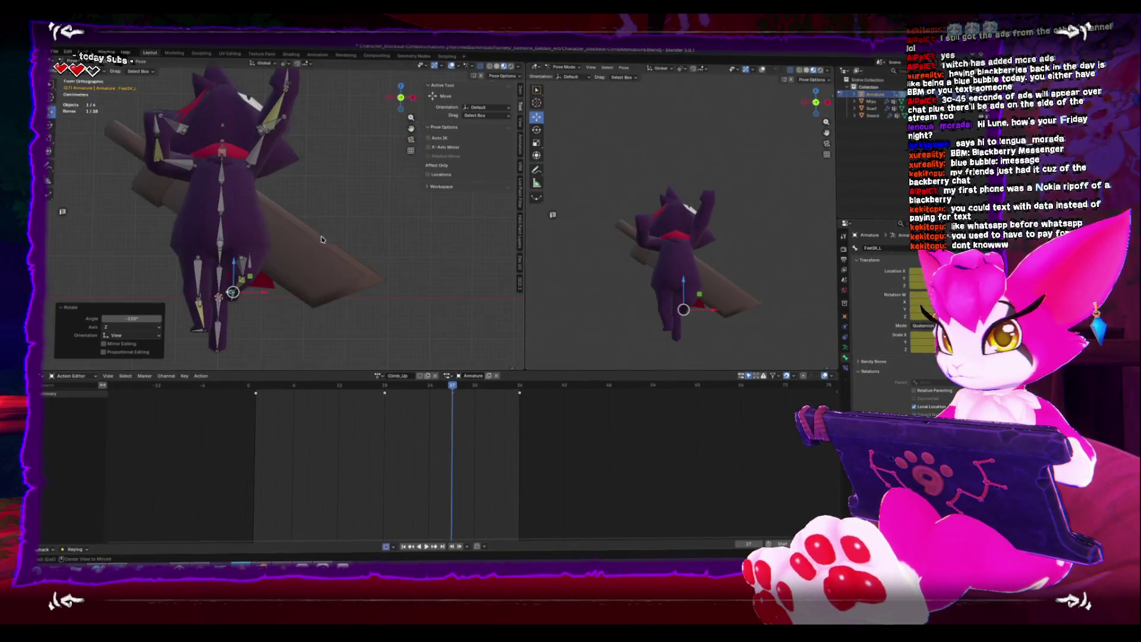
mouse_move(229, 279)
middle_down()
mouse_move(224, 291)
mouse_move(243, 304)
middle_up()
Rotate the right foot bone in top view, key the feet at frame 27, and replay
click(243, 306)
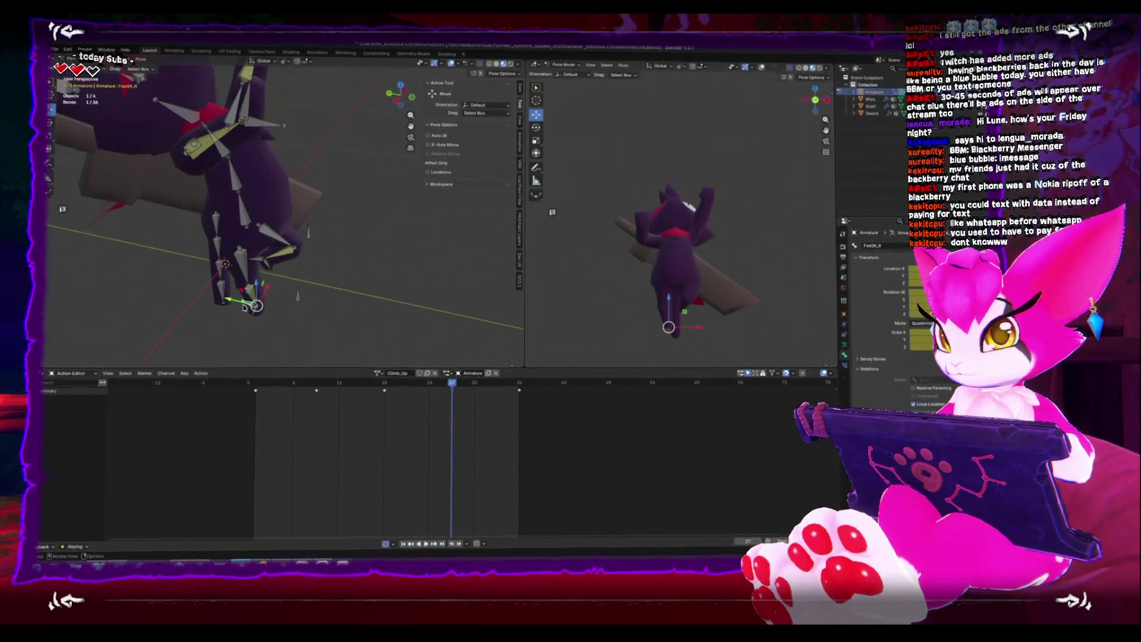
key(KP_7)
key(r)
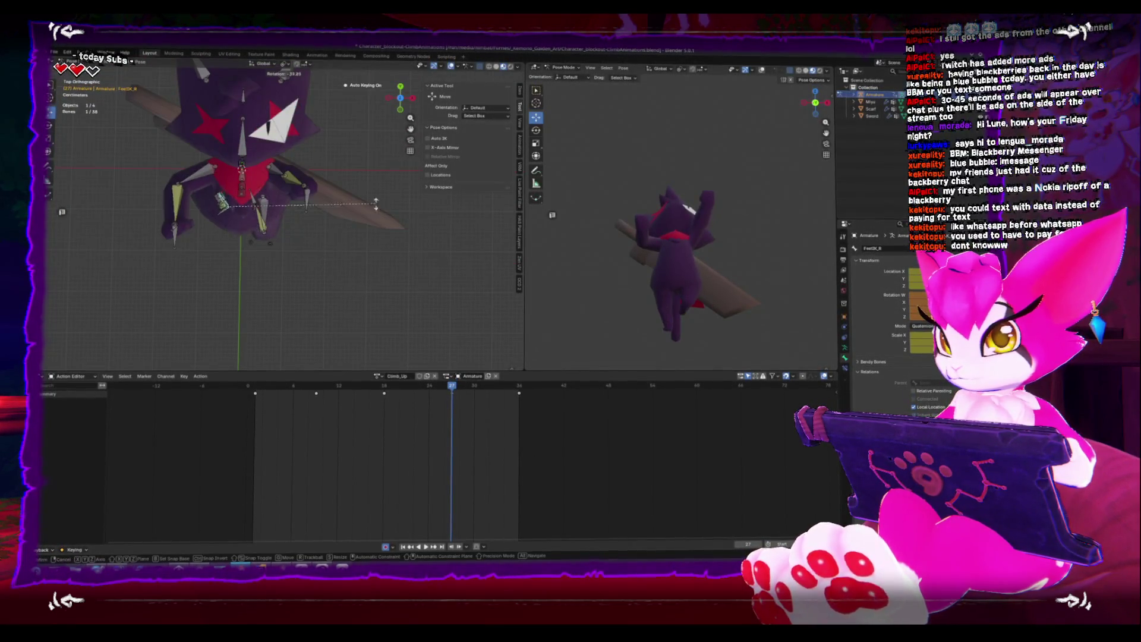
click(305, 255)
middle_drag(305, 256, 325, 299)
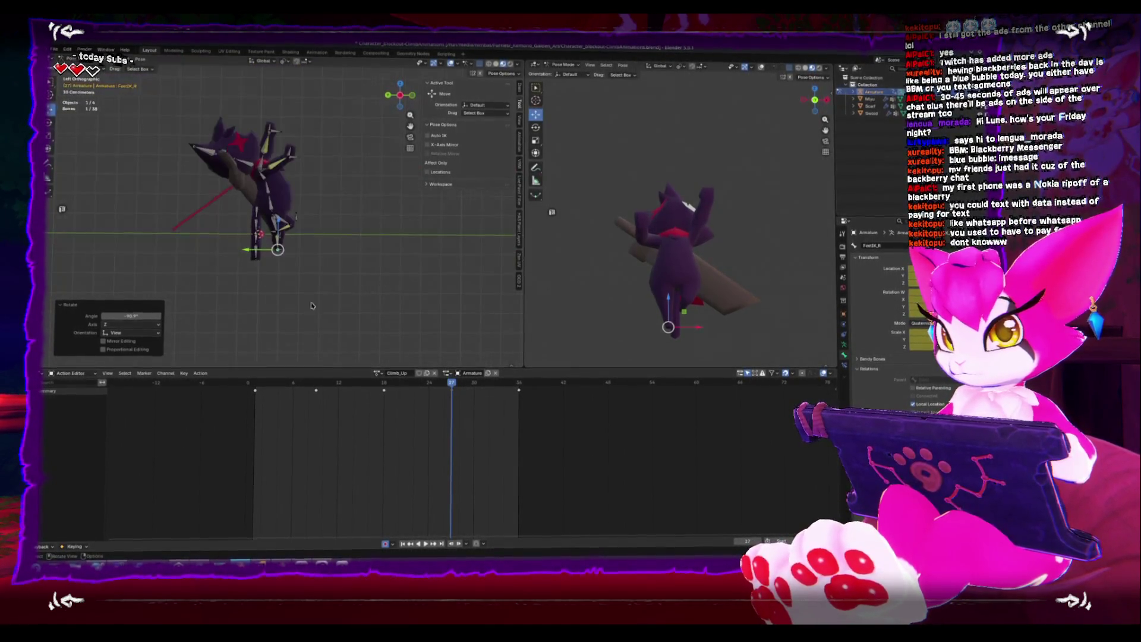
key(i)
key(shift+Left)
key(space)
middle_drag(297, 220, 334, 244)
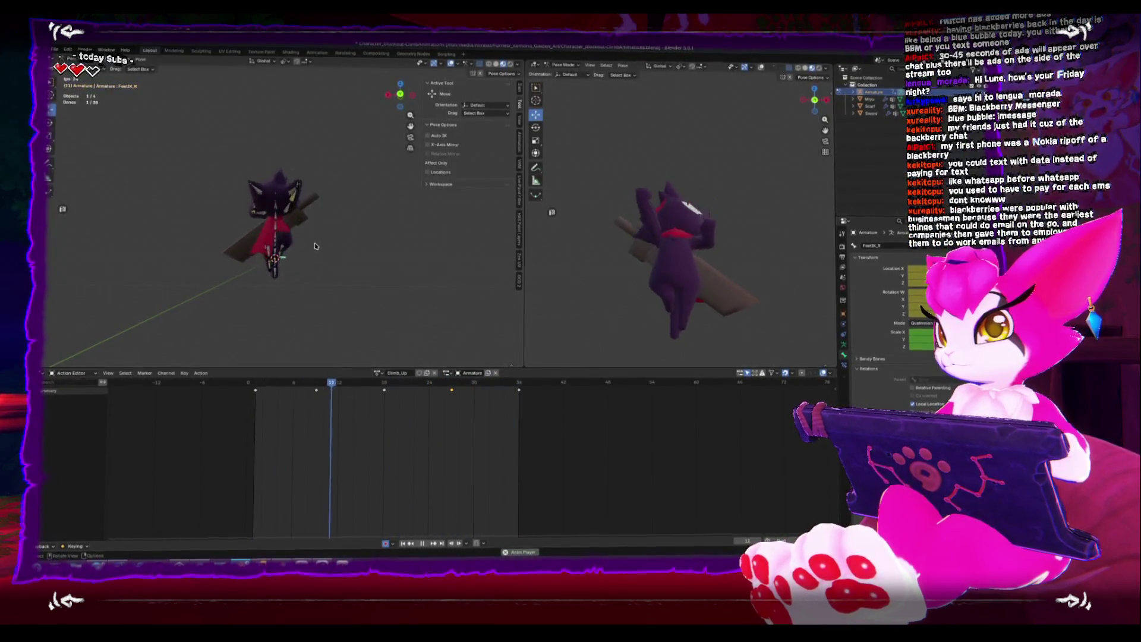
Shift the keyframes near frames 8 and 32 three frames earlier for all bones
key(space)
key(a)
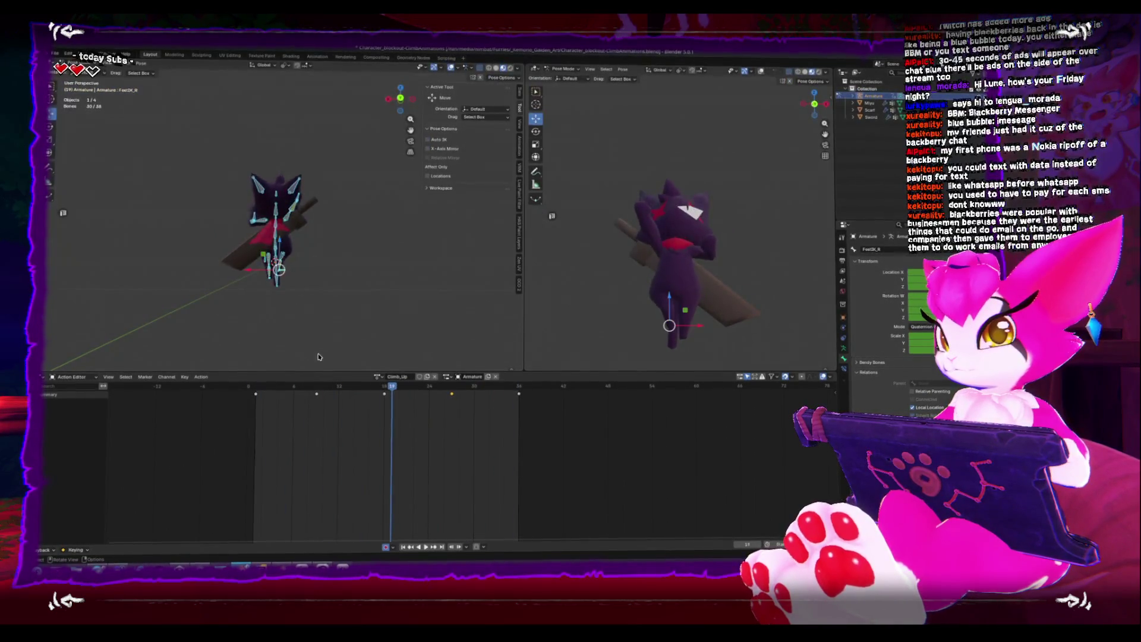
drag(305, 385, 257, 385)
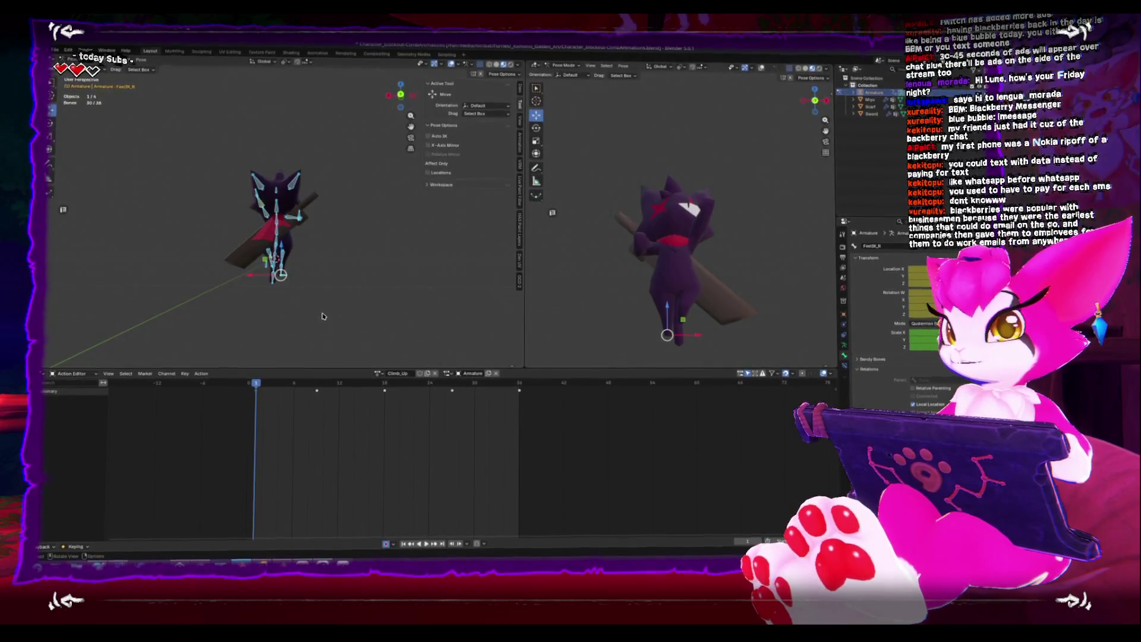
click(317, 394)
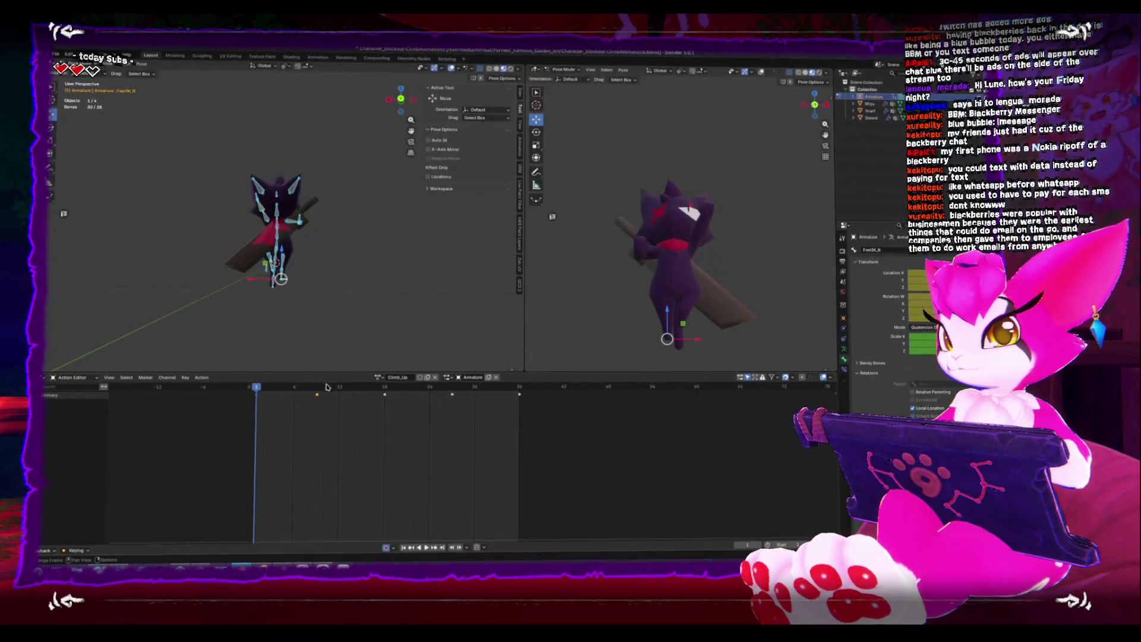
shift+click(452, 394)
key(g)
click(405, 400)
key(space)
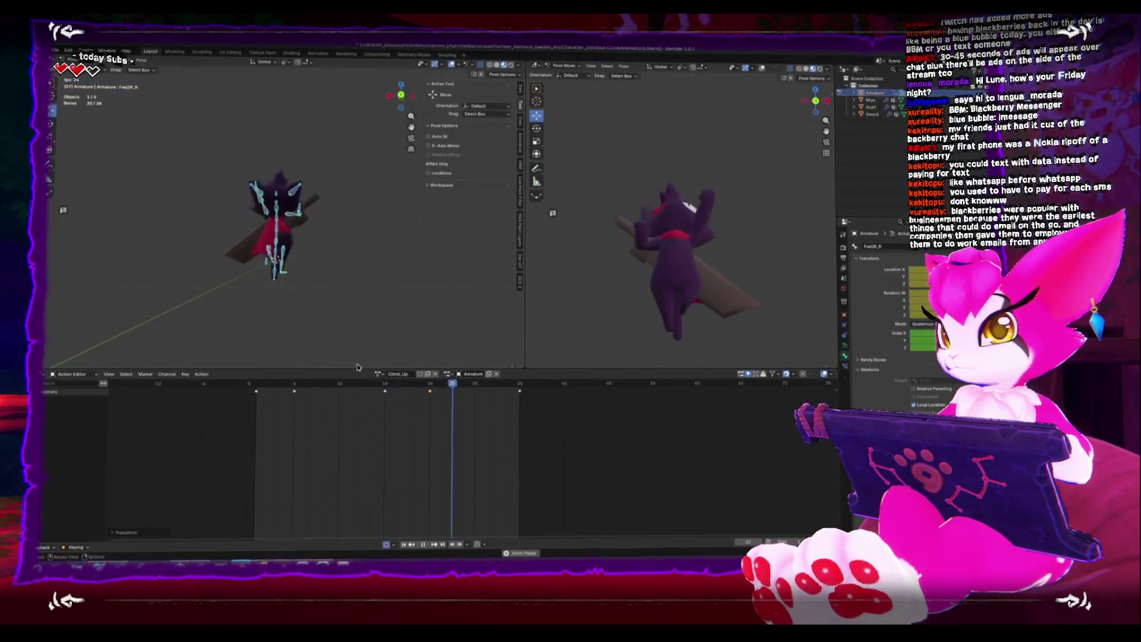
key(space)
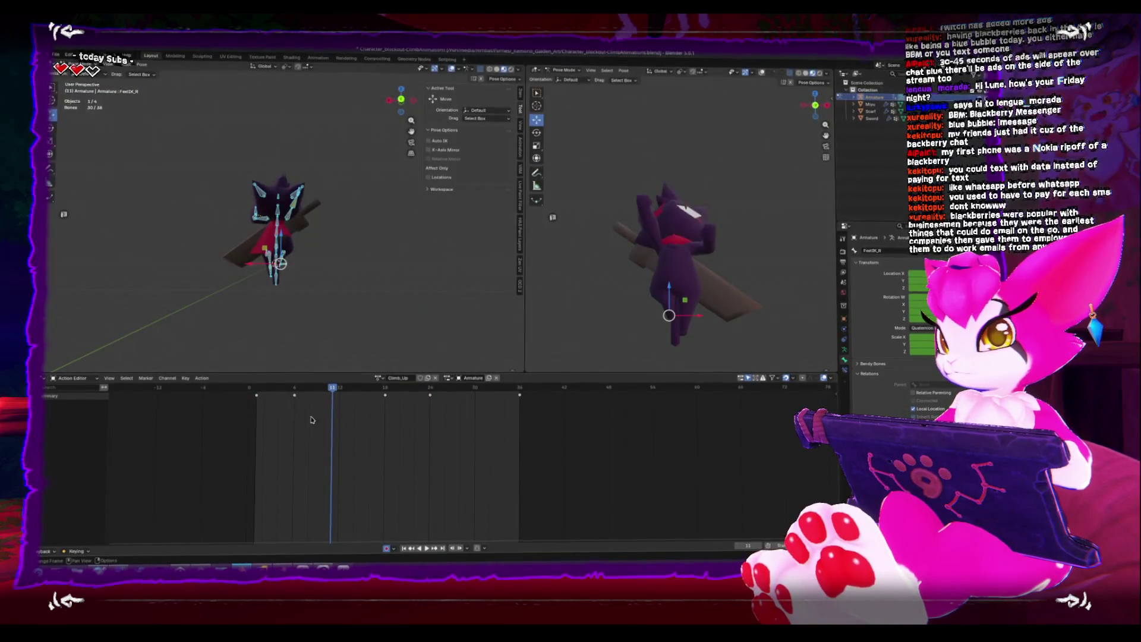
Move the selected keyframes again, replay, and add the right hand bone to the selection
key(g)
key(space)
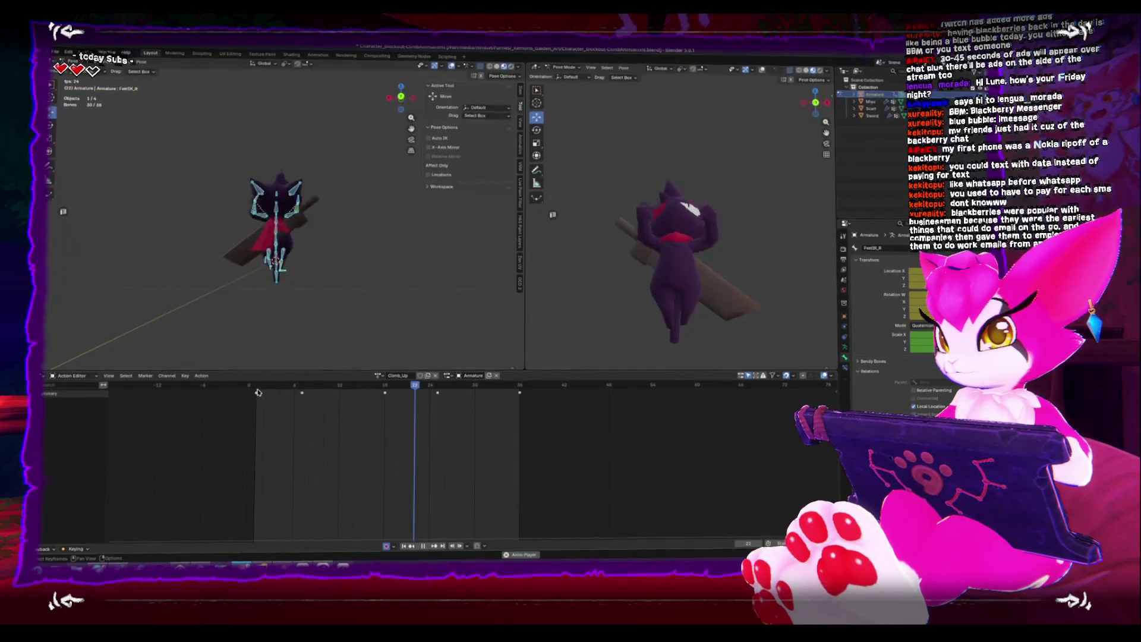
key(Escape)
mouse_move(293, 275)
middle_down()
mouse_move(285, 297)
mouse_move(295, 306)
middle_up()
shift+click(295, 306)
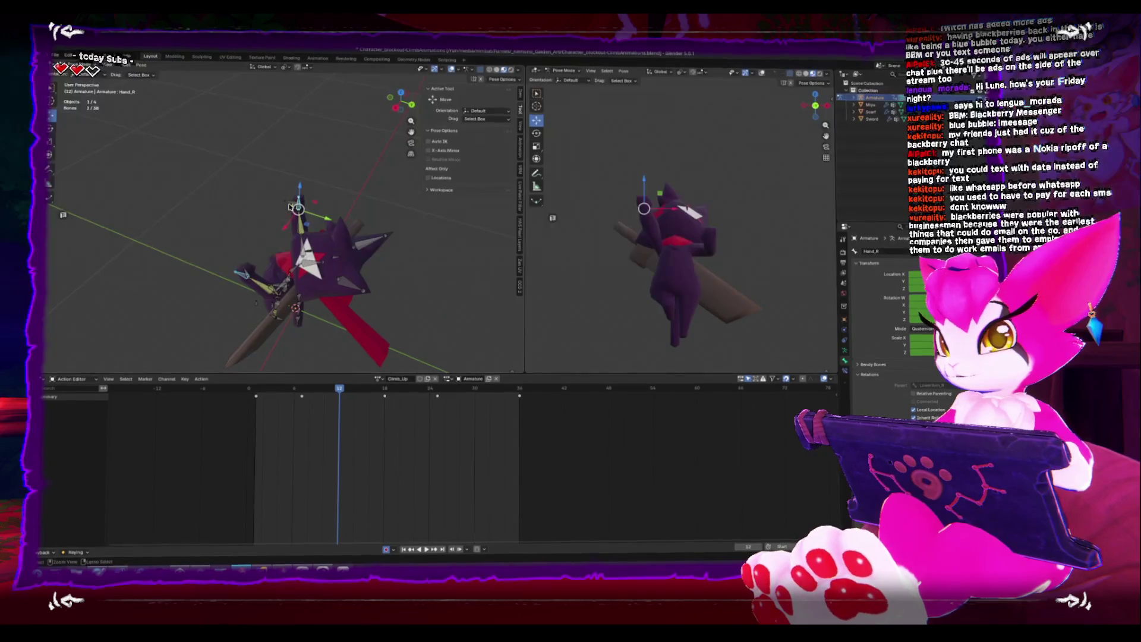
Shift the keyframes near frames 7 and 25 about two frames later
click(302, 396)
drag(430, 420, 404, 388)
key(g)
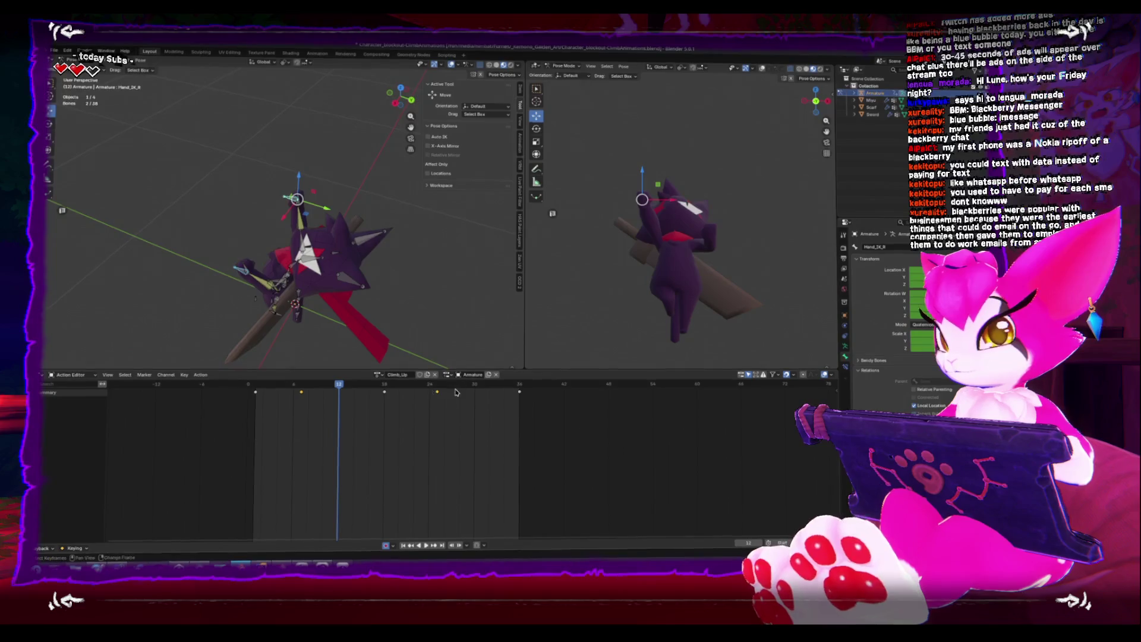
click(330, 402)
Play the climb animation and return the armature to Object Mode
key(space)
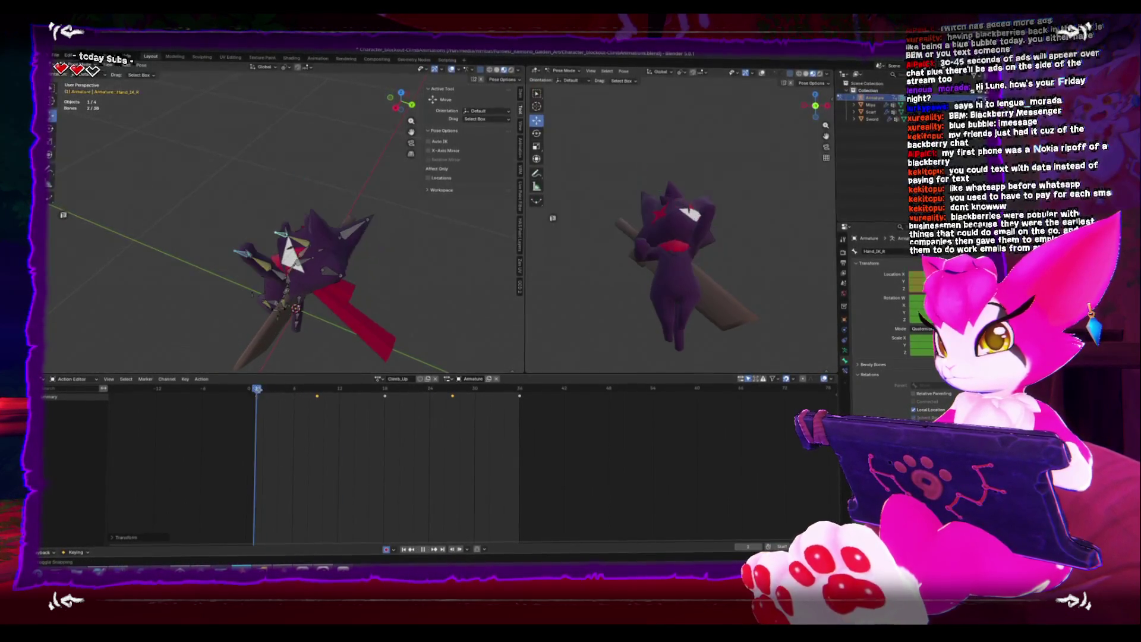
middle_drag(332, 279, 248, 285)
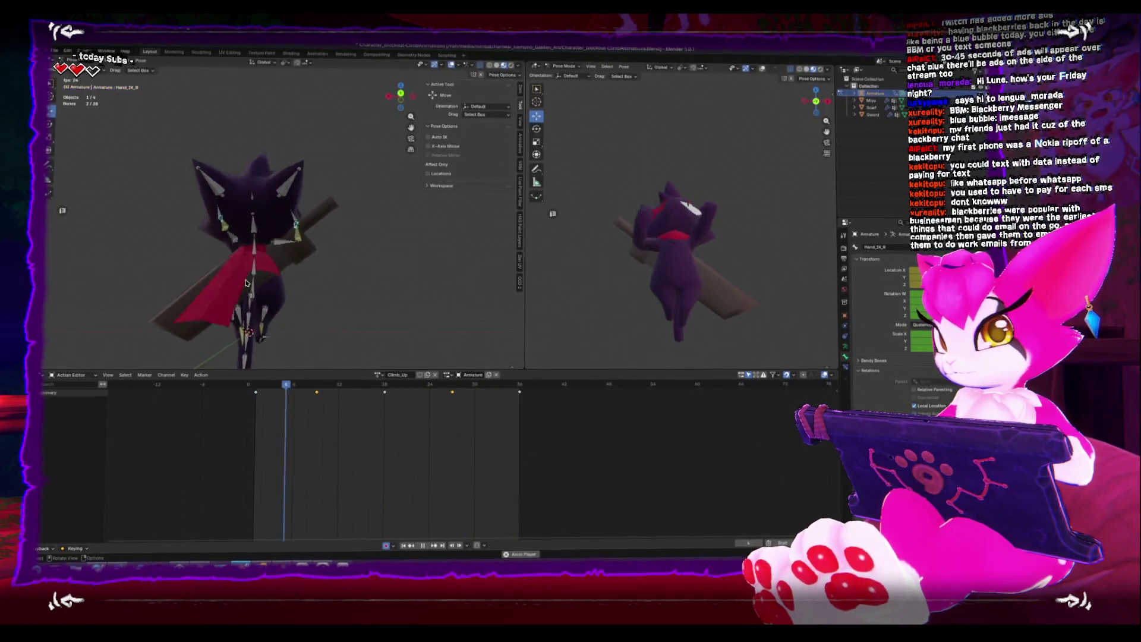
key(ctrl+Tab)
middle_drag(245, 288, 262, 306)
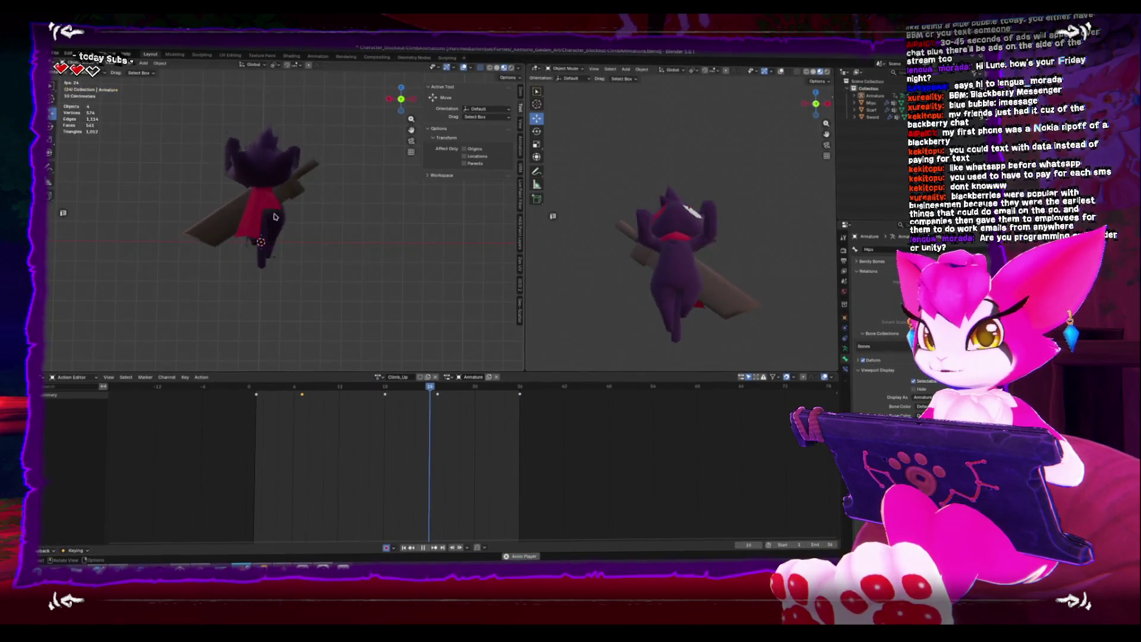
Review the climb from the back view, rewind to frame 1, and switch to Unity
middle_drag(237, 213, 328, 253)
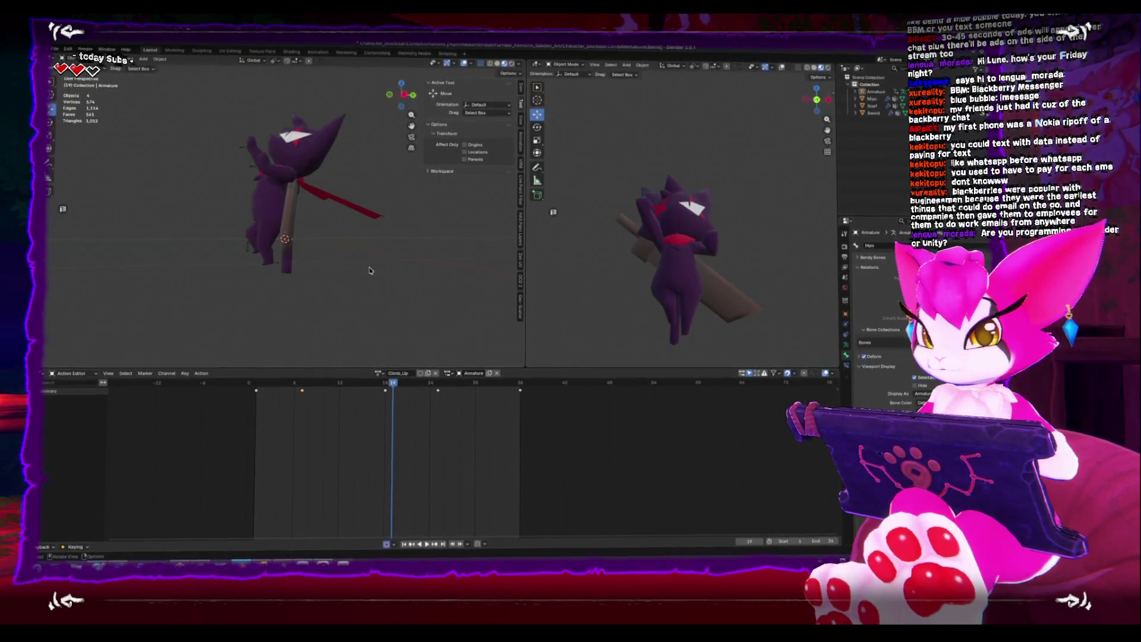
key(ctrl+KP_1)
key(shift+Left)
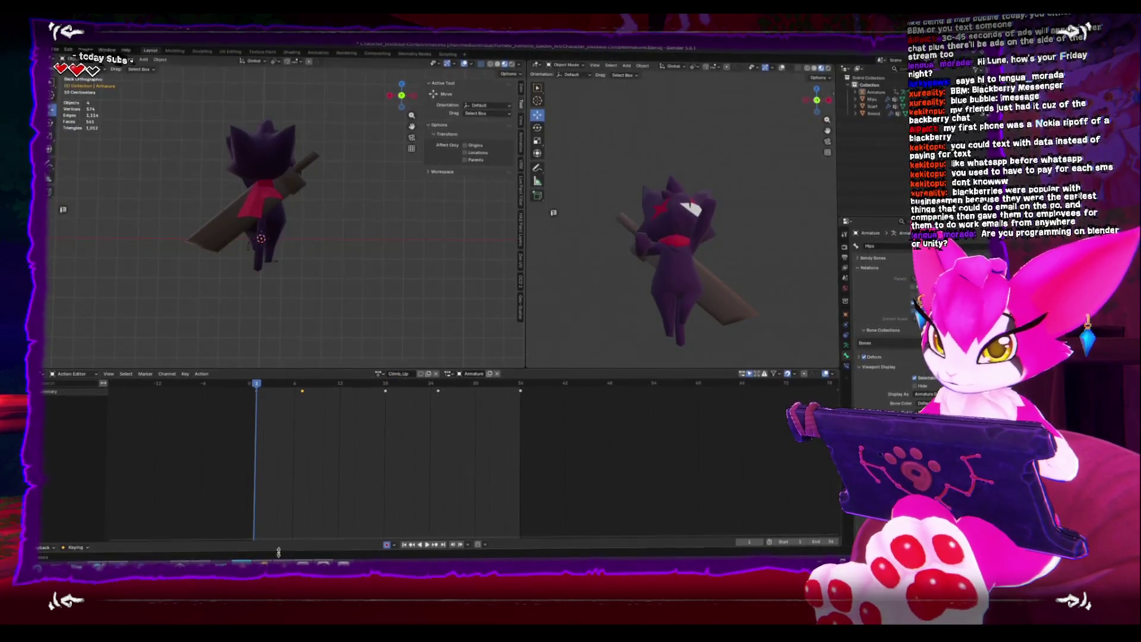
key(alt+Tab)
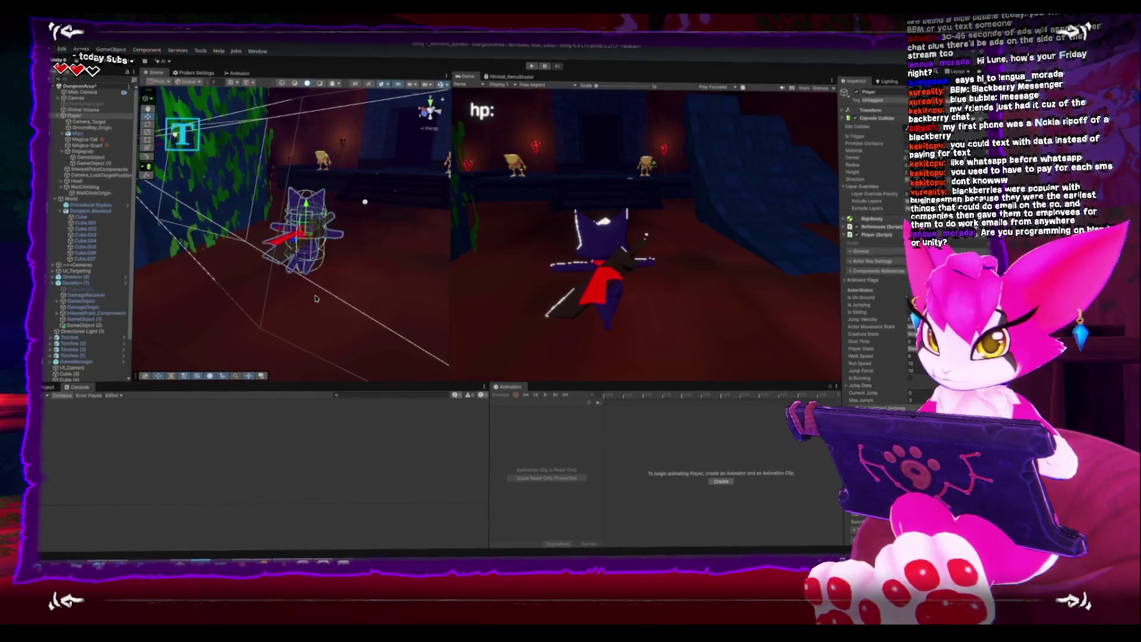
Orbit Unity's Scene view around the Player, then bring up the Blender Game Engine article
alt+drag(321, 299, 250, 234)
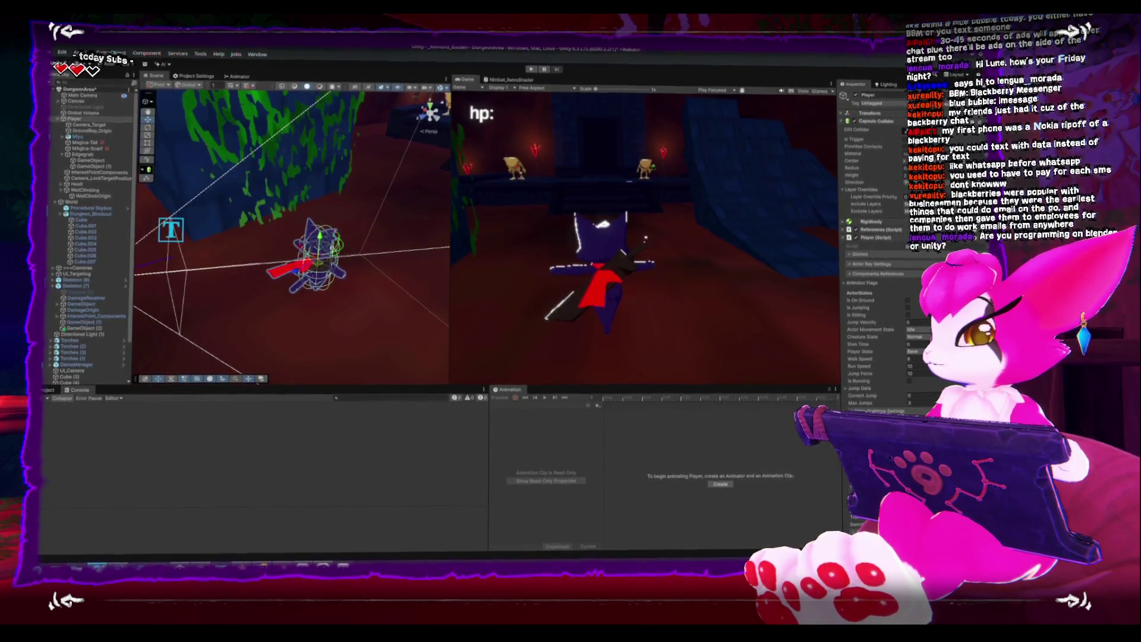
key(alt+Tab)
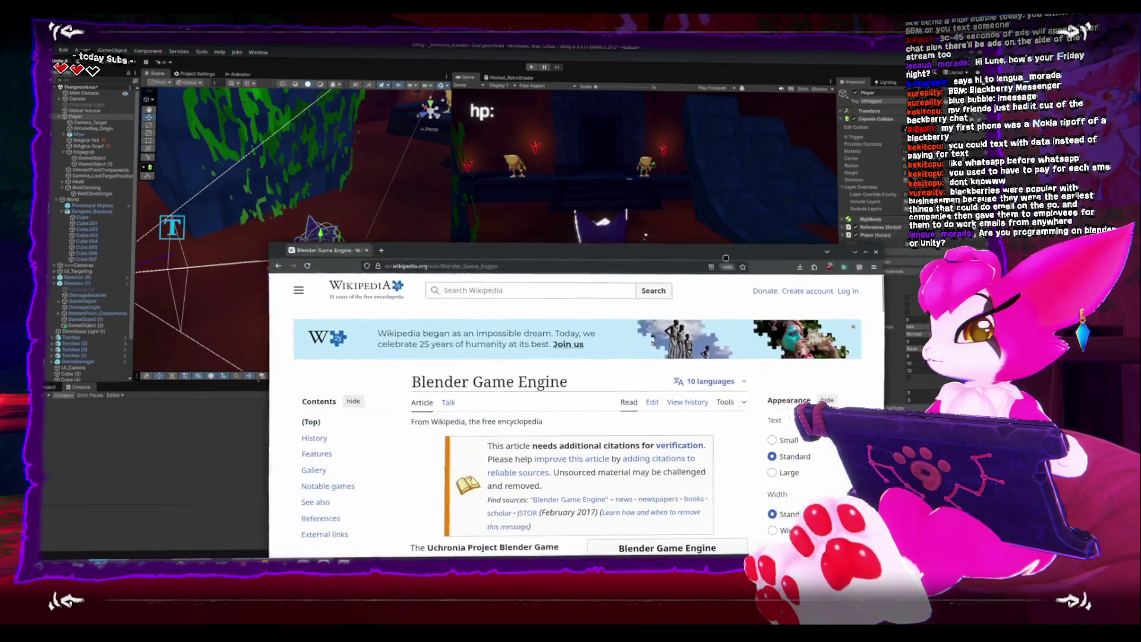
Maximize the browser and scroll down to the article's History section
double_click(664, 218)
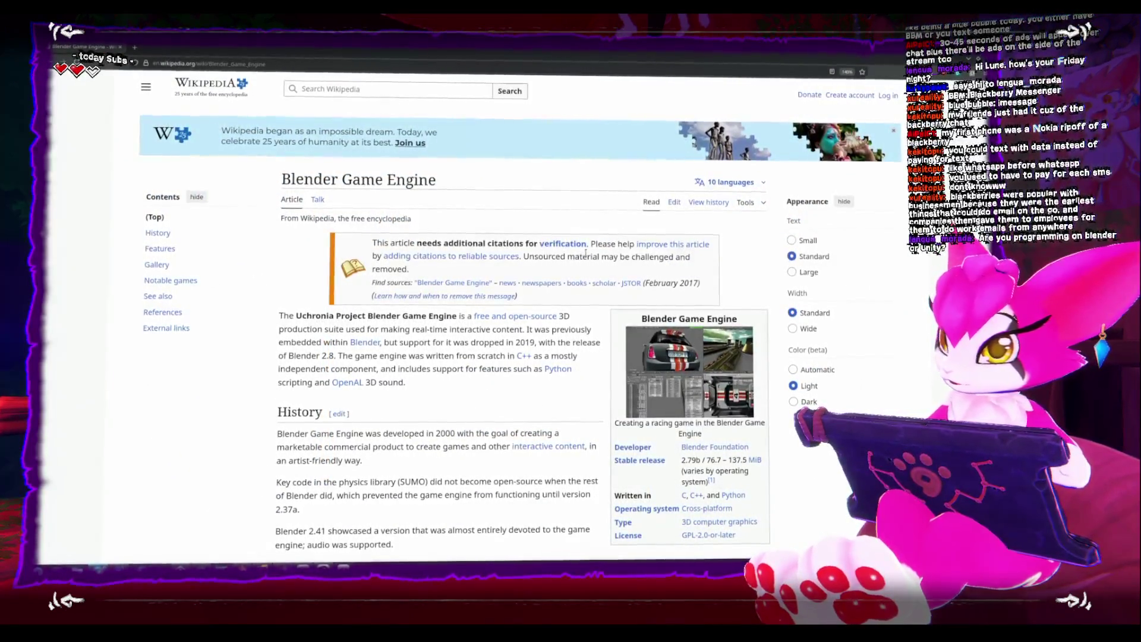
scroll(580, 257, down, 2)
scroll(576, 261, down, 4)
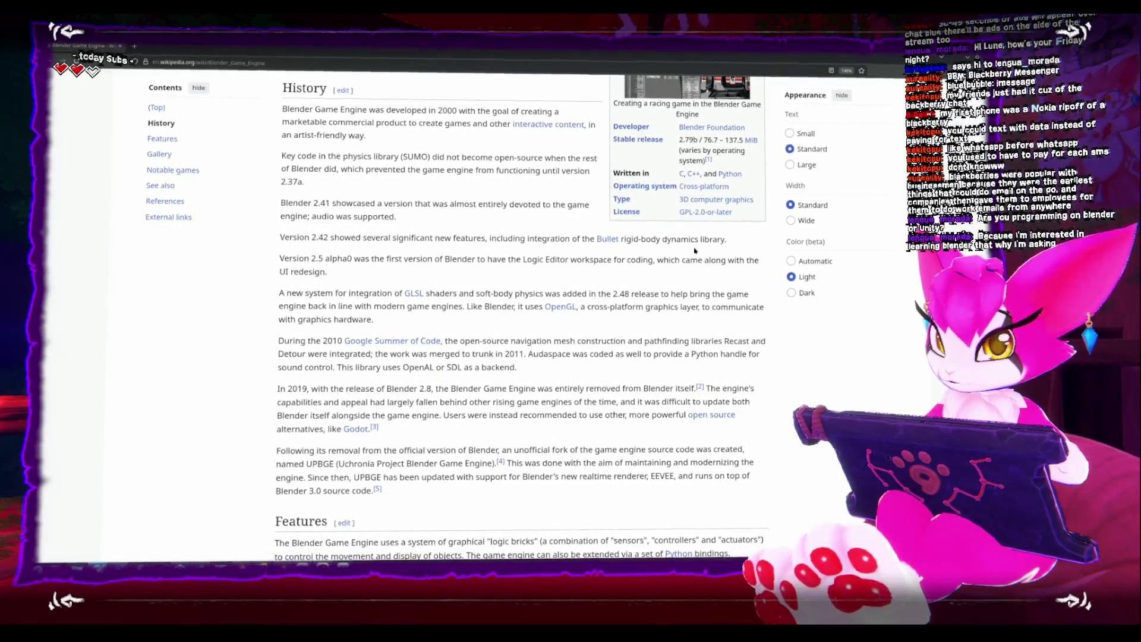
scroll(693, 249, down, 1)
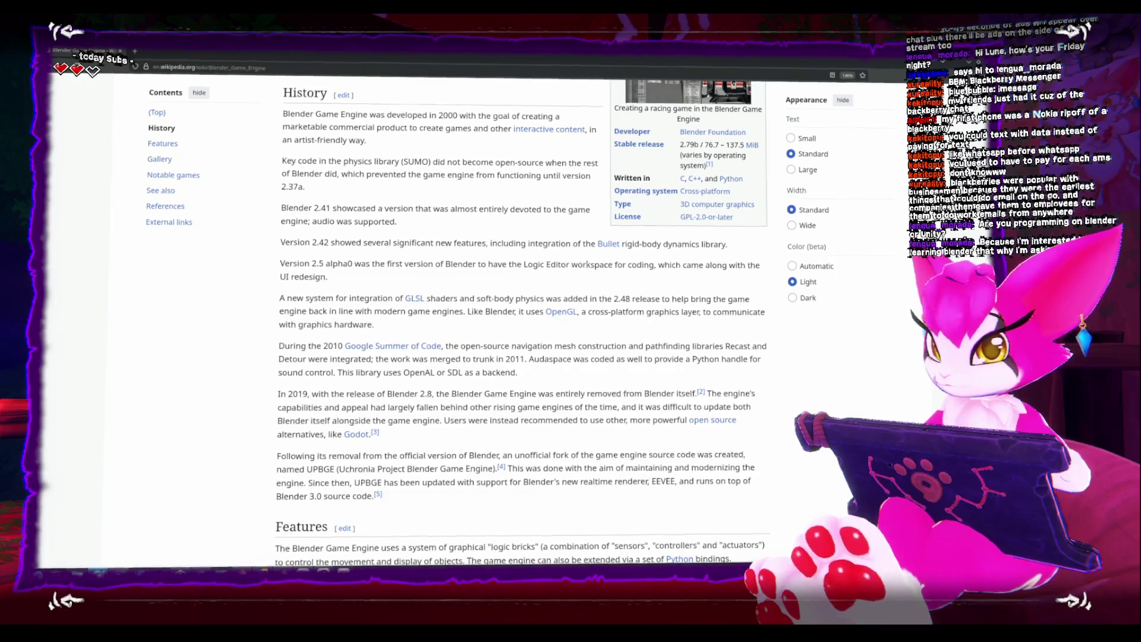
Highlight the UI redesign, 'Blender 2.8' and recommended-alternatives passages, then shrink the browser window
drag(652, 262, 658, 272)
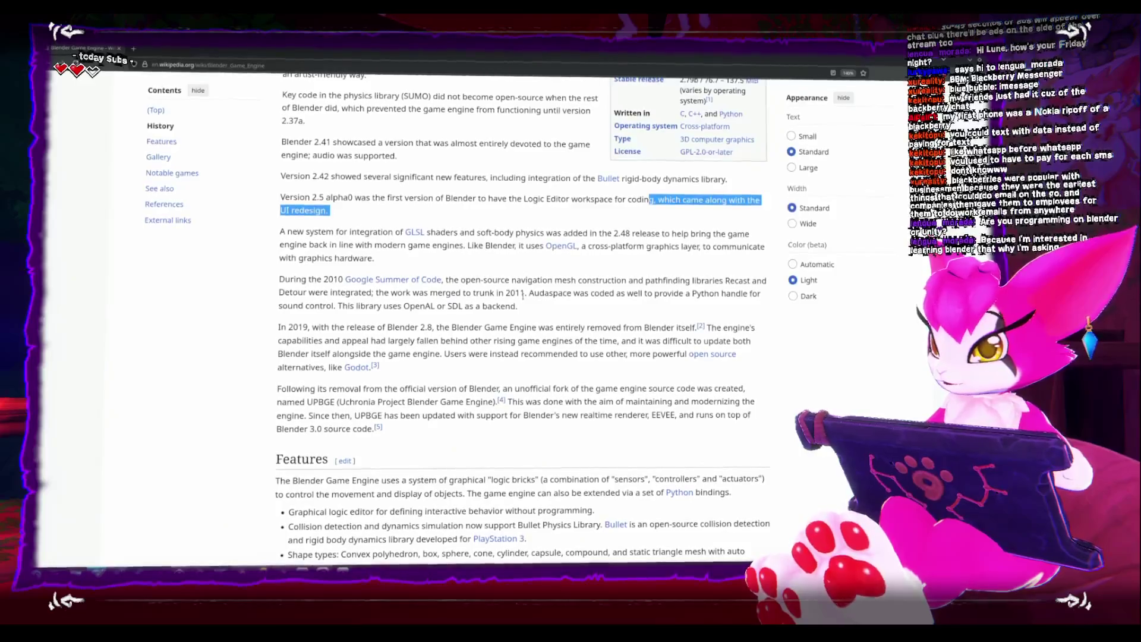
scroll(523, 298, down, 5)
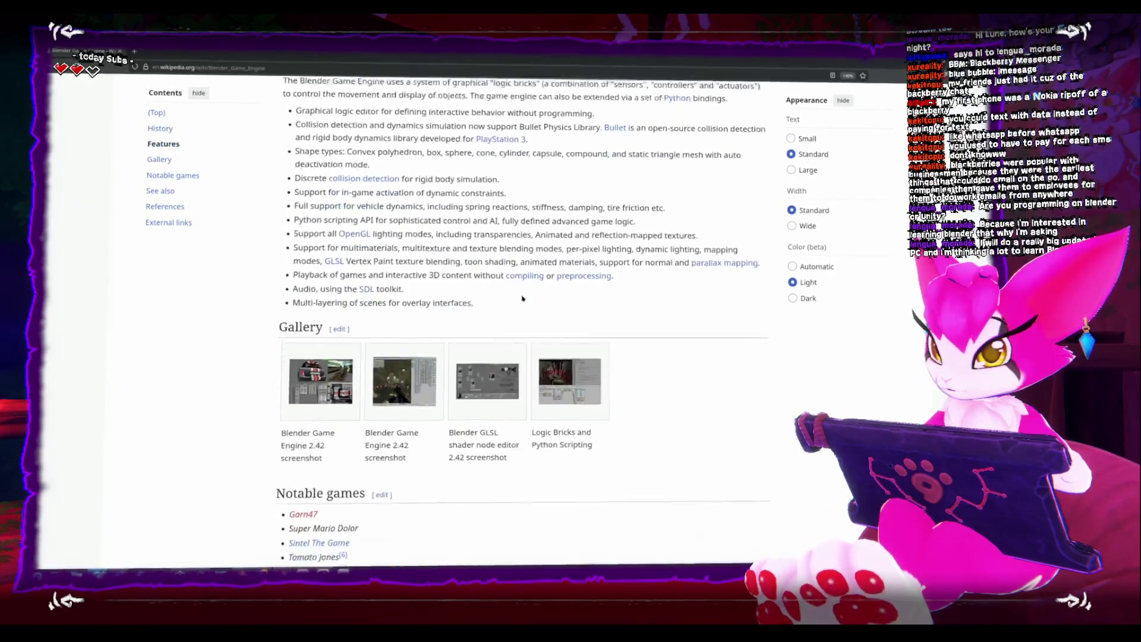
scroll(522, 296, up, 10)
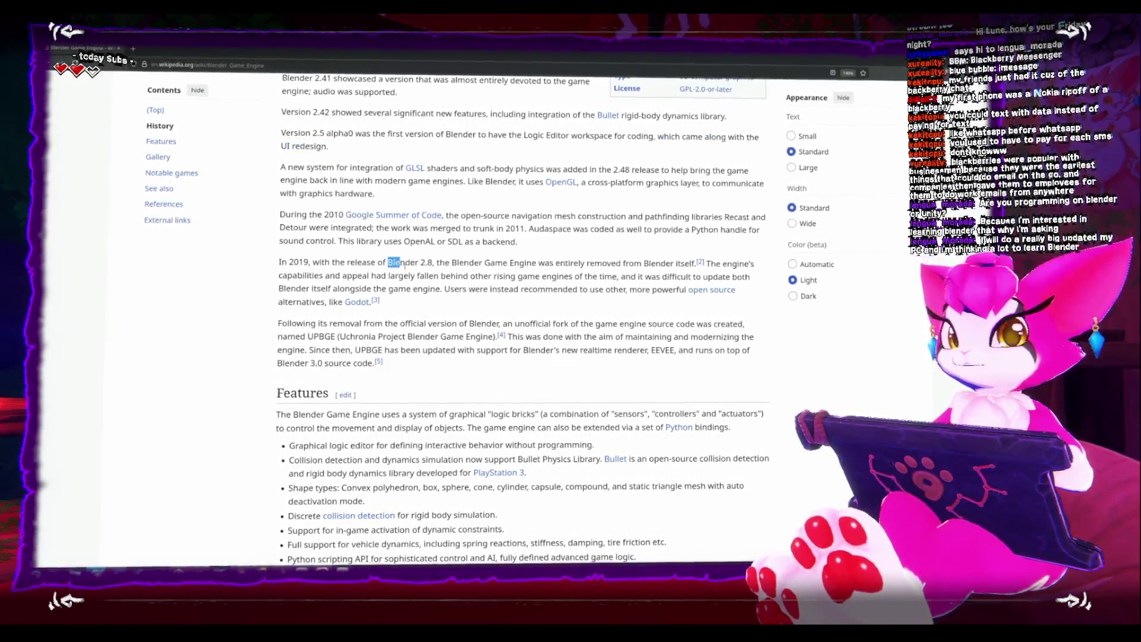
drag(400, 264, 433, 264)
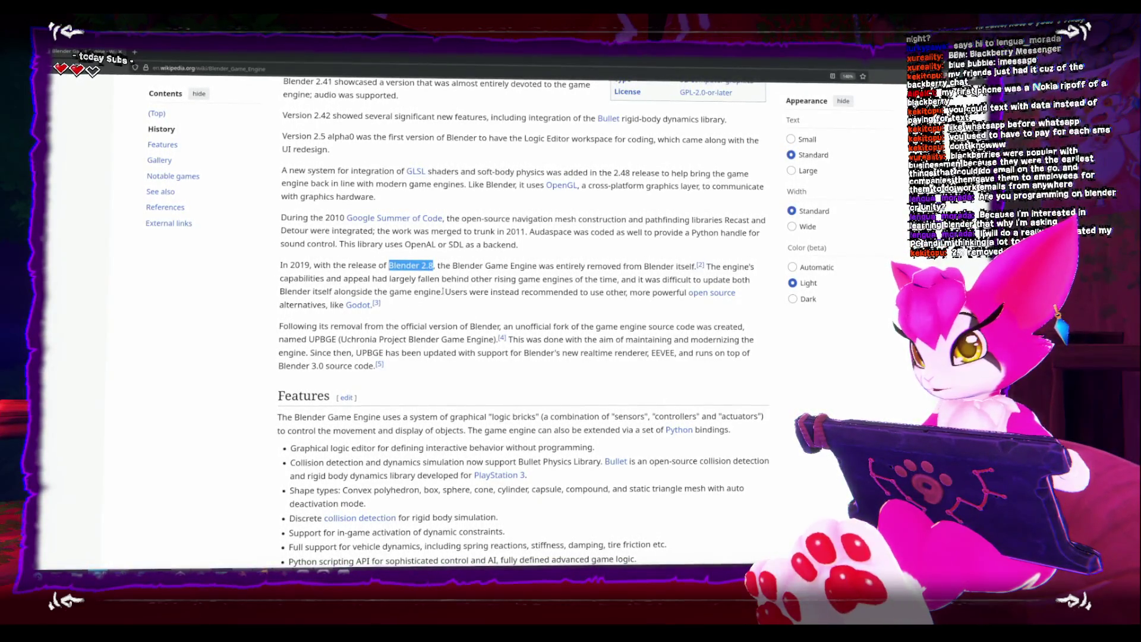
drag(444, 291, 488, 289)
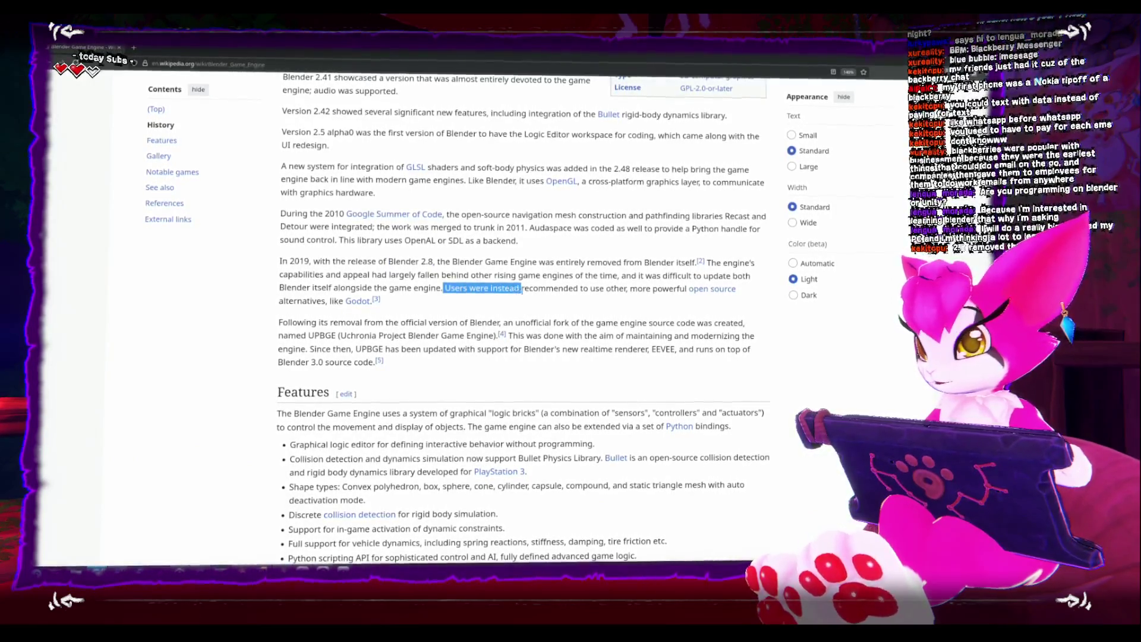
drag(584, 287, 679, 288)
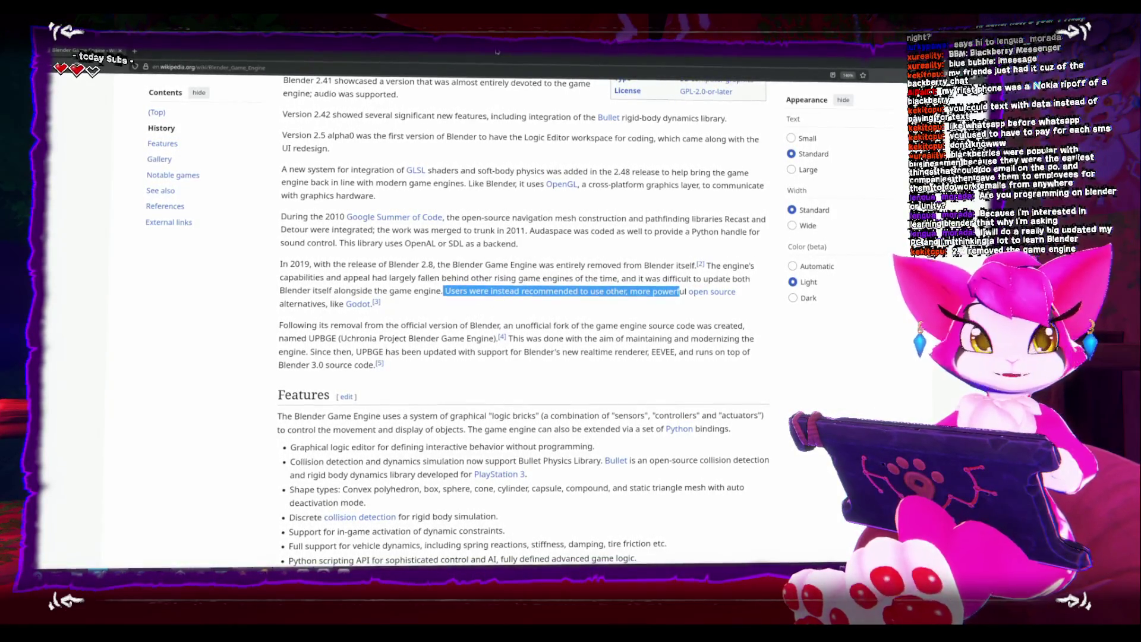
drag(653, 50, 666, 186)
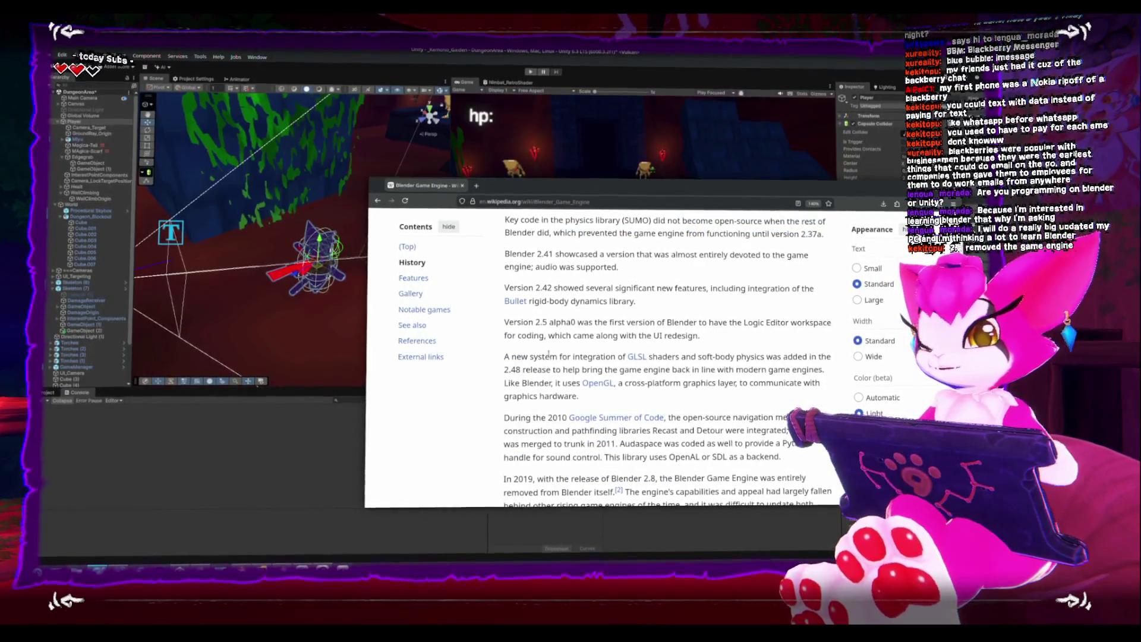
Browse the Gallery screenshots through the shader node editor image, then switch to the YouTube results
scroll(552, 353, down, 8)
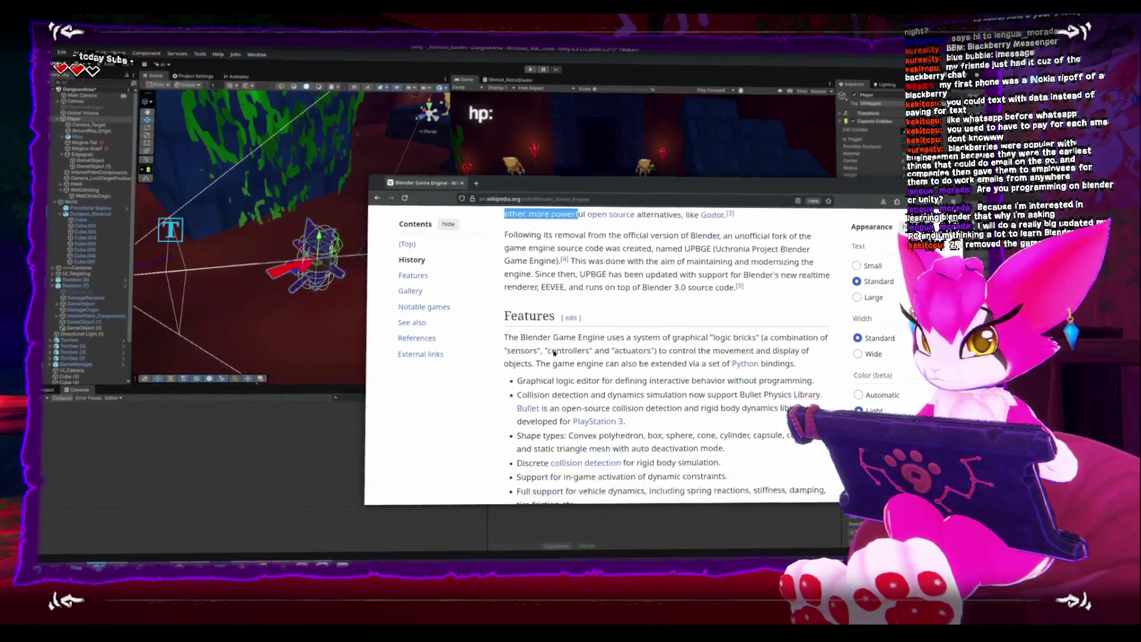
scroll(559, 356, up, 6)
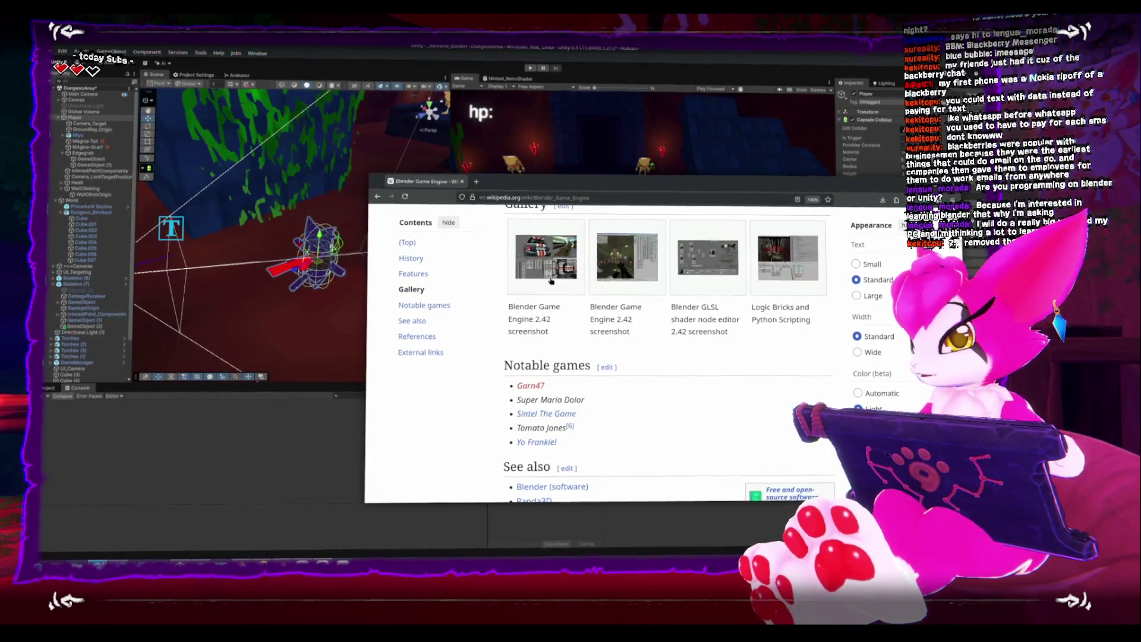
click(545, 256)
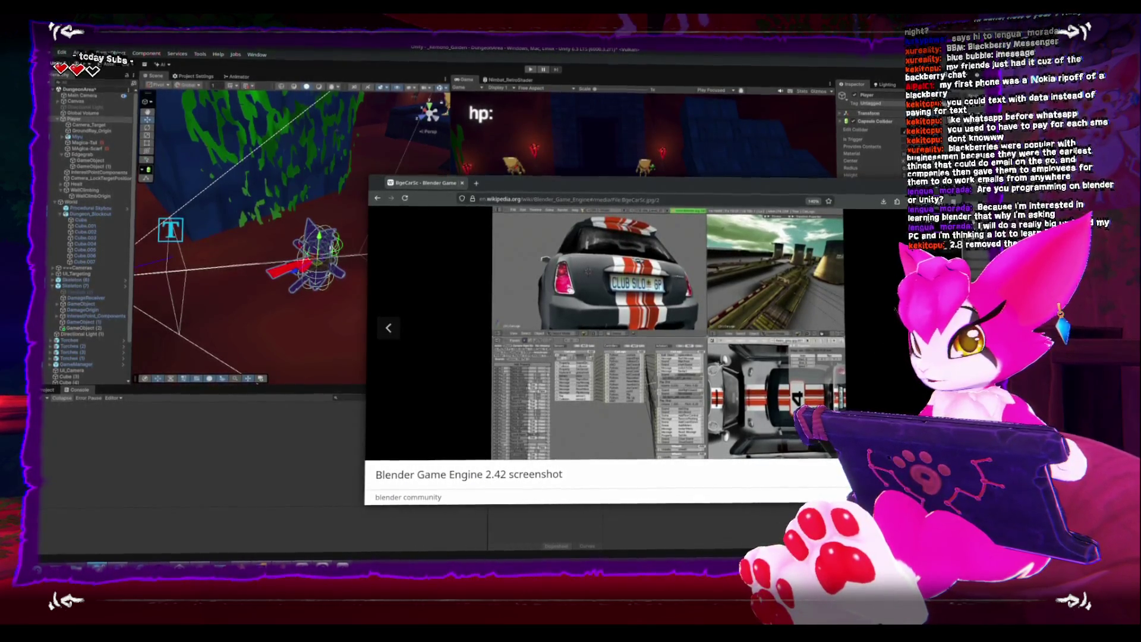
click(388, 328)
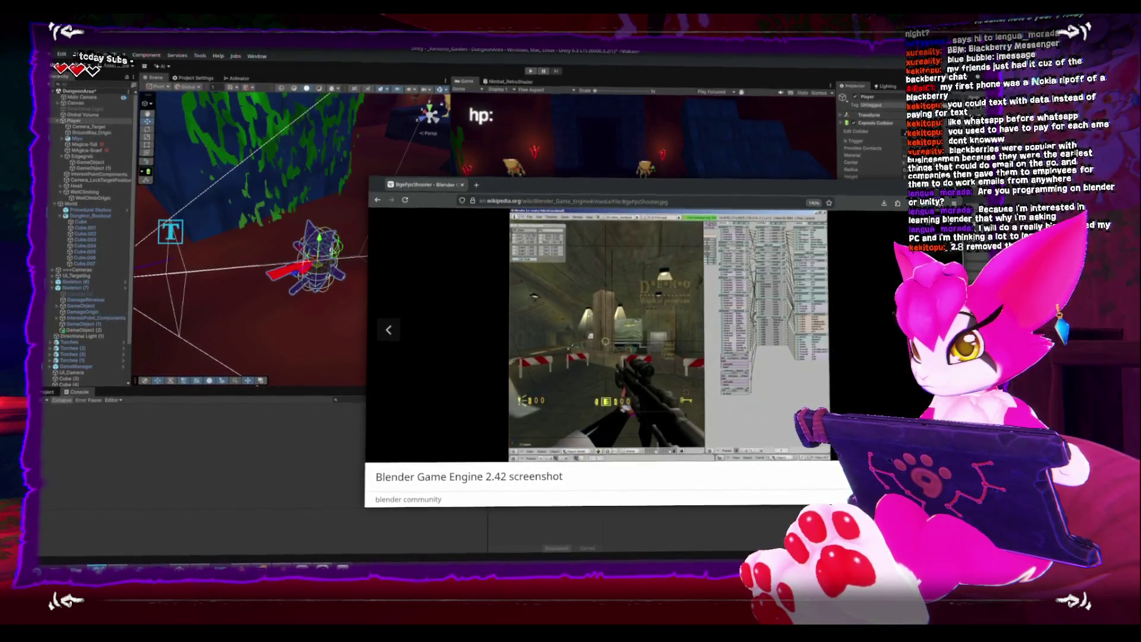
click(388, 330)
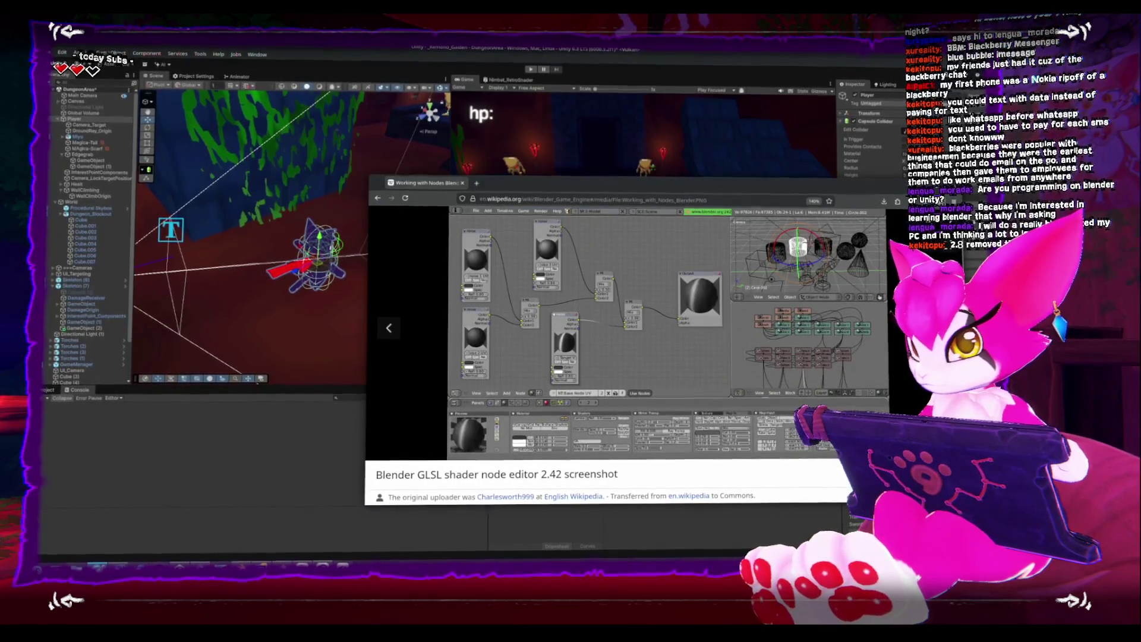
key(alt+Tab)
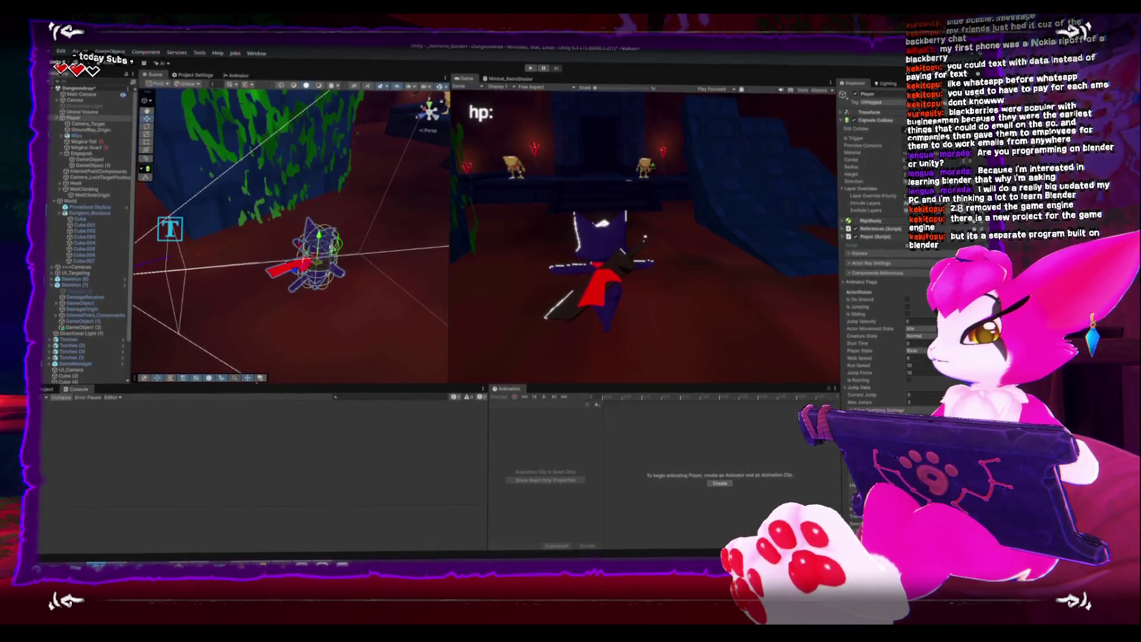
key(alt+Tab)
Scroll the 'blender gam engine demo' YouTube results down slightly
scroll(508, 307, down, 1)
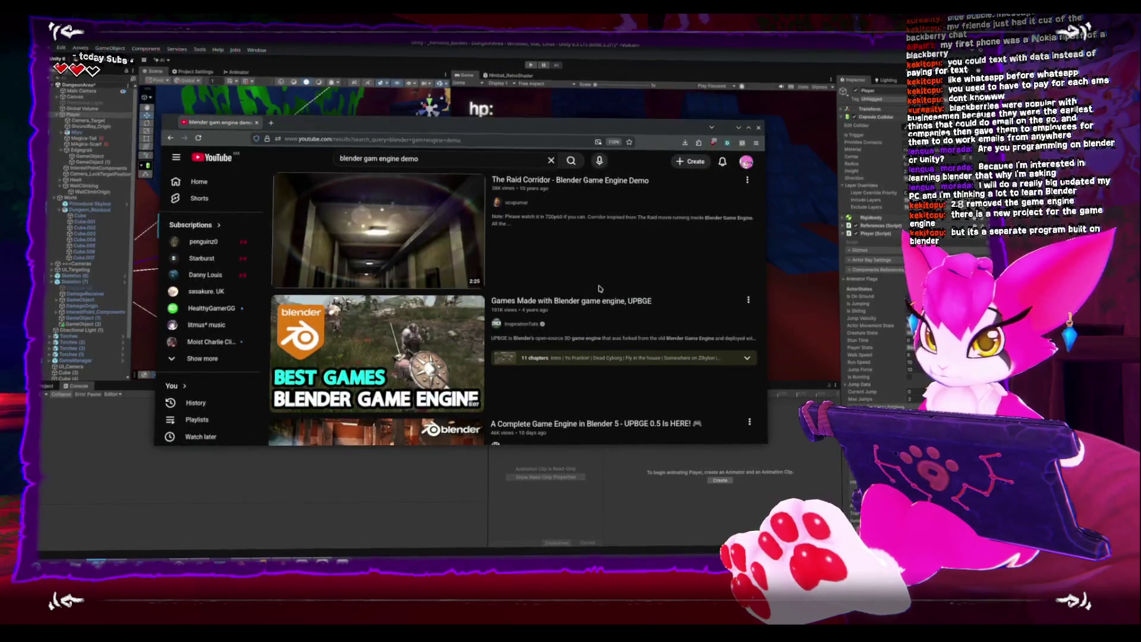
Watch the BLENDER GAME ENGINE DEMO video full screen, pause it partway, and exit full screen
scroll(599, 287, down, 2)
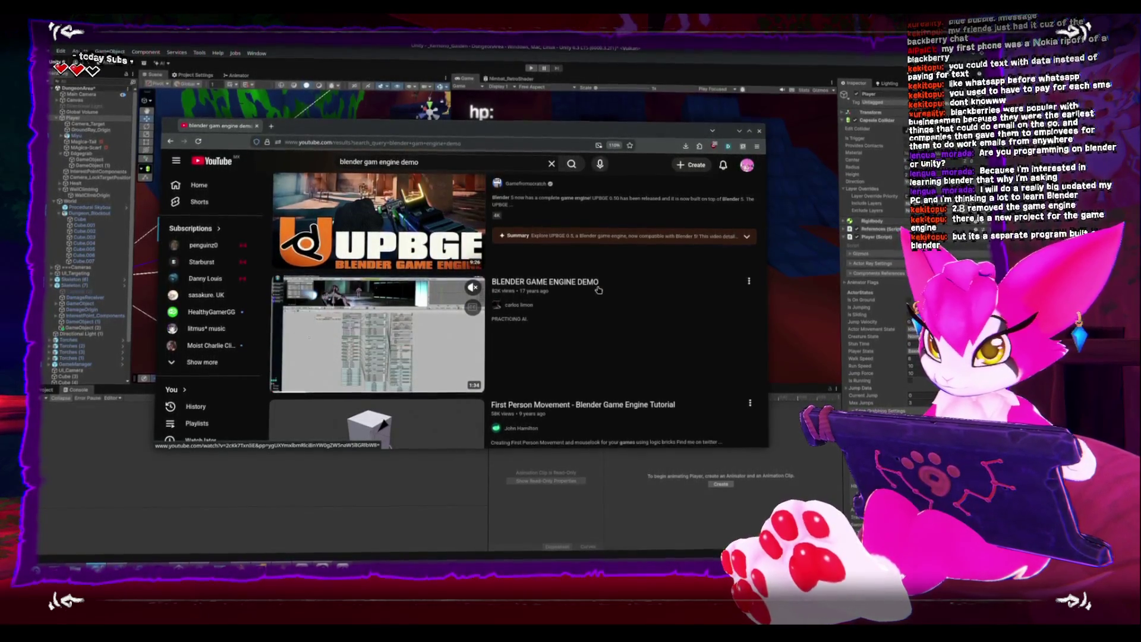
click(403, 331)
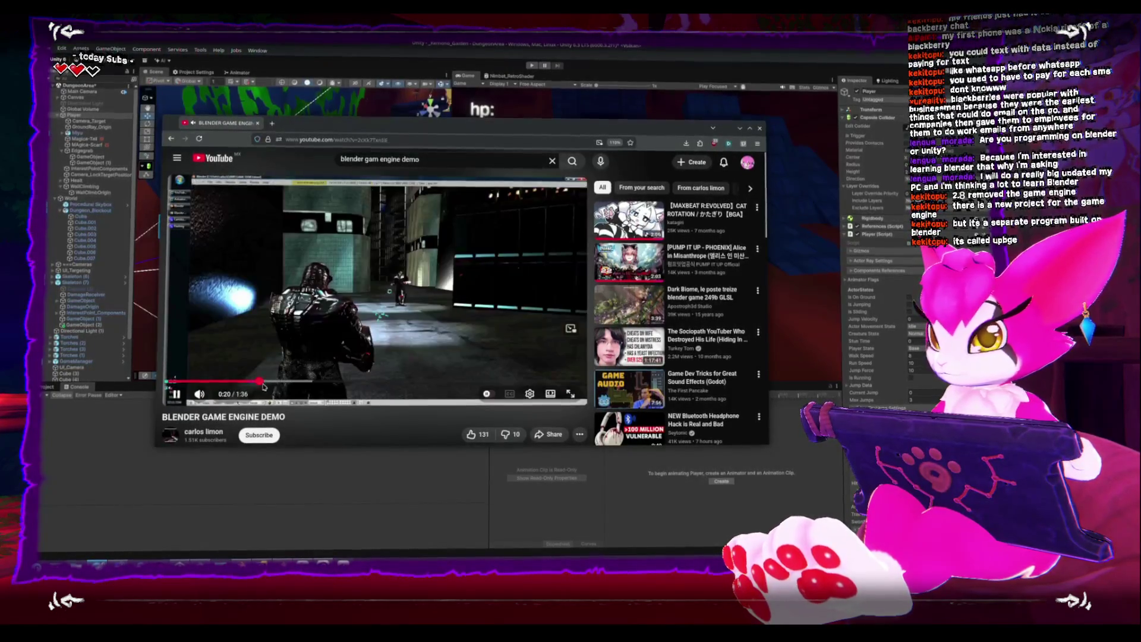
click(572, 395)
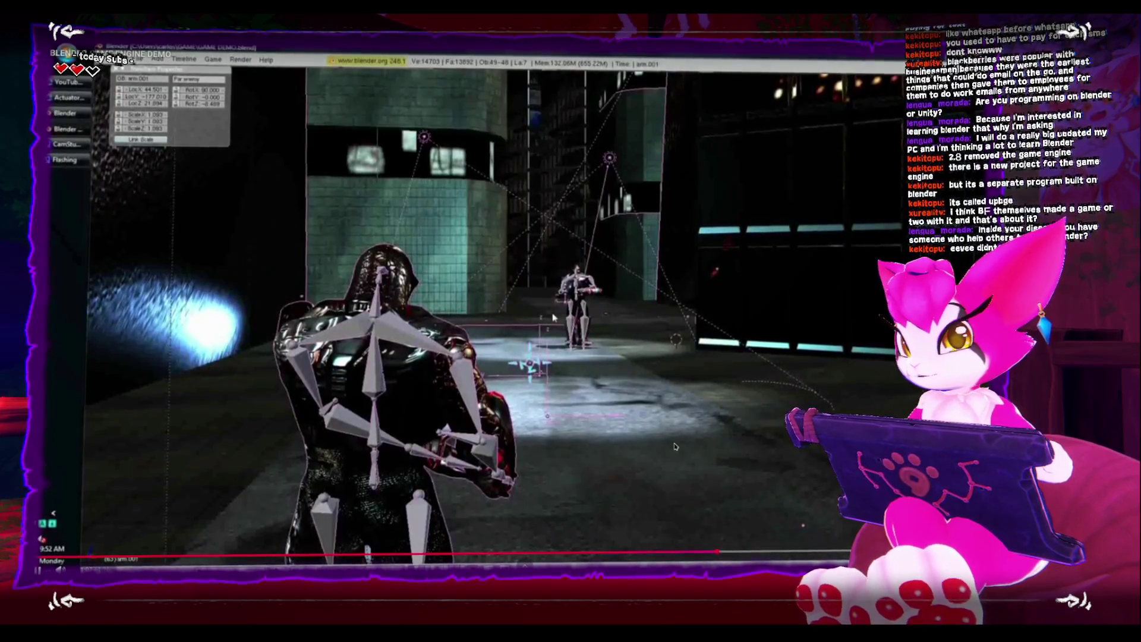
click(614, 272)
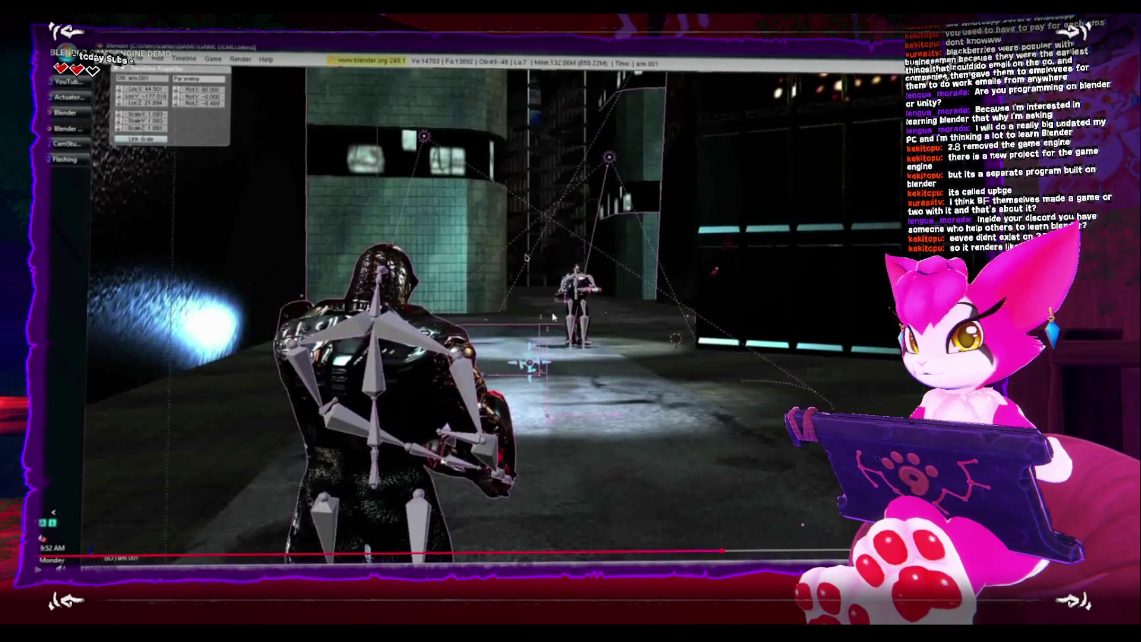
key(Escape)
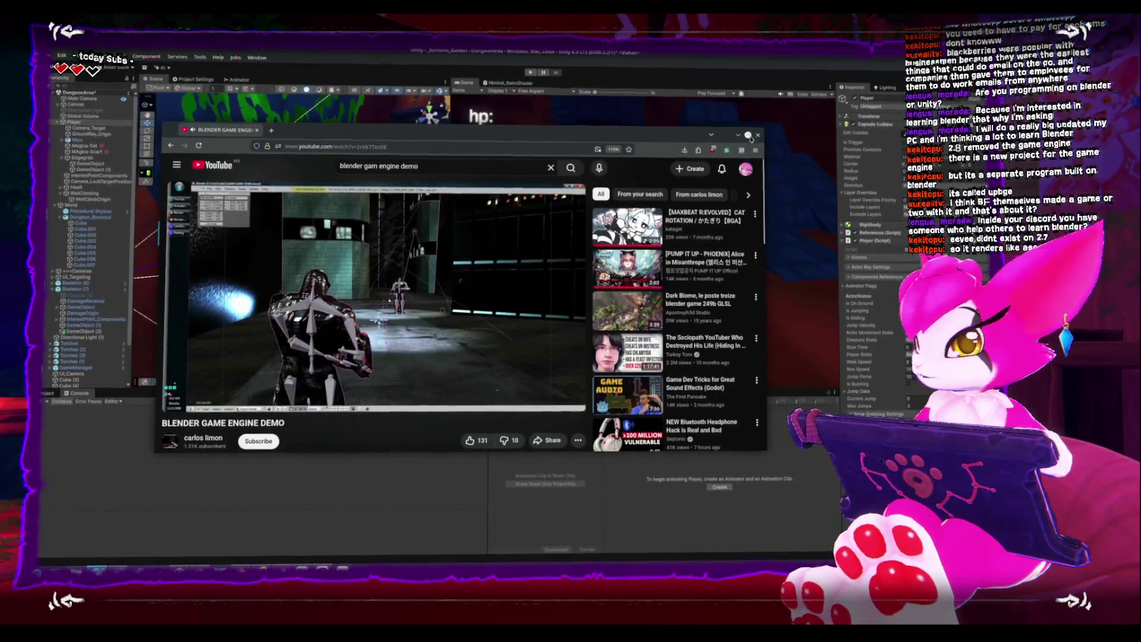
Close the YouTube window to return to Unity's dungeon scene with the cat player
click(759, 135)
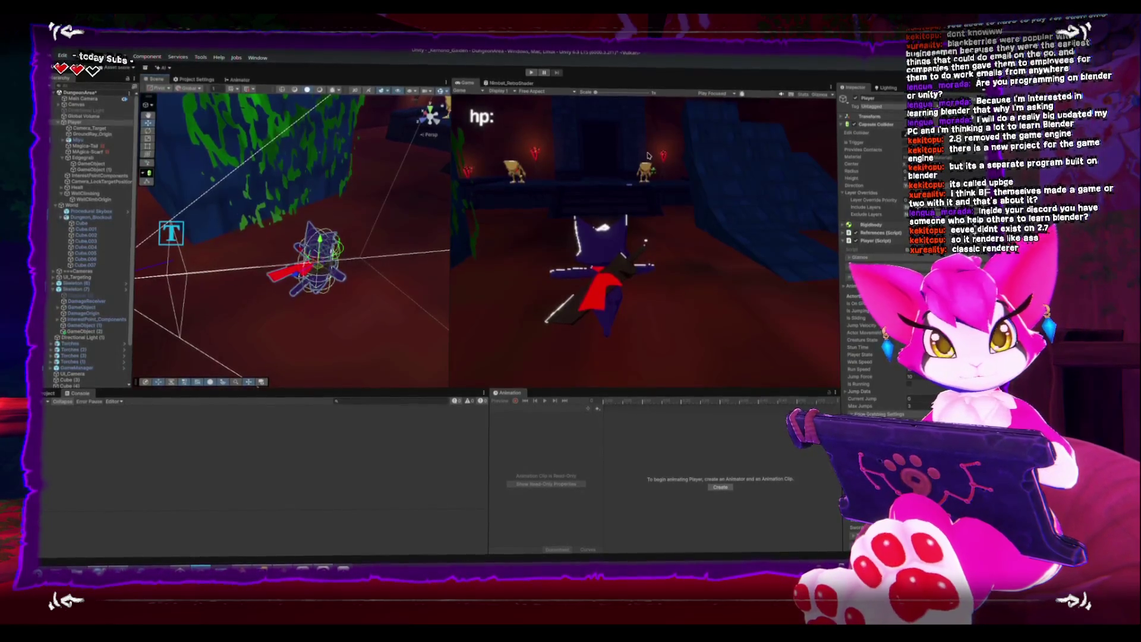
Orbit Unity's Scene view around the player and toward the green wall, then switch to Blender
alt+drag(275, 301, 331, 296)
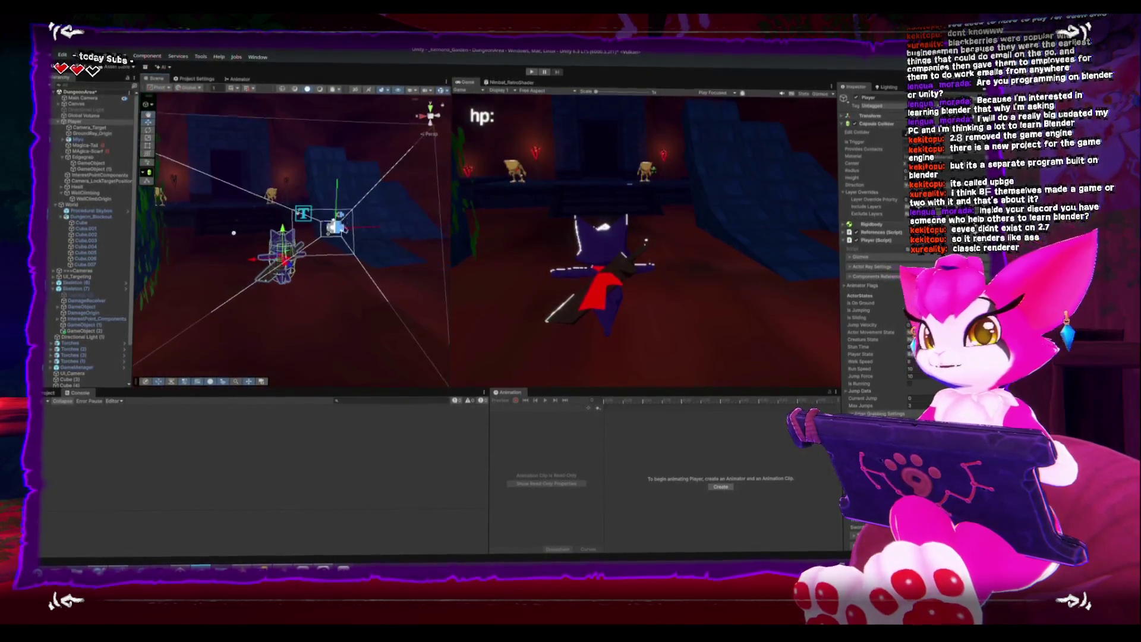
alt+drag(338, 228, 344, 239)
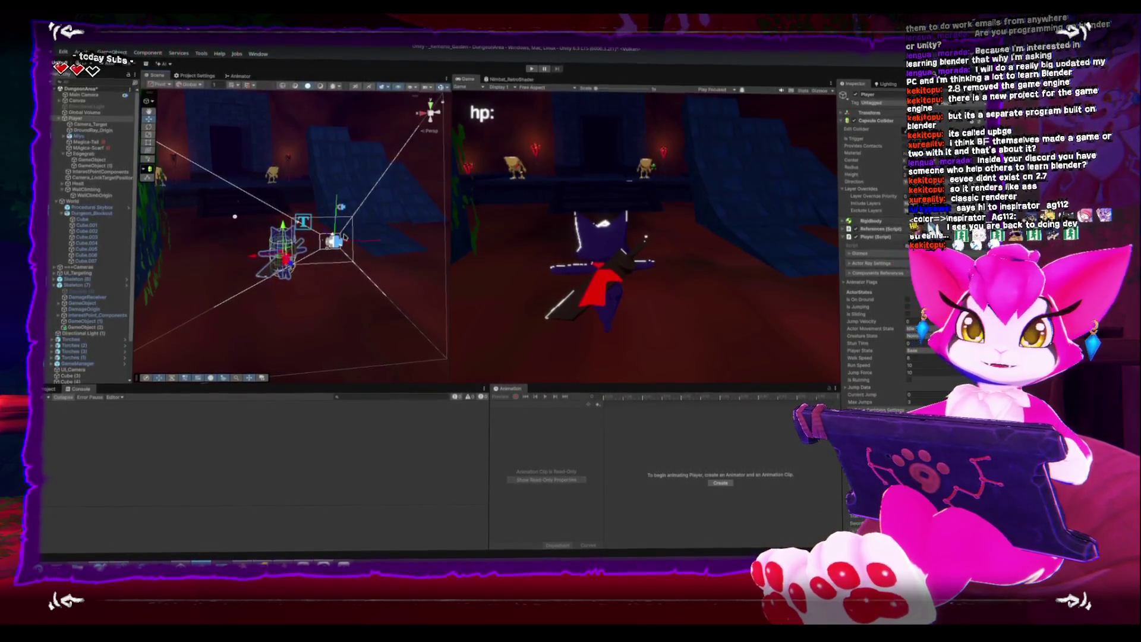
mouse_move(285, 238)
right_down()
mouse_move(392, 244)
mouse_move(341, 250)
mouse_move(317, 189)
mouse_move(260, 183)
right_up()
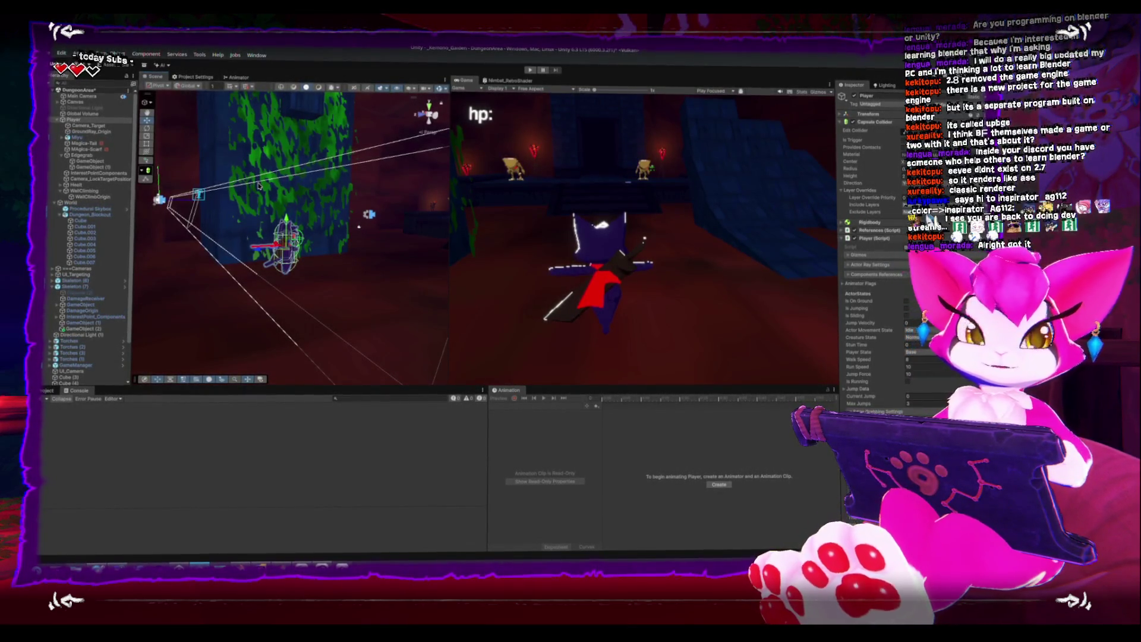
alt+drag(258, 186, 315, 327)
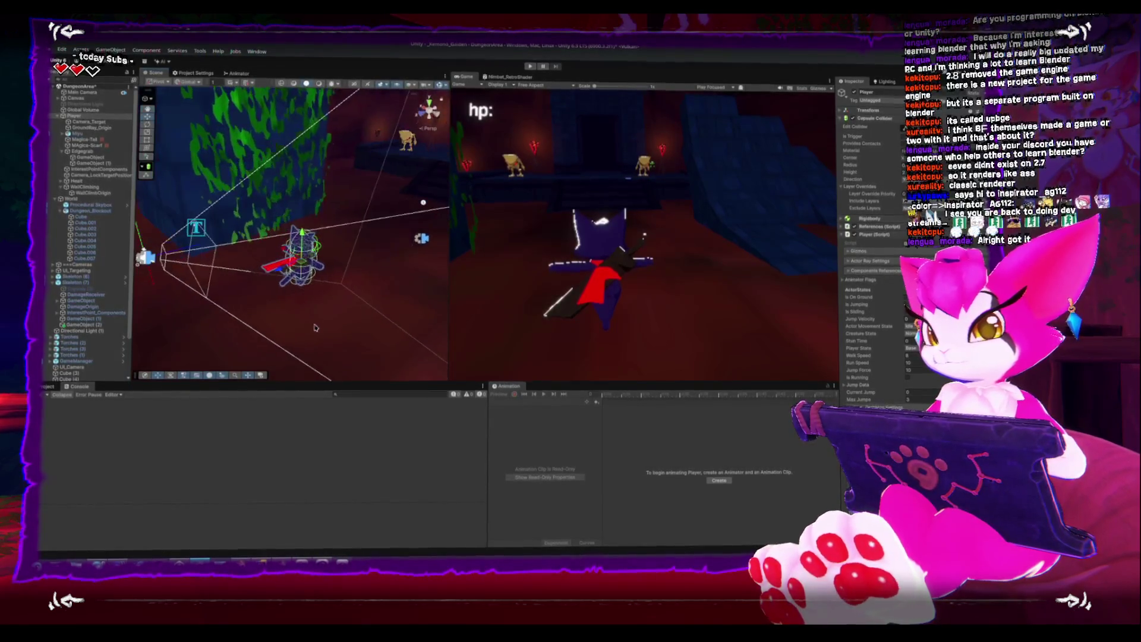
key(alt+Tab)
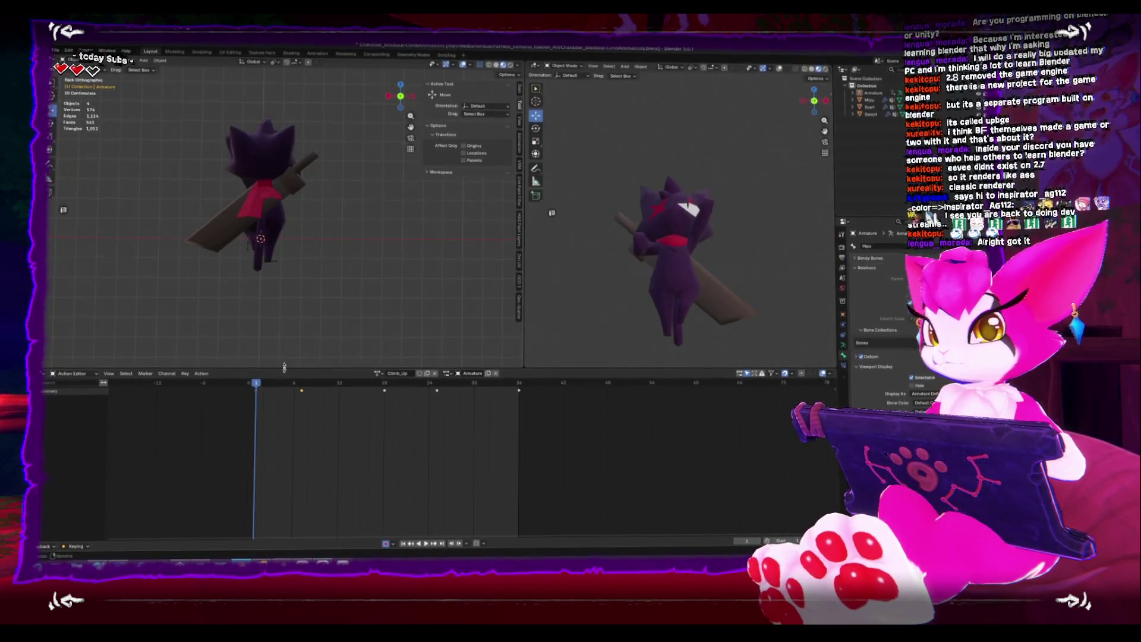
Play the climb animation, then stop it back at frame 1
key(space)
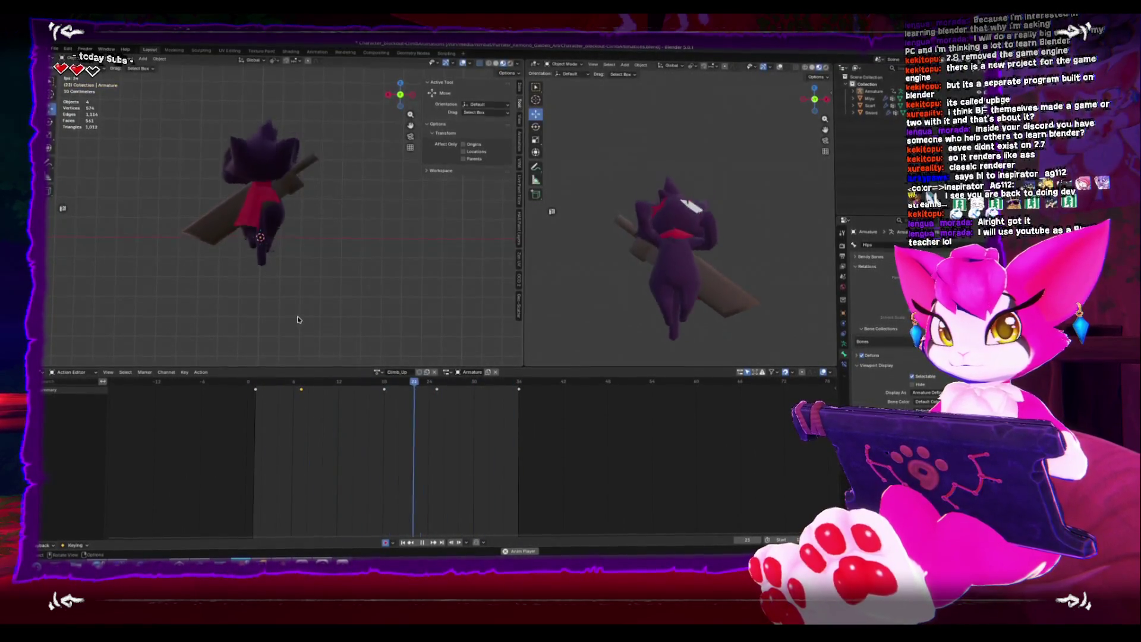
key(space)
click(257, 382)
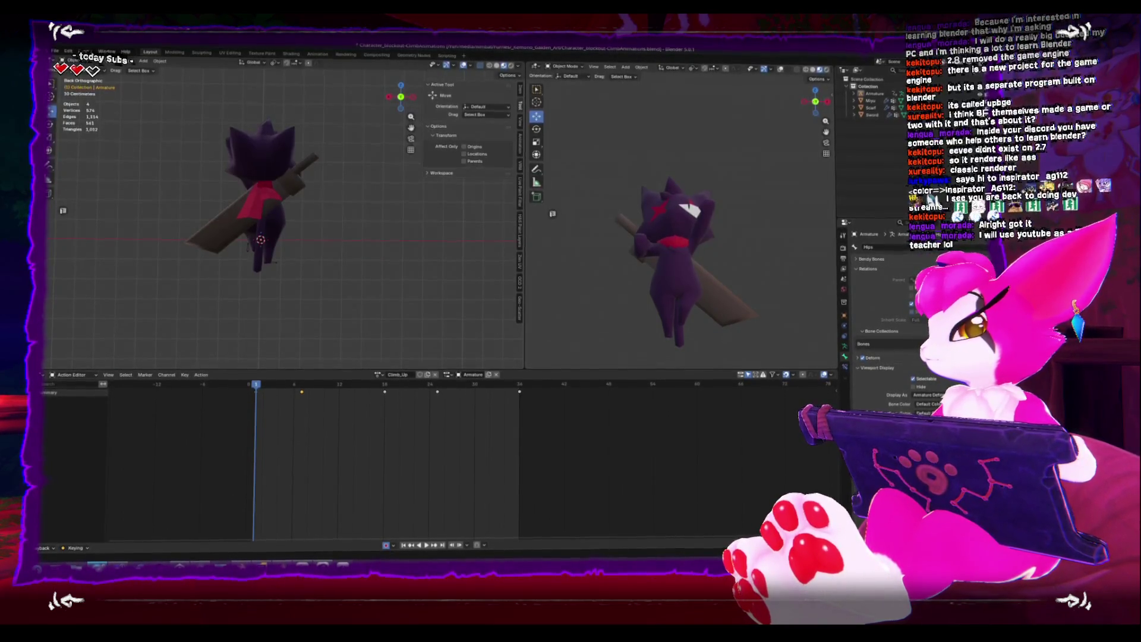
Bring the Udemy window over Blender, reposition it, and focus the course search field
key(alt+Tab)
drag(376, 81, 453, 97)
click(373, 157)
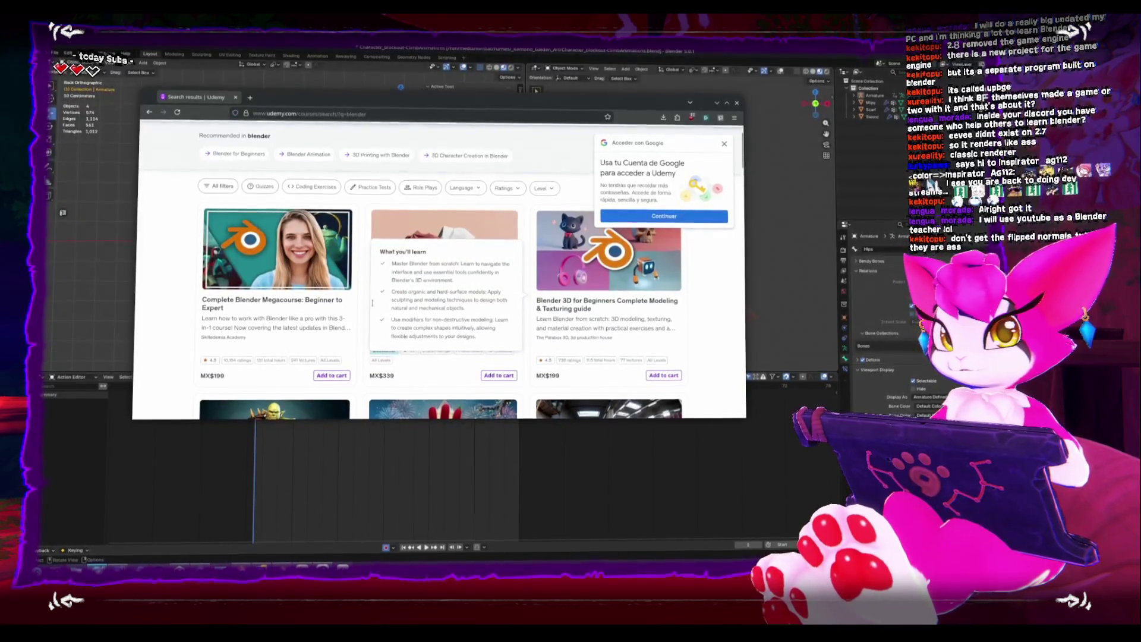
Dismiss the Google sign-in popup, browse the Blender course results, and advance to the next page
click(724, 143)
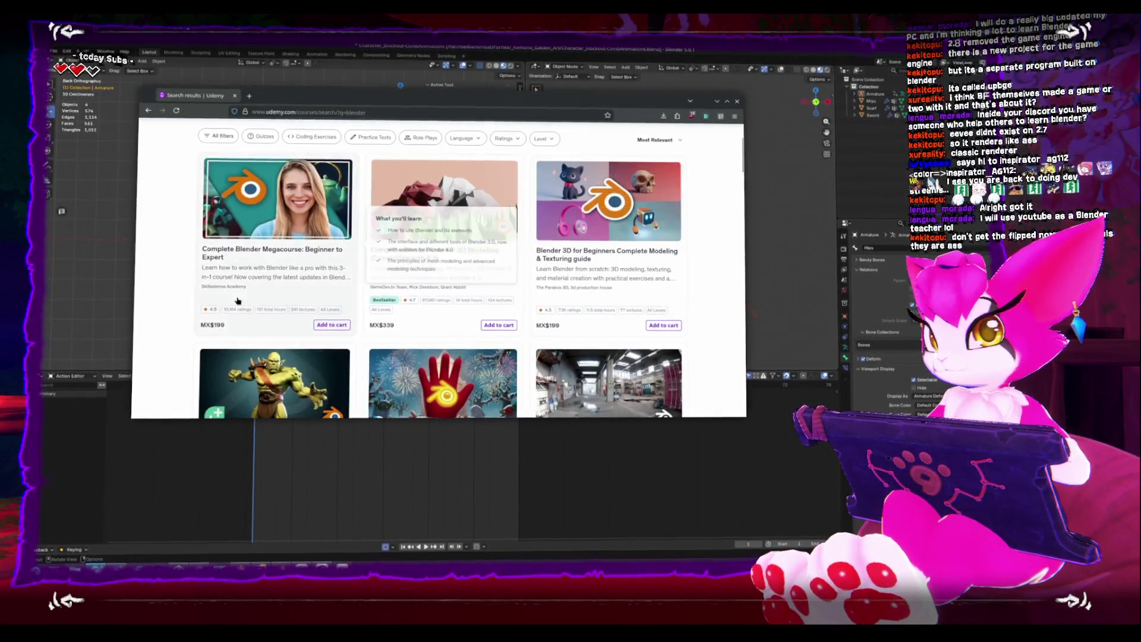
scroll(201, 266, down, 3)
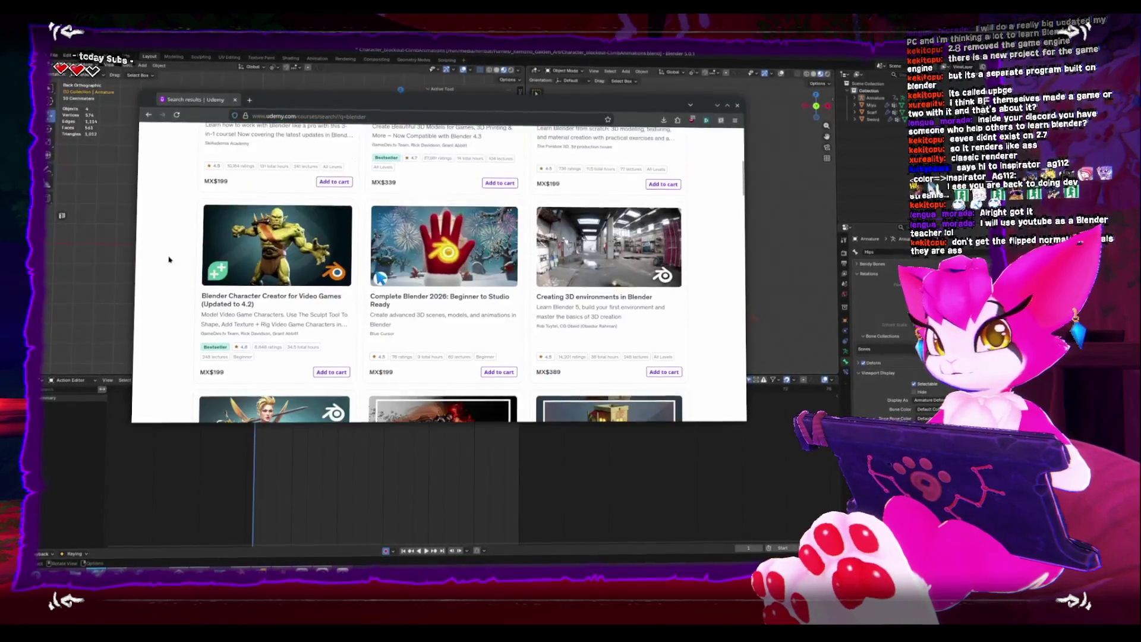
scroll(169, 260, down, 3)
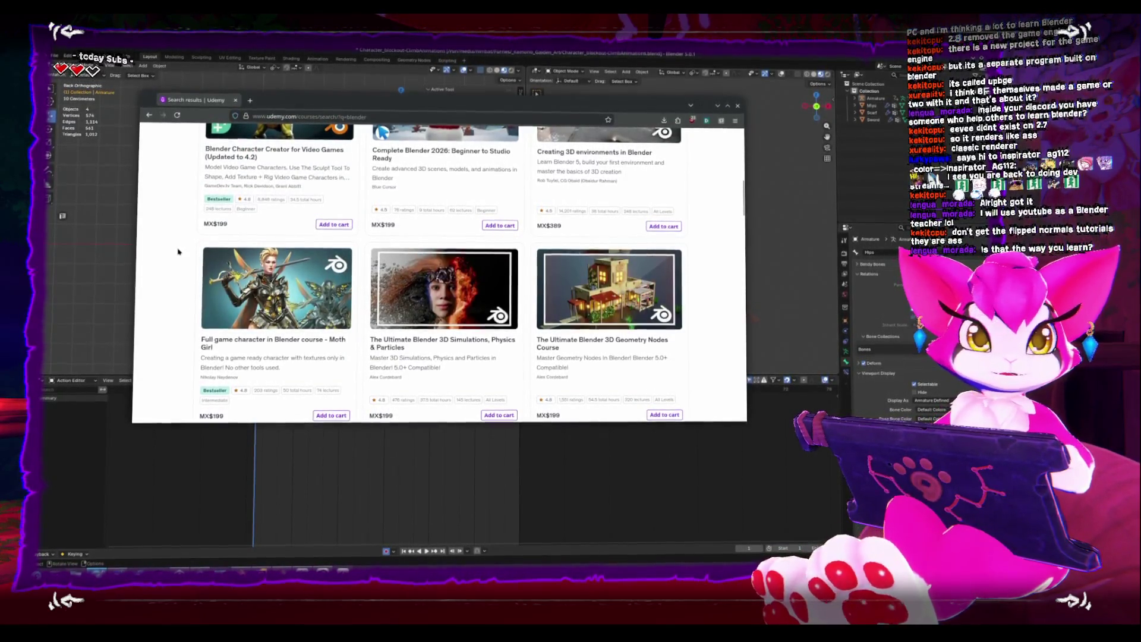
scroll(179, 251, down, 3)
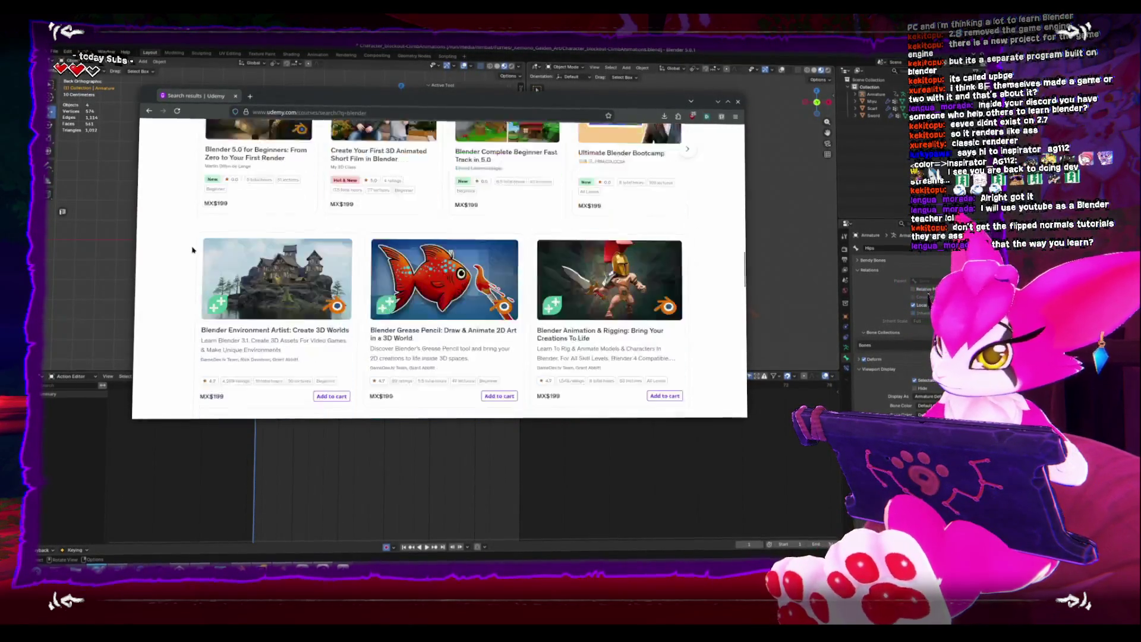
scroll(196, 249, down, 3)
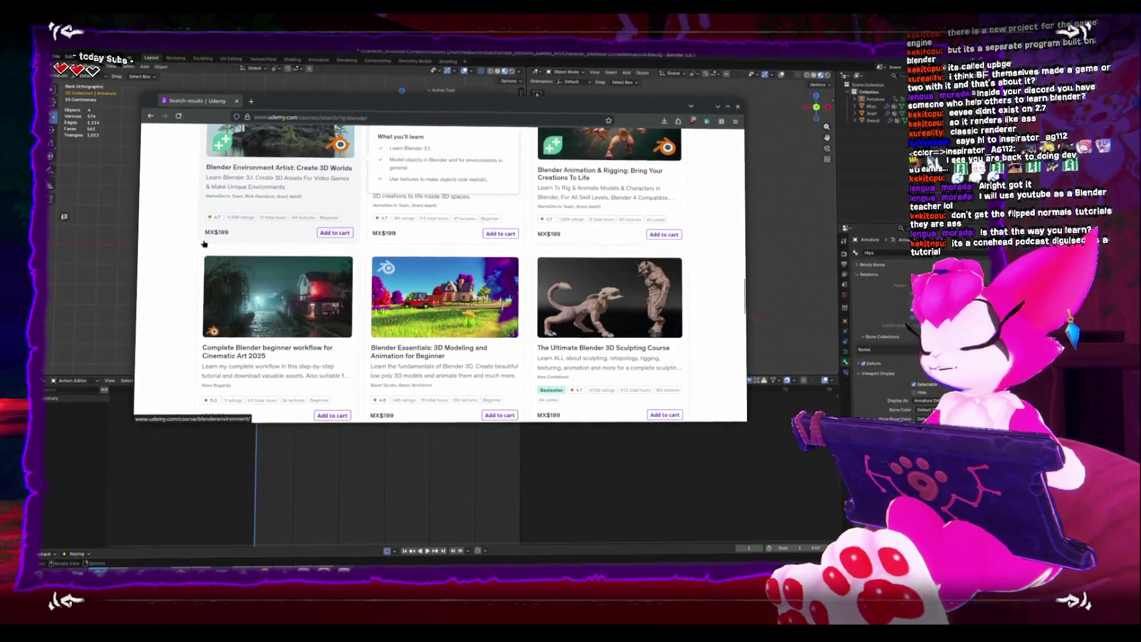
scroll(205, 243, down, 6)
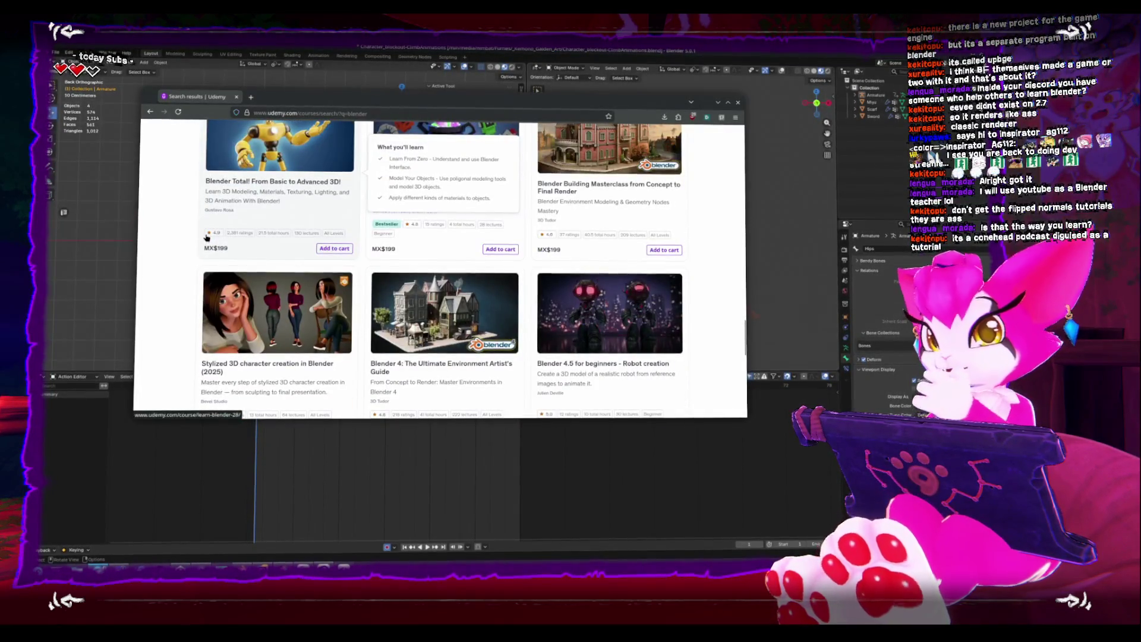
scroll(199, 243, down, 10)
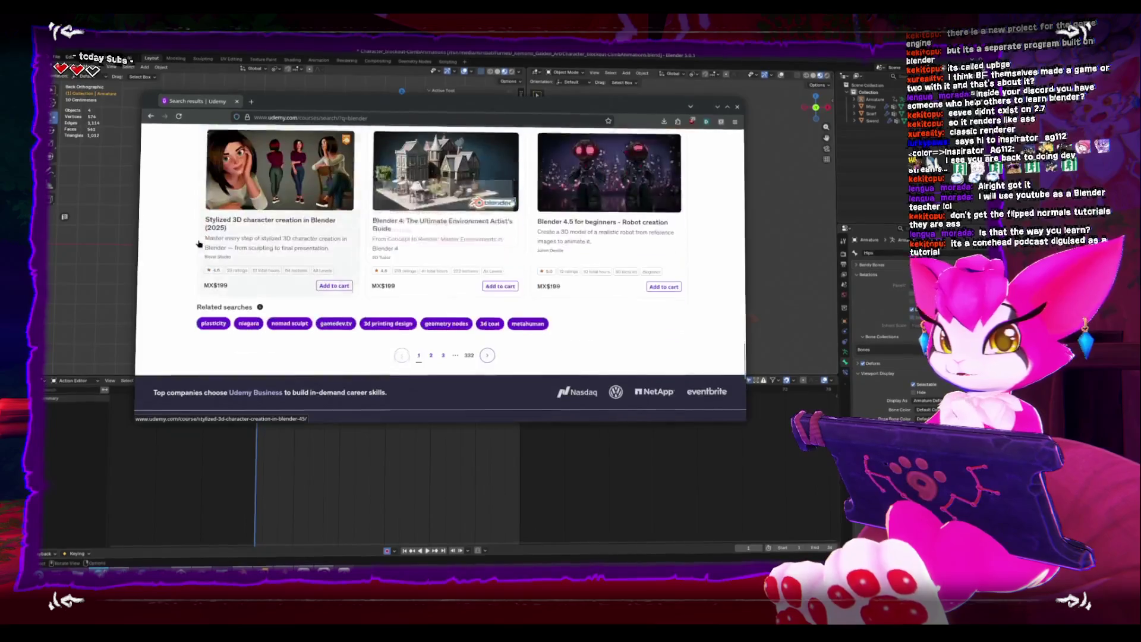
scroll(496, 268, up, 3)
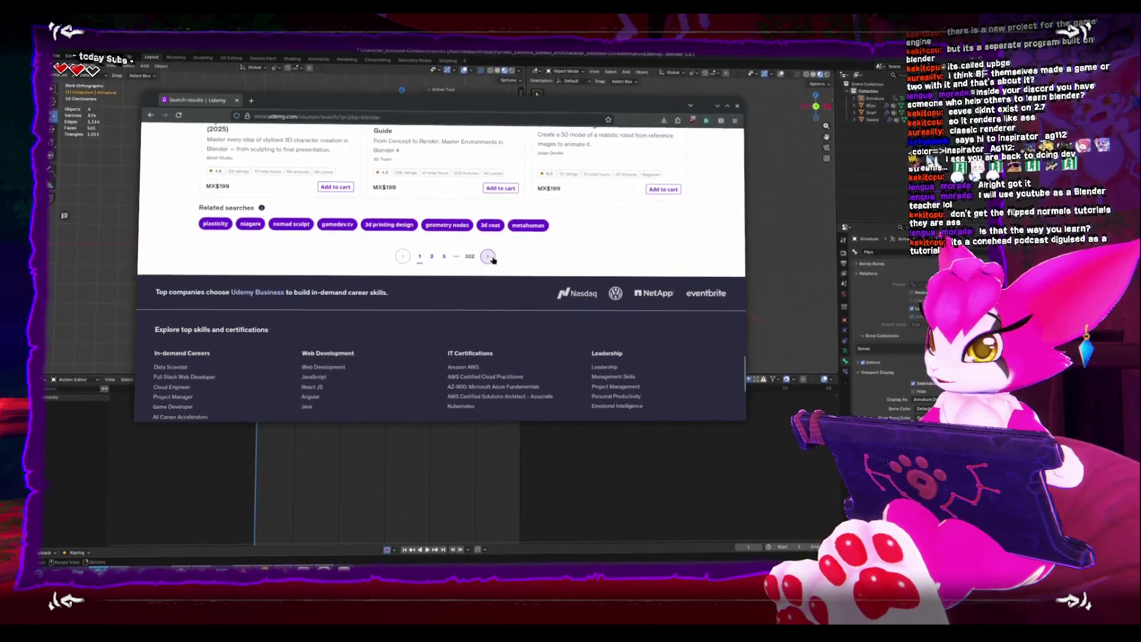
click(487, 257)
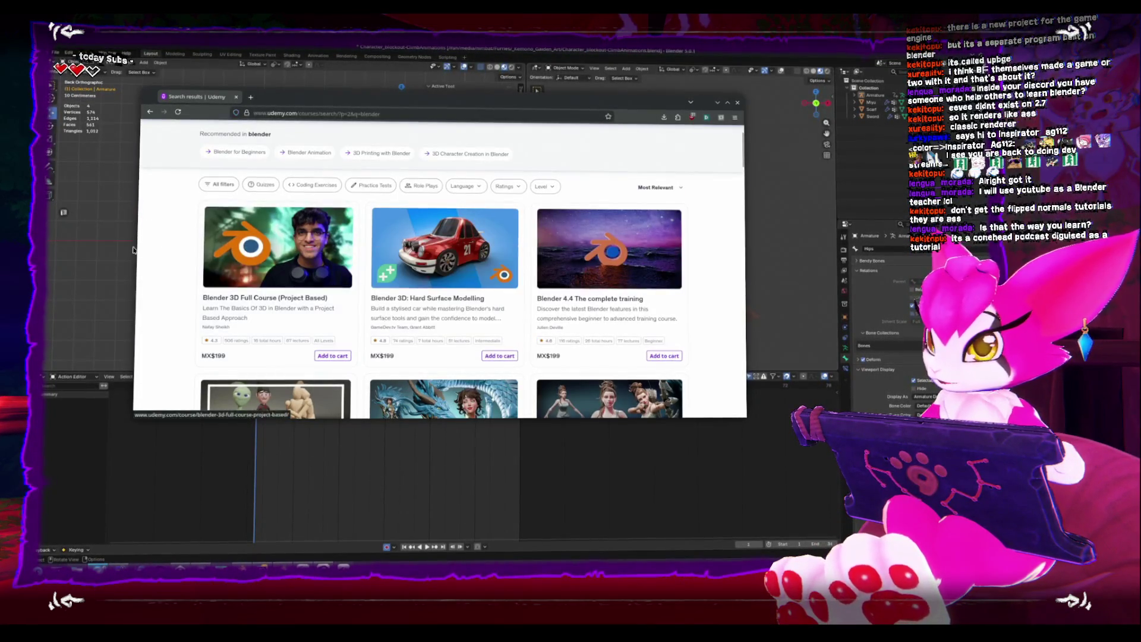
Browse the following page of Blender course results and advance again
scroll(237, 243, down, 4)
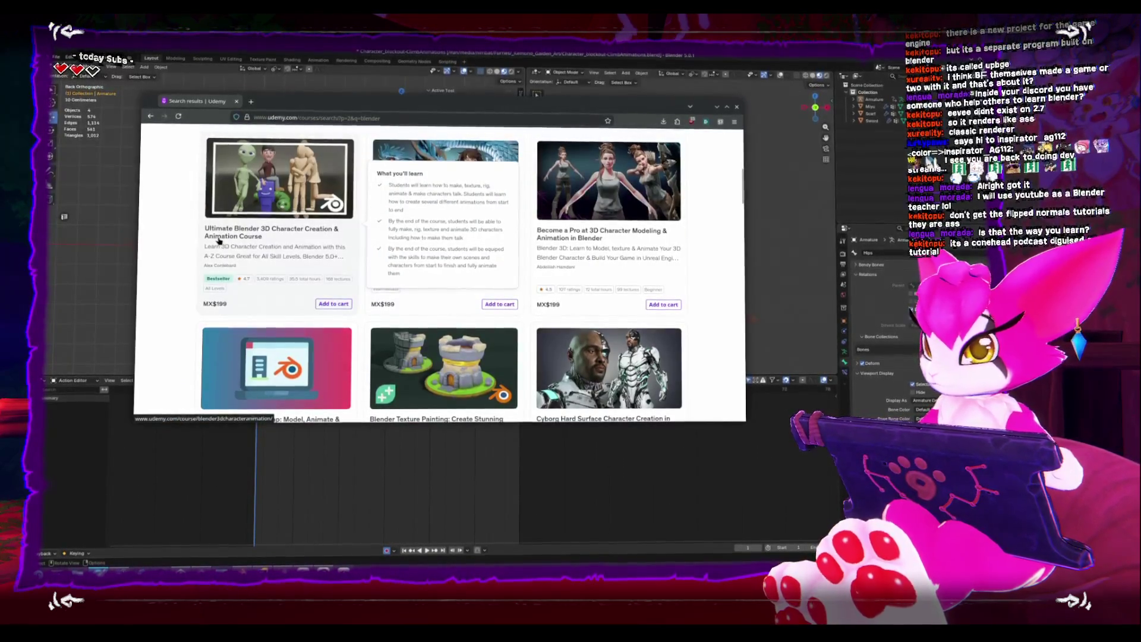
scroll(220, 240, down, 4)
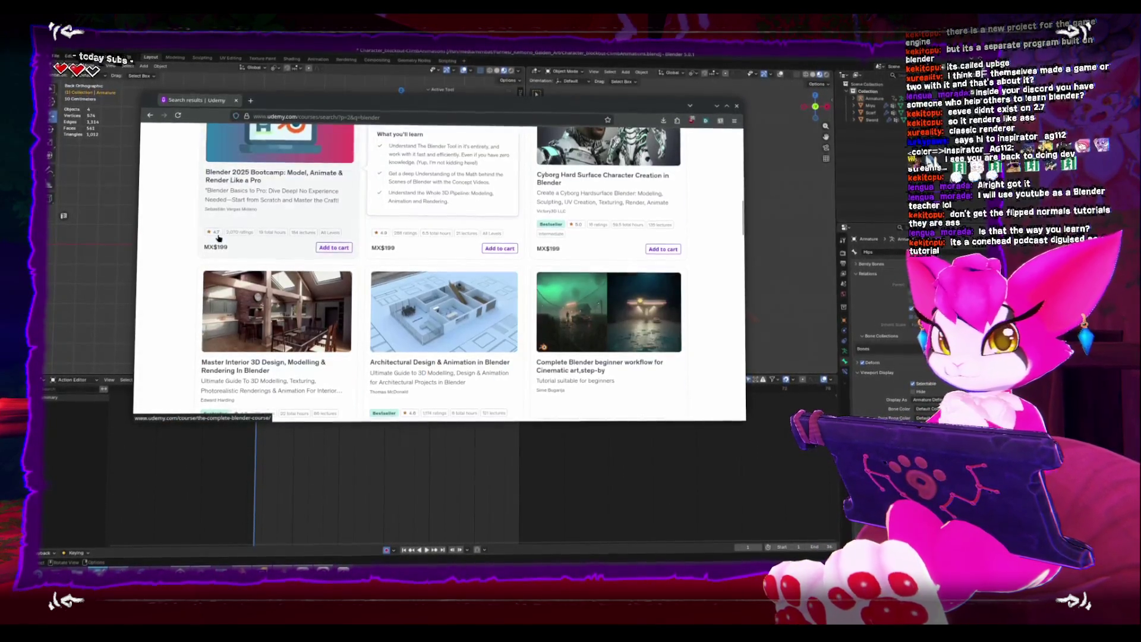
scroll(217, 241, down, 4)
scroll(357, 217, down, 8)
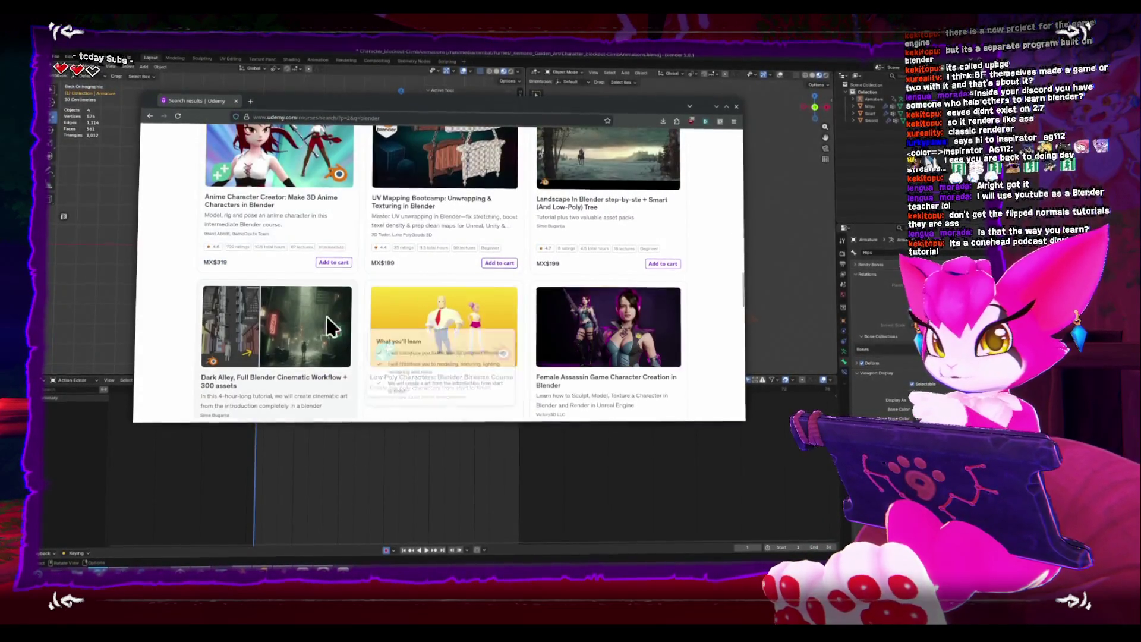
scroll(308, 307, down, 1)
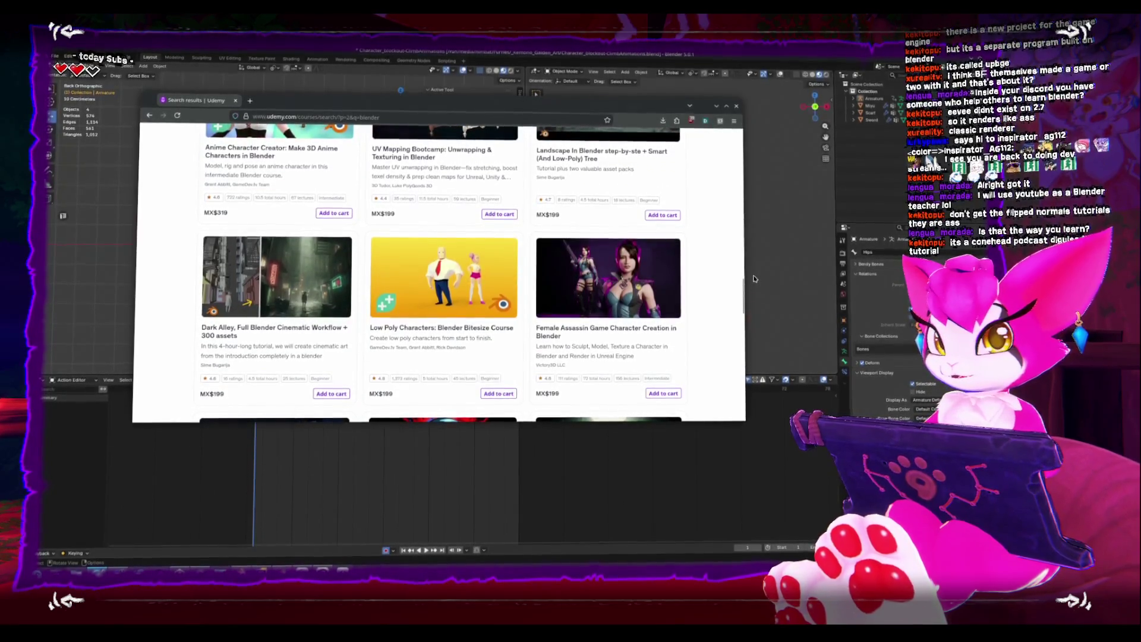
scroll(427, 250, down, 4)
scroll(427, 234, down, 3)
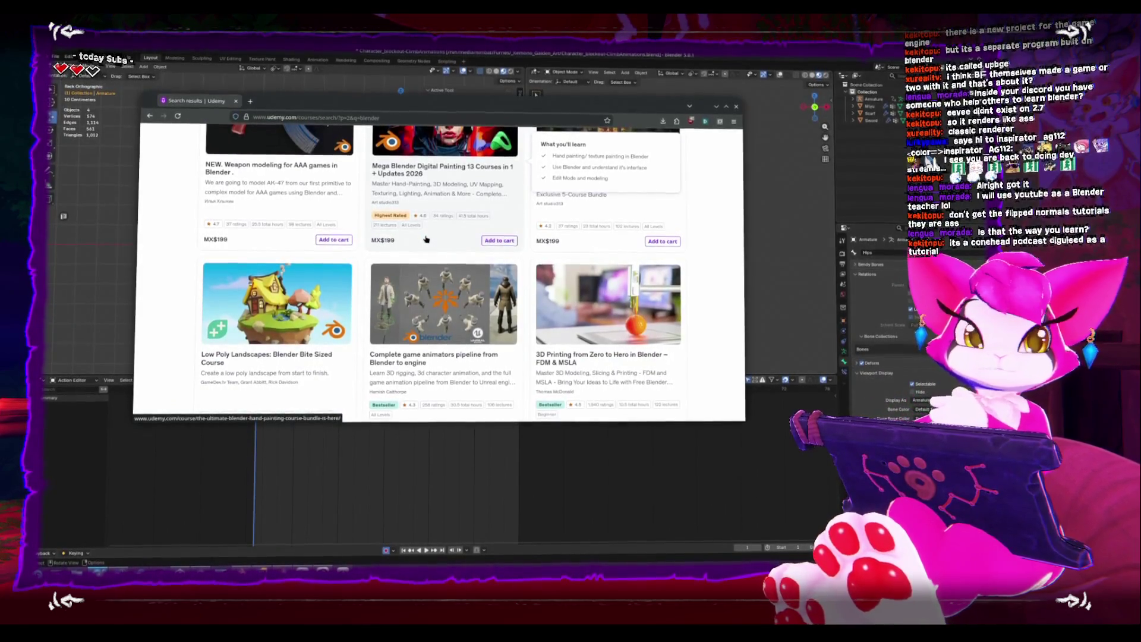
scroll(285, 256, down, 4)
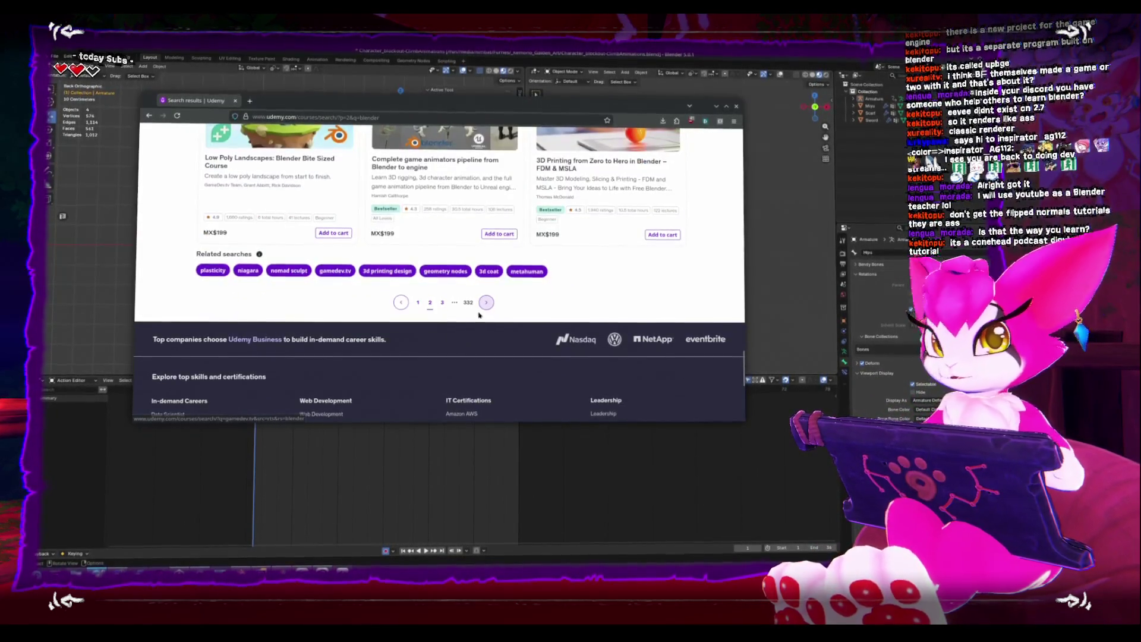
click(486, 303)
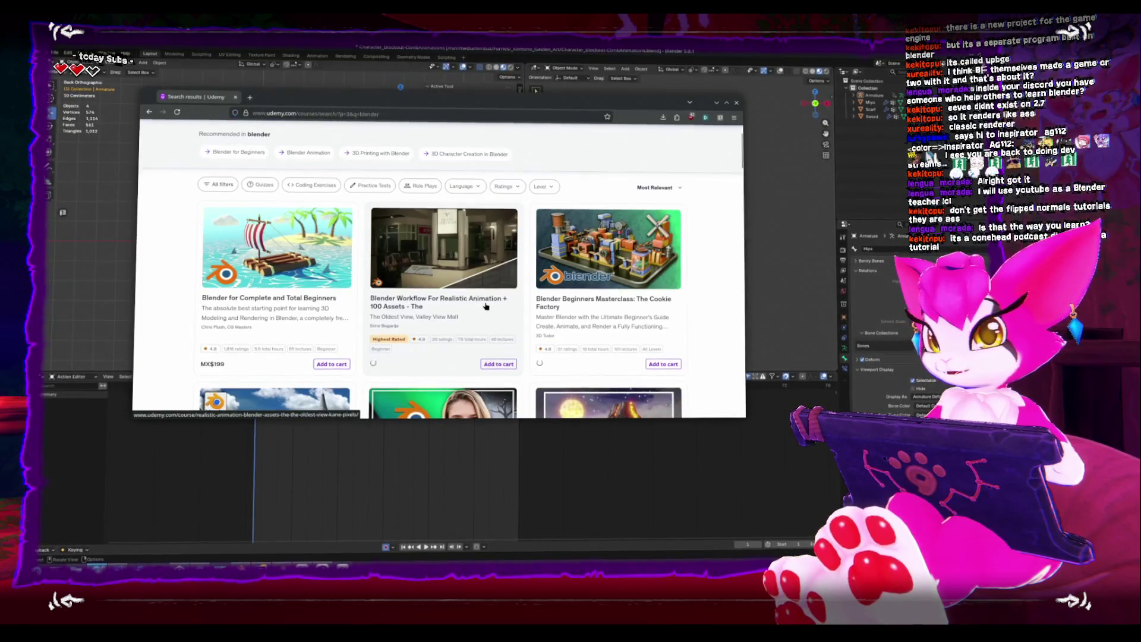
Browse page 3 of the Blender courses, then move on to page 4 and scroll through it
scroll(485, 308, down, 3)
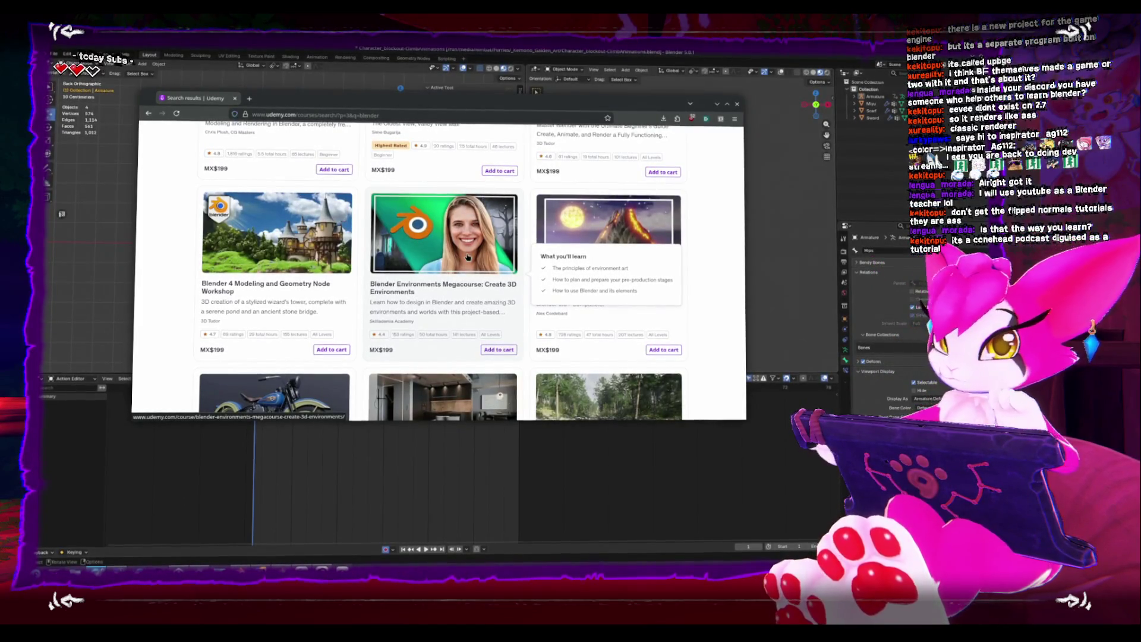
scroll(183, 220, down, 5)
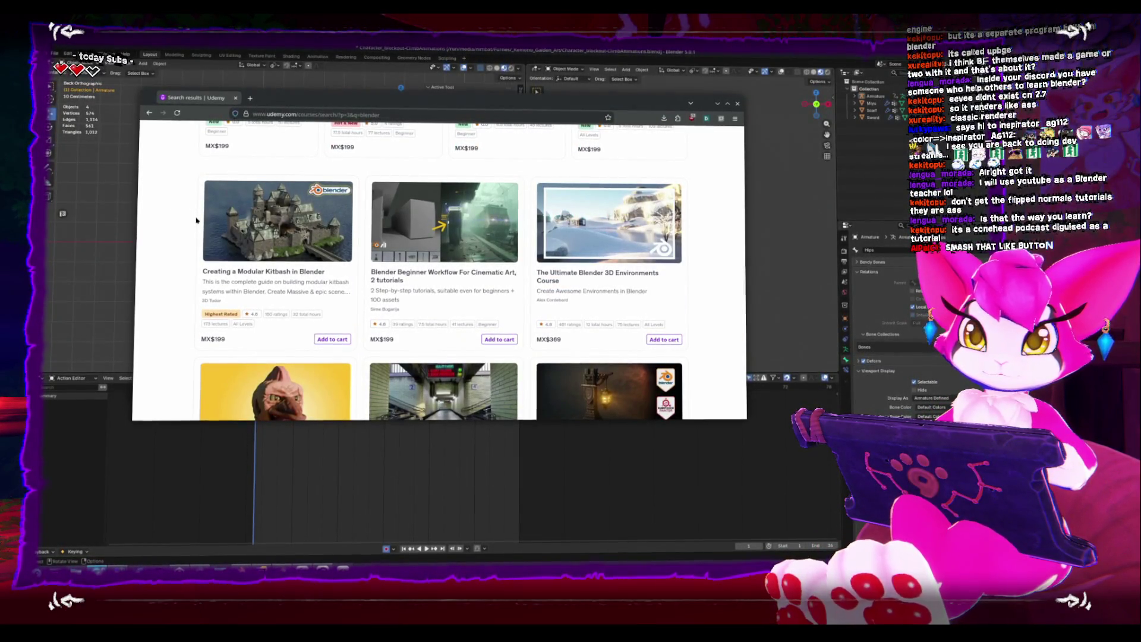
mouse_move(199, 218)
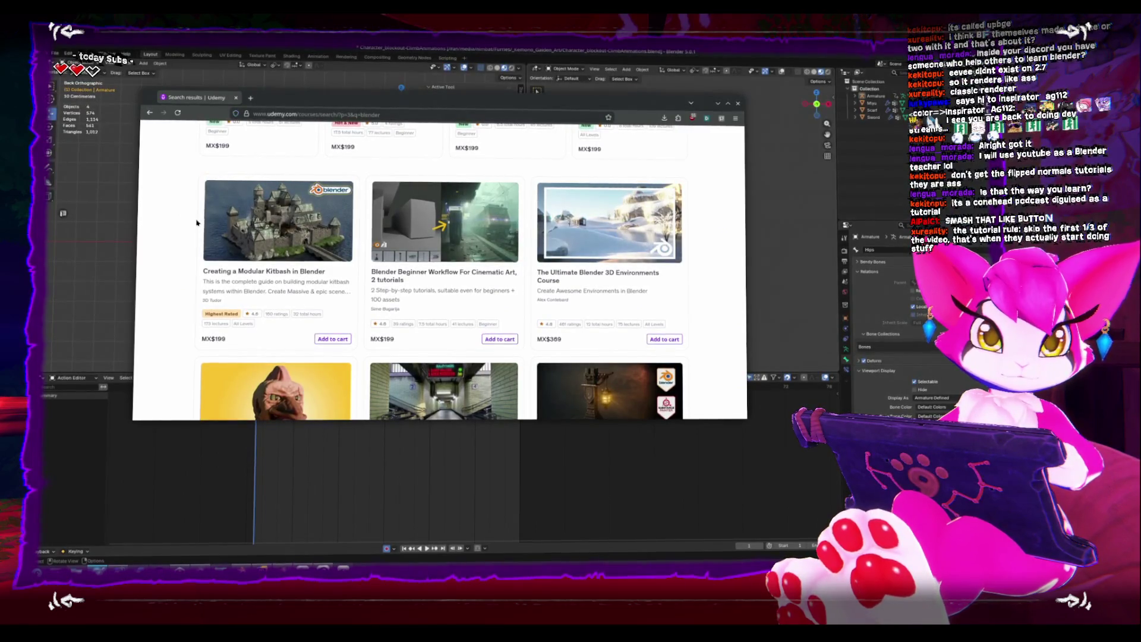
scroll(275, 246, down, 10)
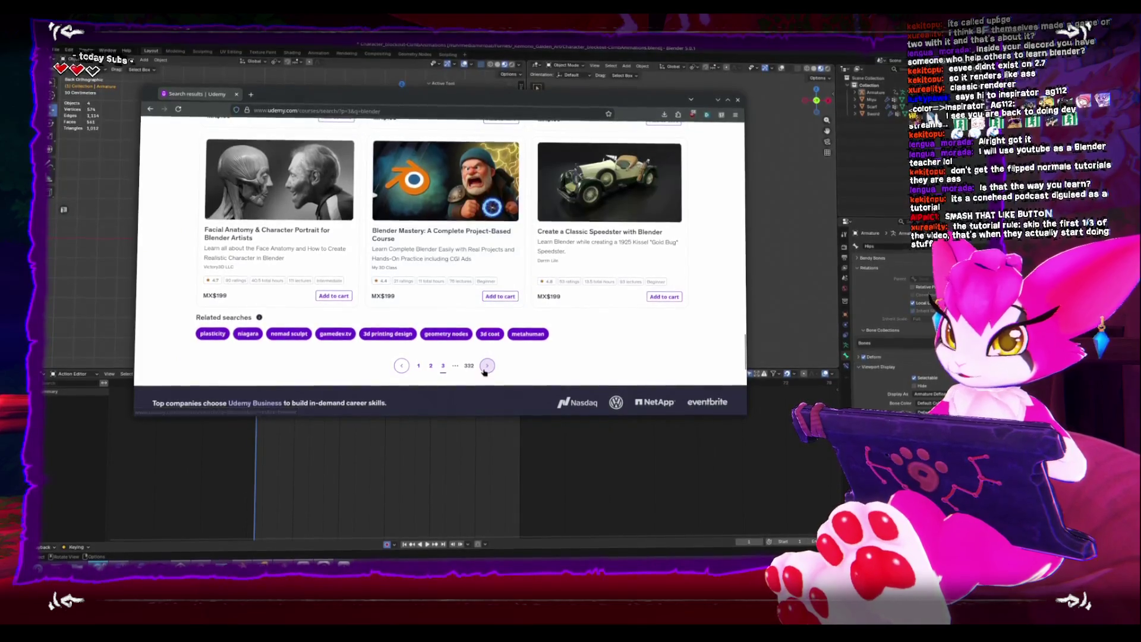
click(487, 365)
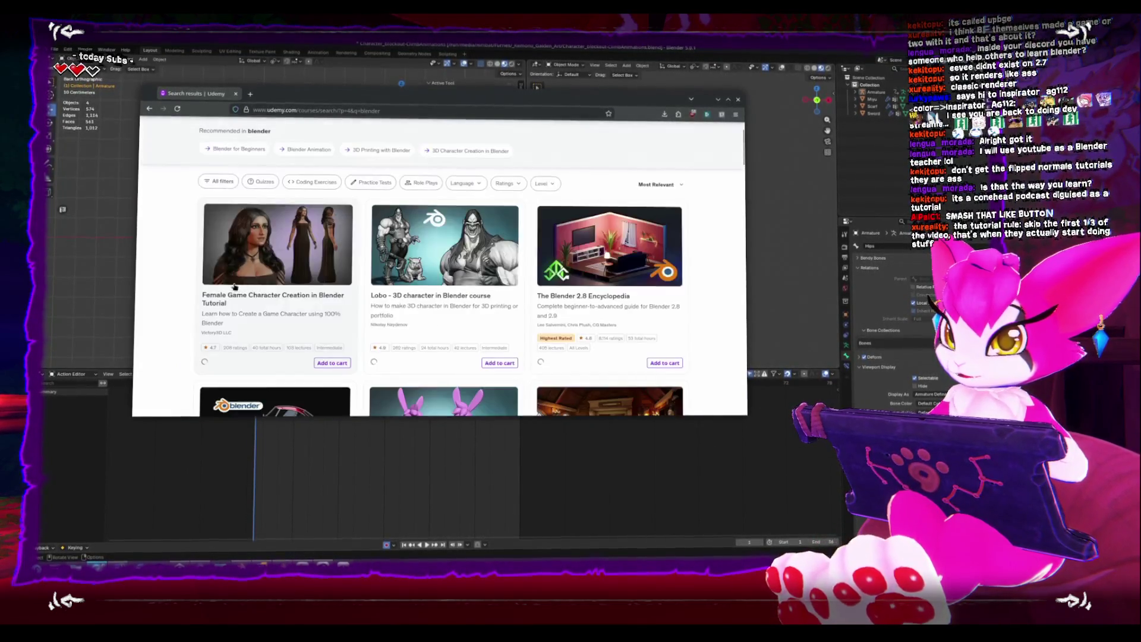
scroll(186, 280, down, 3)
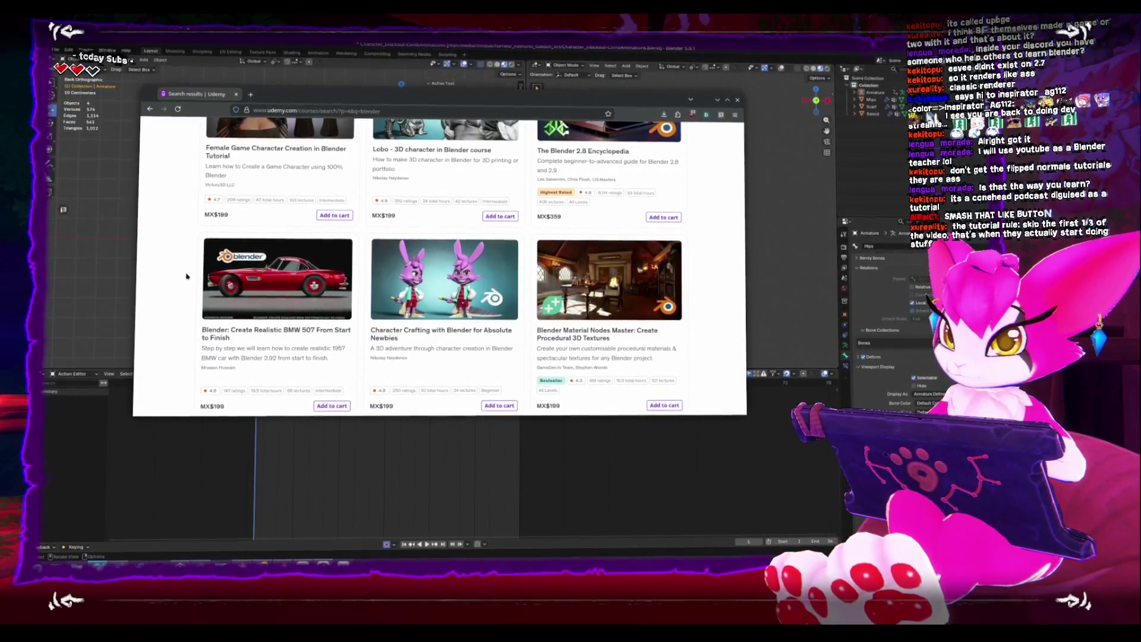
scroll(186, 277, down, 1)
scroll(186, 274, down, 3)
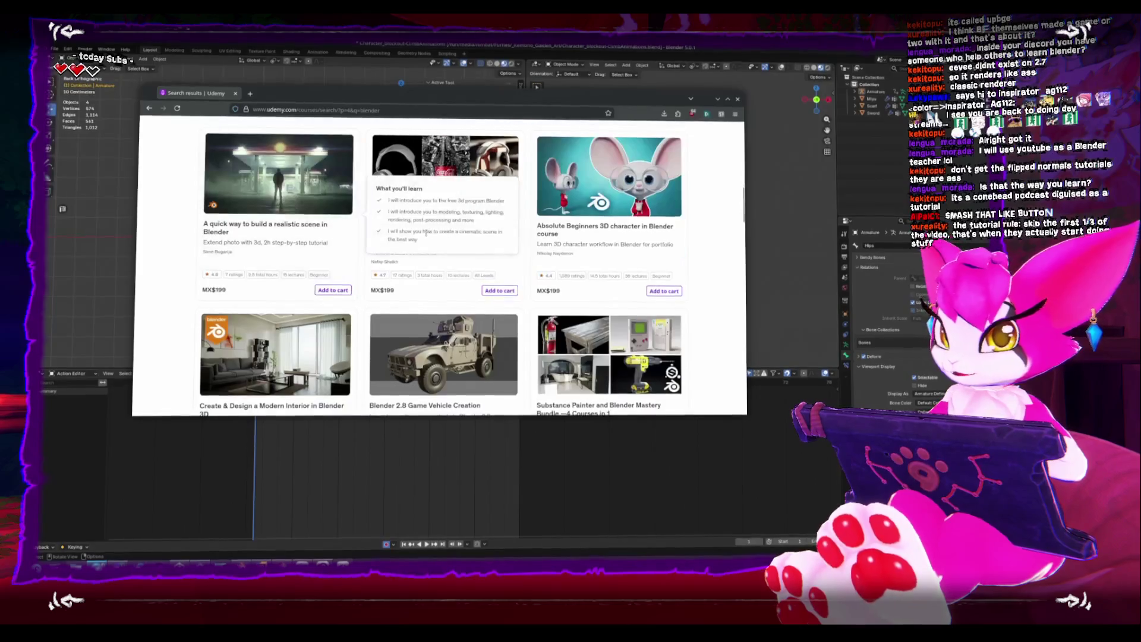
Open the Absolute Beginners 3D character course, check its 199 price, then close it and return to Blender
click(656, 231)
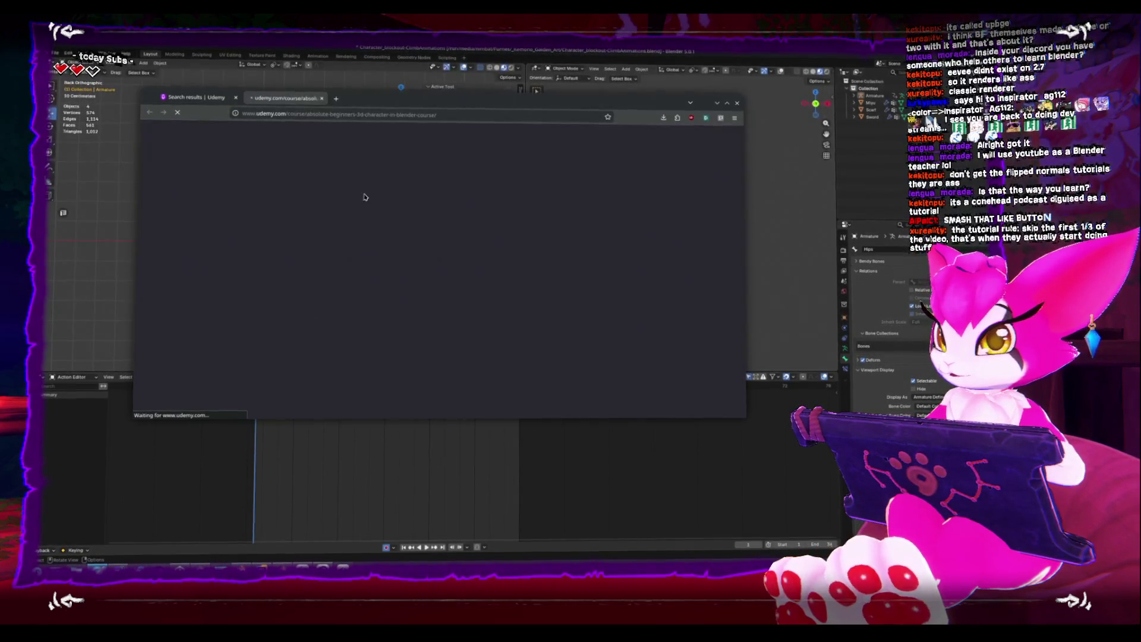
scroll(203, 233, down, 10)
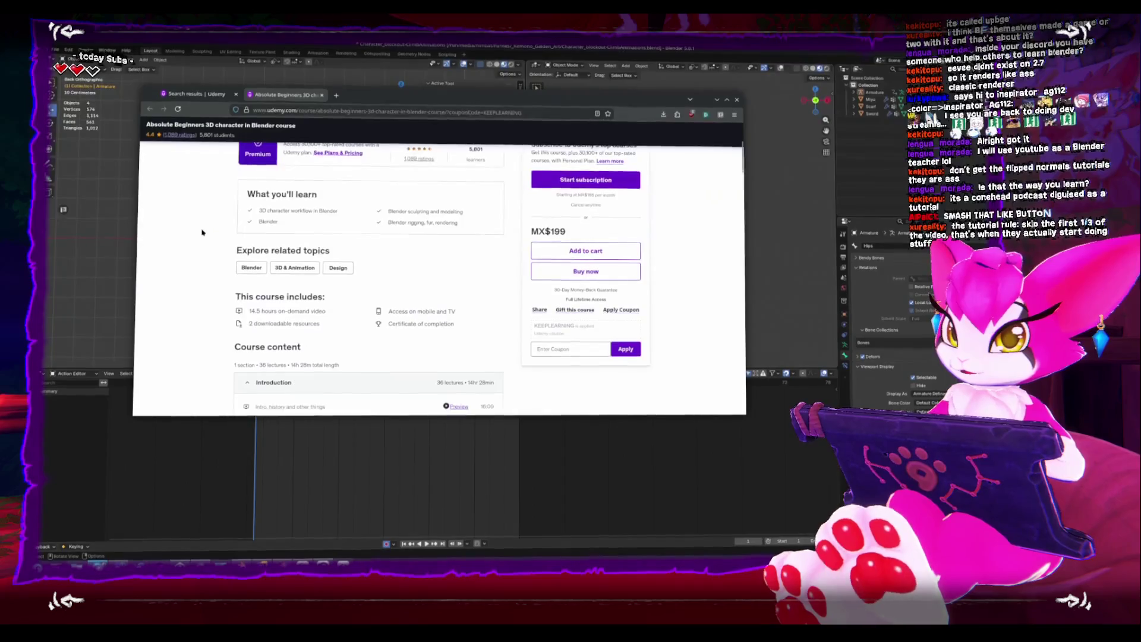
scroll(200, 230, down, 1)
scroll(200, 232, up, 10)
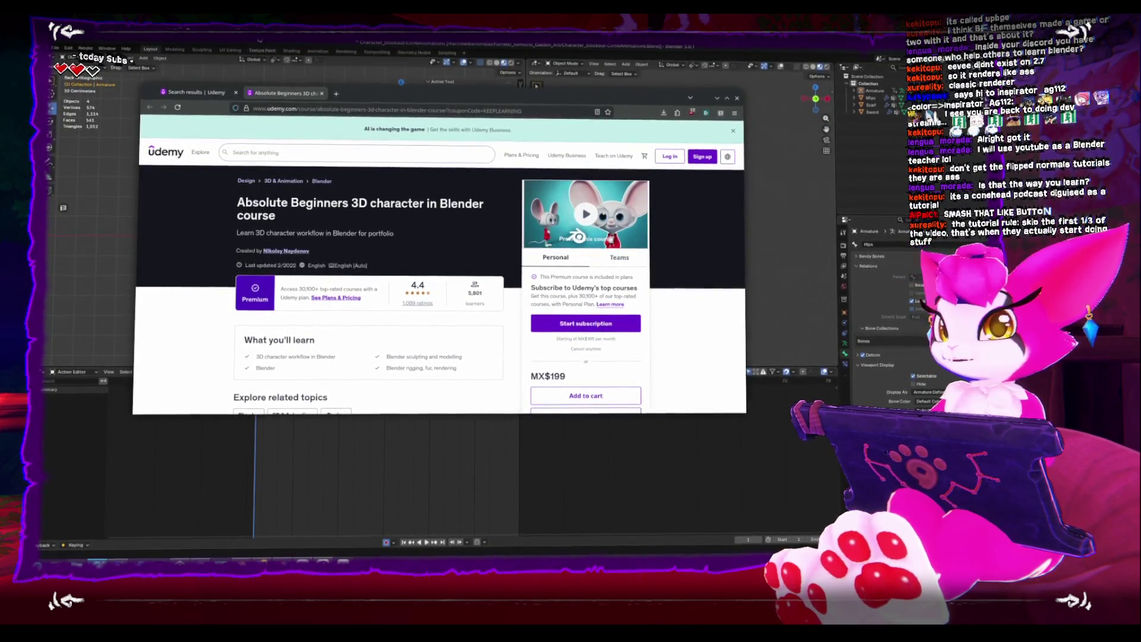
drag(551, 378, 591, 379)
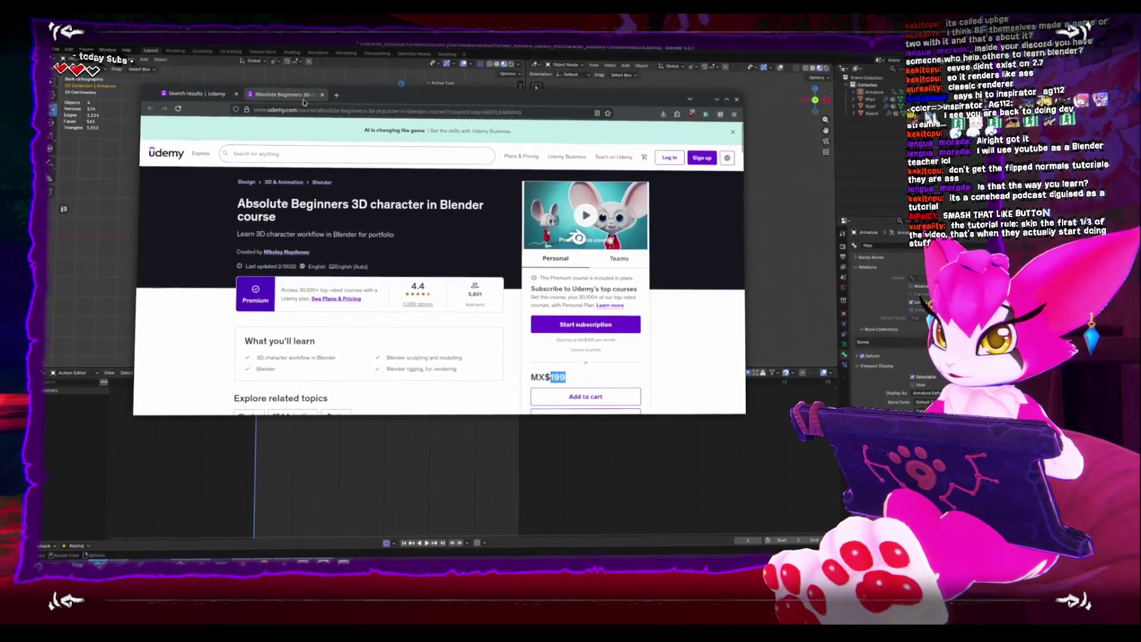
click(320, 94)
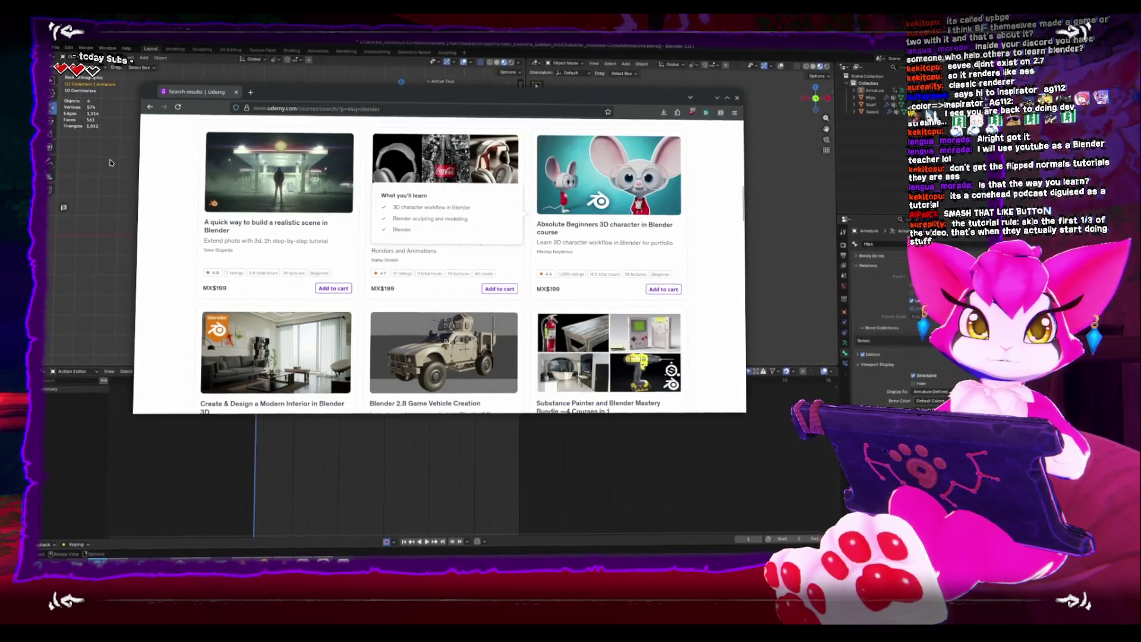
click(116, 166)
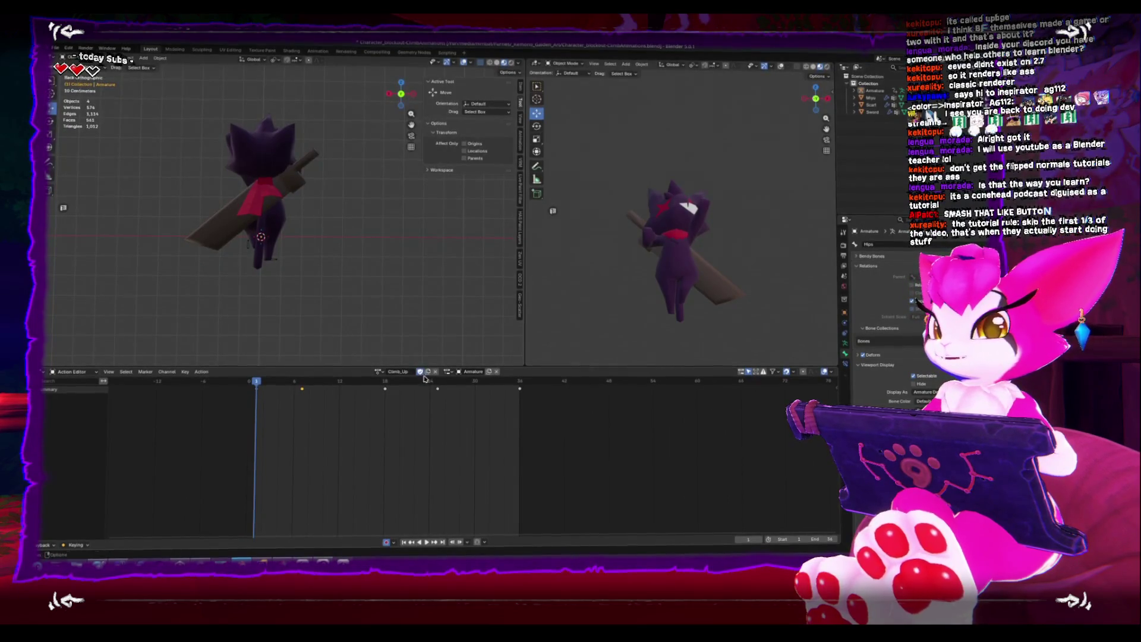
click(423, 376)
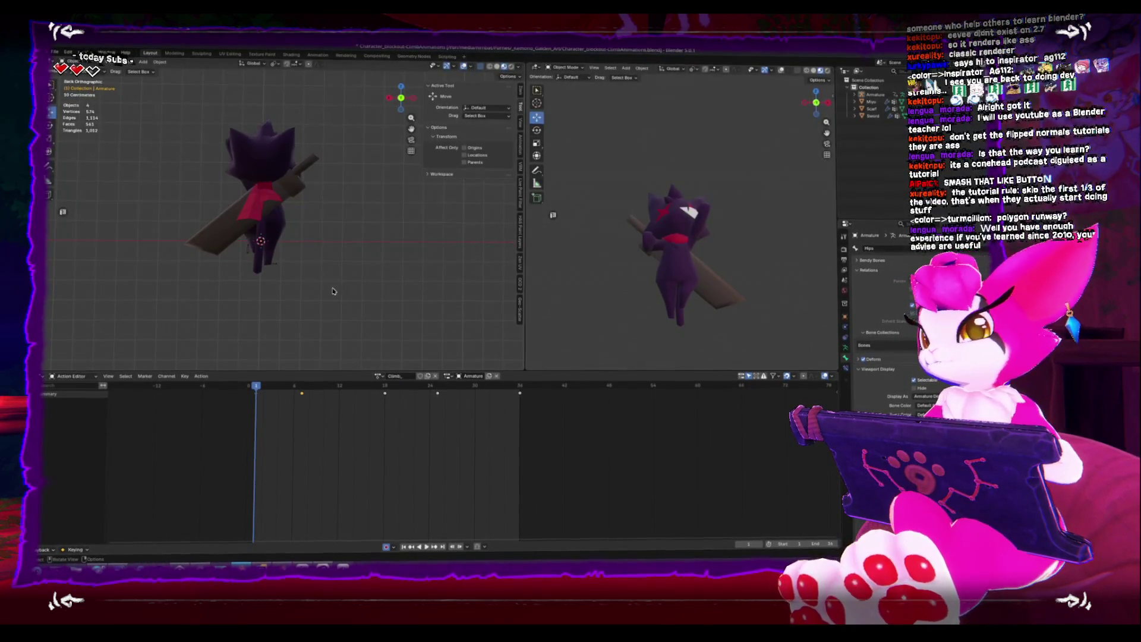
Enter Pose Mode and delete all existing keyframes of the climb action
key(a)
key(ctrl+Tab)
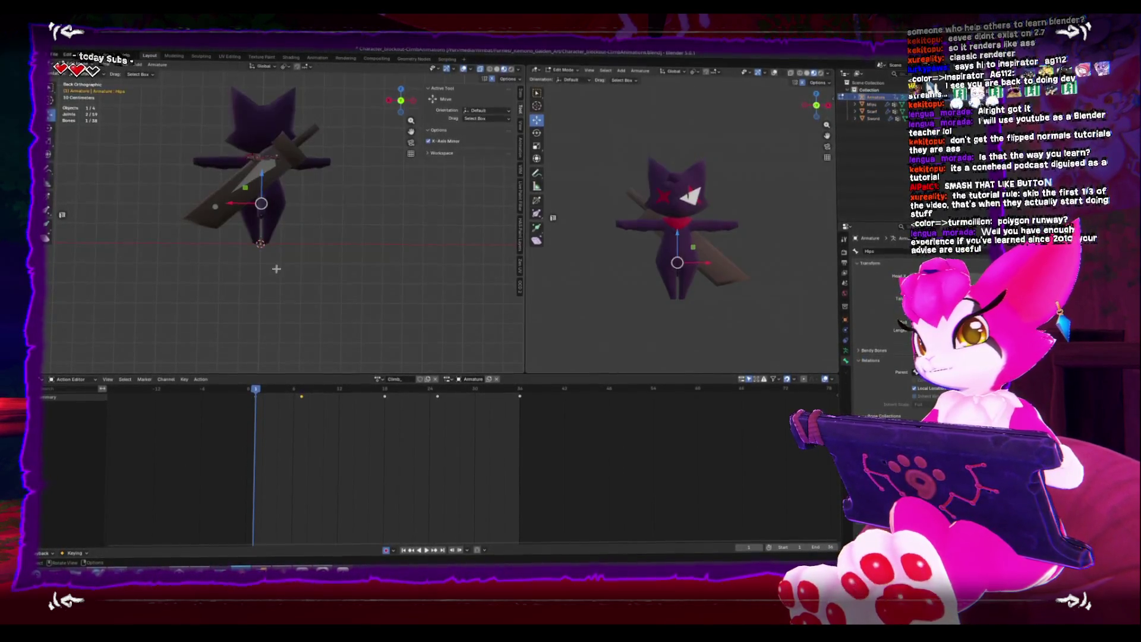
key(a)
drag(305, 441, 547, 393)
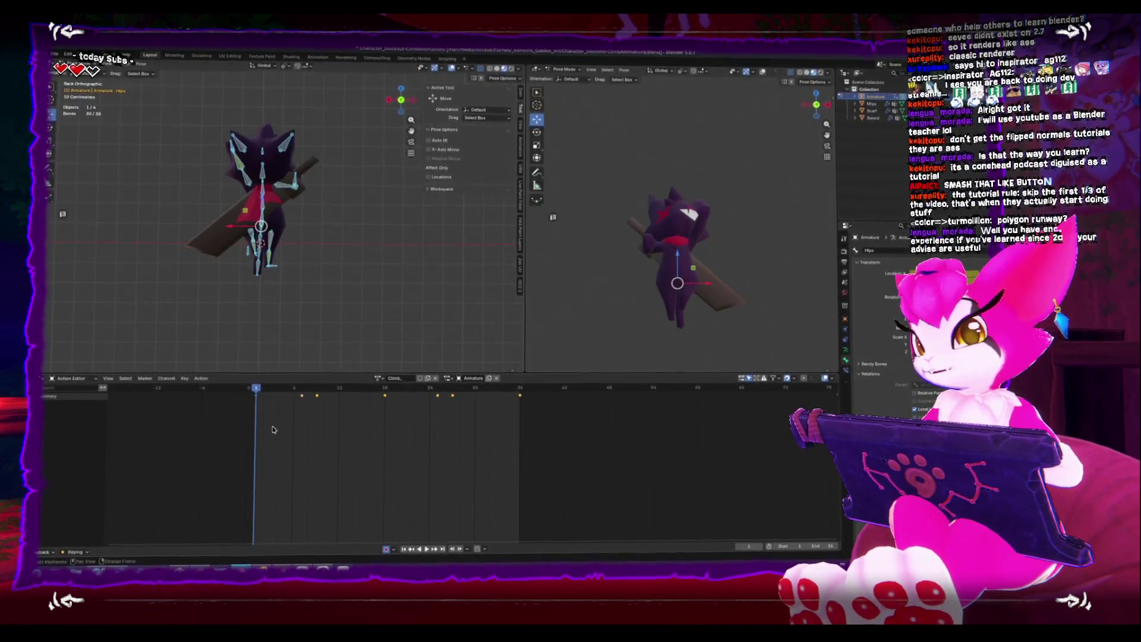
key(x)
click(364, 408)
Lower the FeetIK_L bone and reposition the Hand_IK_L bone
key(KP_3)
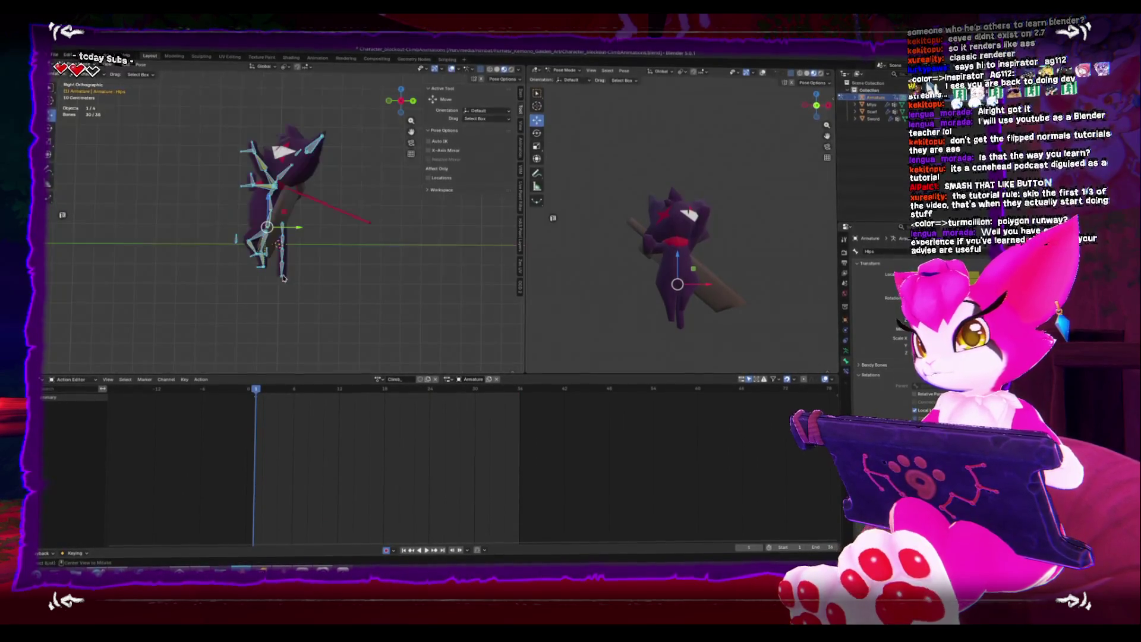
click(262, 260)
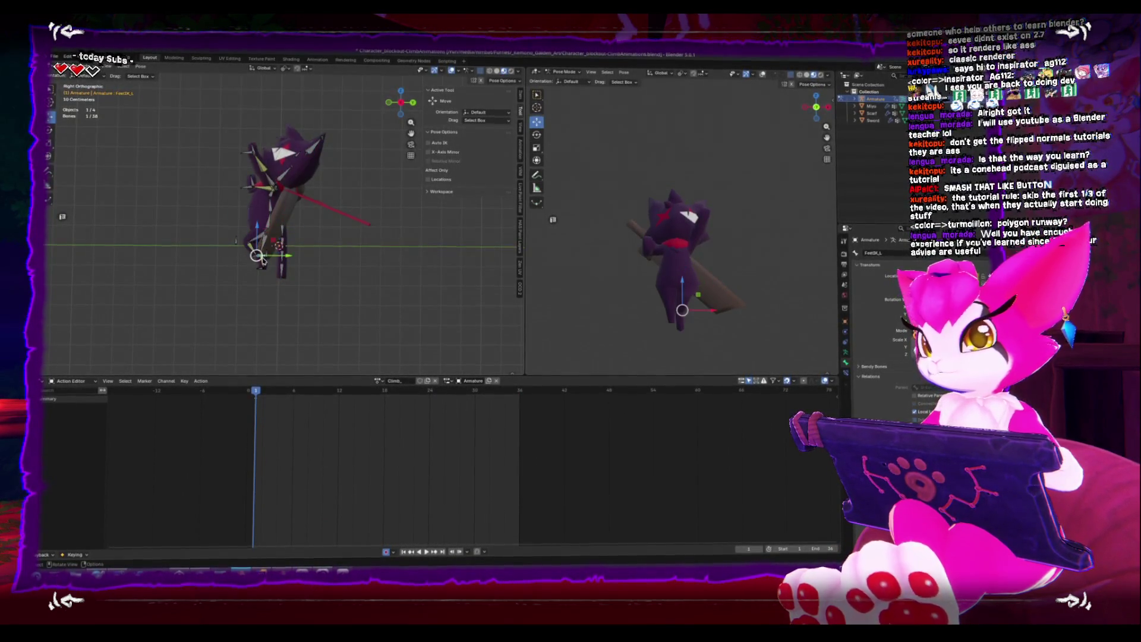
key(ctrl+KP_1)
key(g)
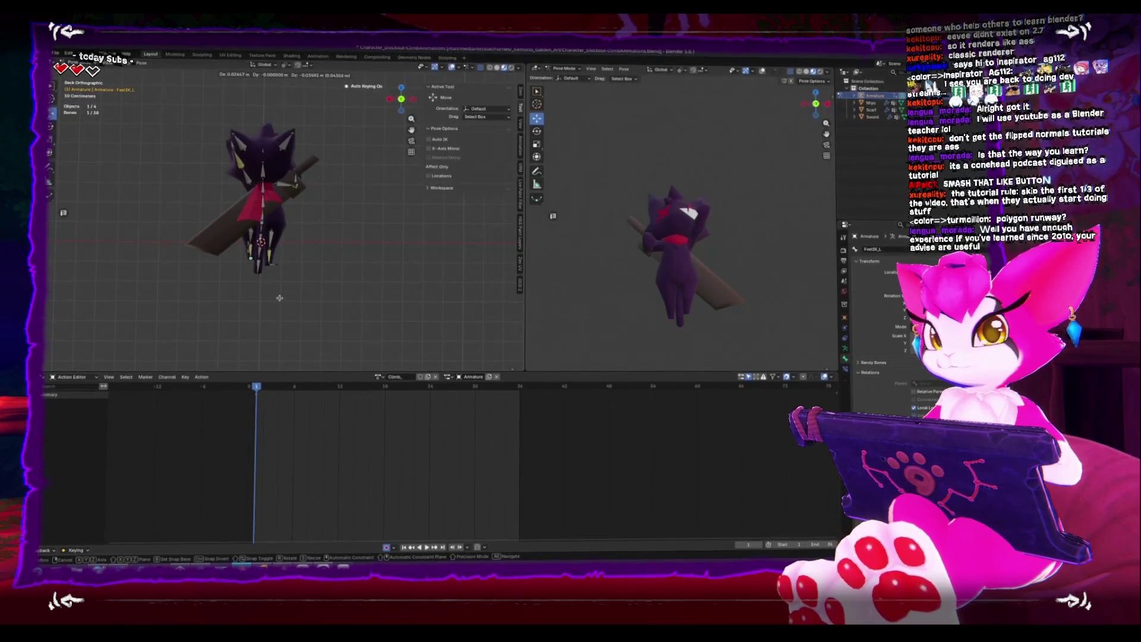
click(279, 297)
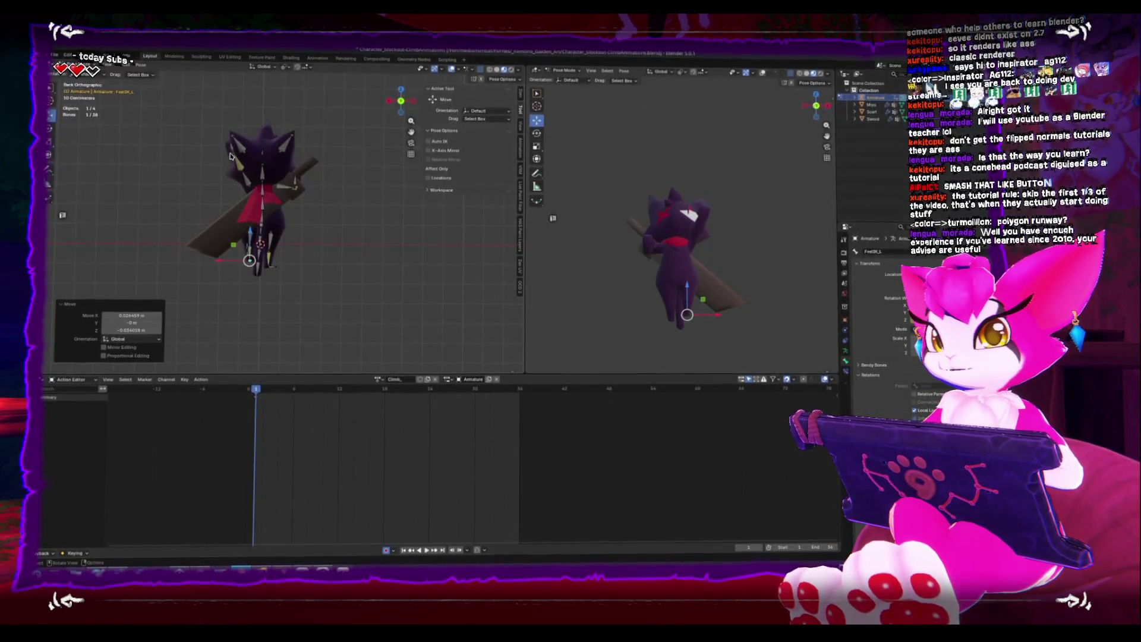
click(214, 179)
click(218, 153)
key(ctrl+KP_1)
key(g)
click(345, 246)
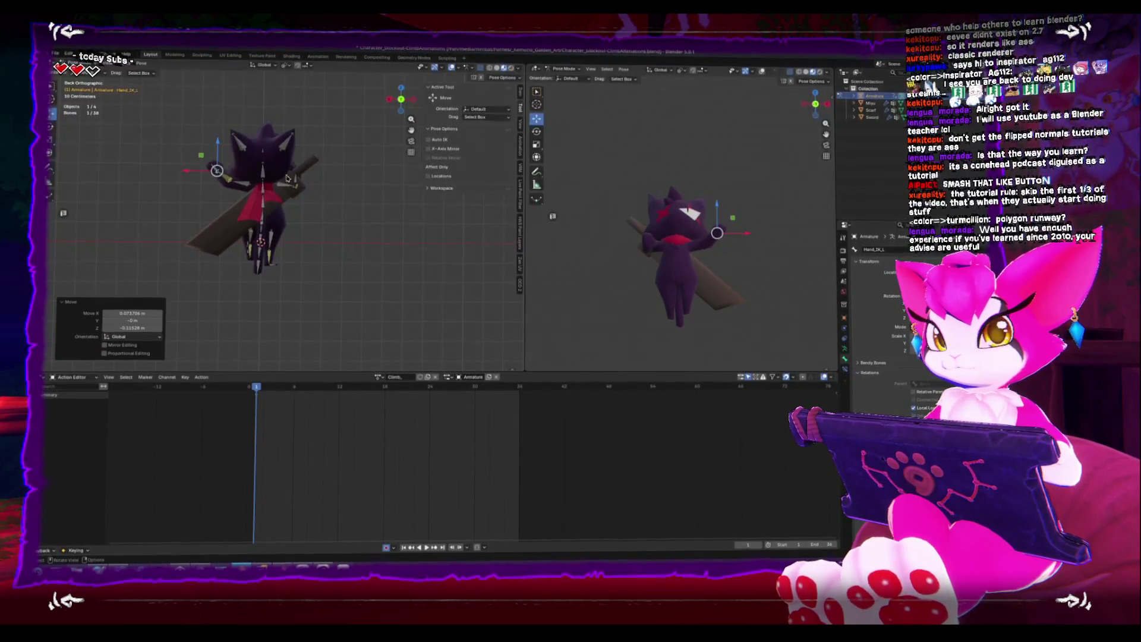
Rotate the Head bone, switching to Local orientation to tilt it on its X axis
click(262, 176)
key(KP_7)
key(r)
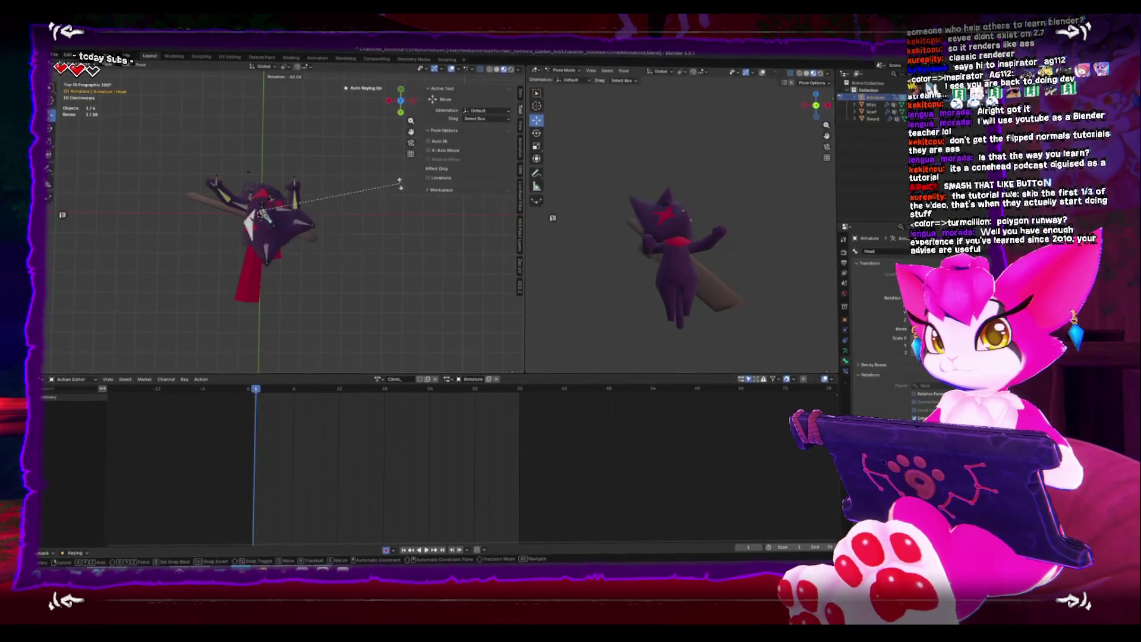
click(347, 242)
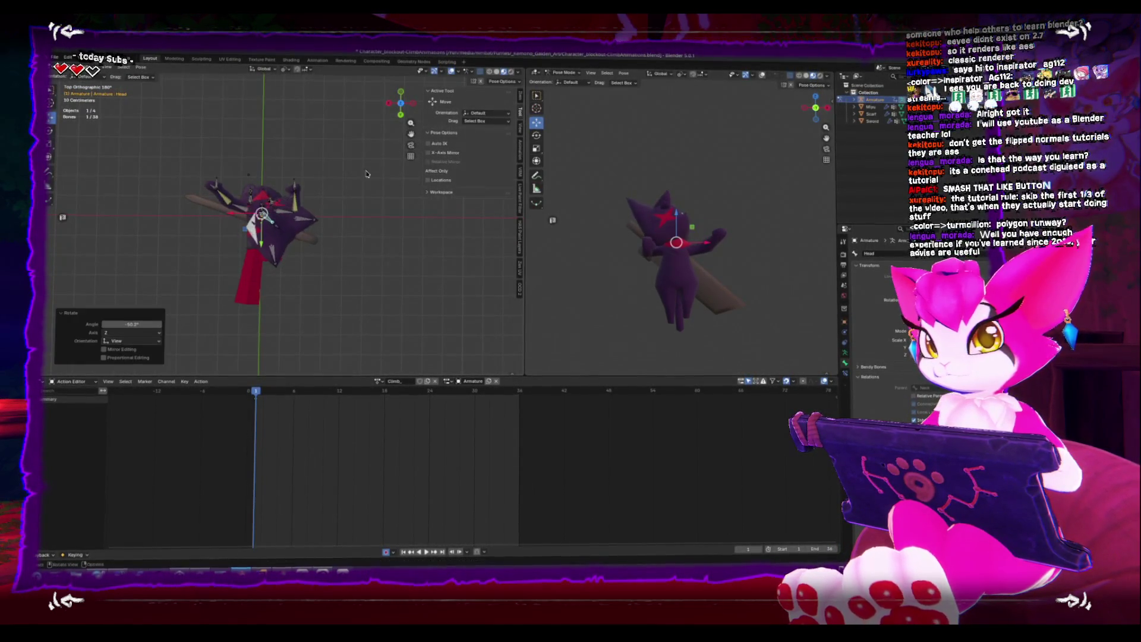
key(KP_3)
key(ctrl+KP_1)
click(48, 130)
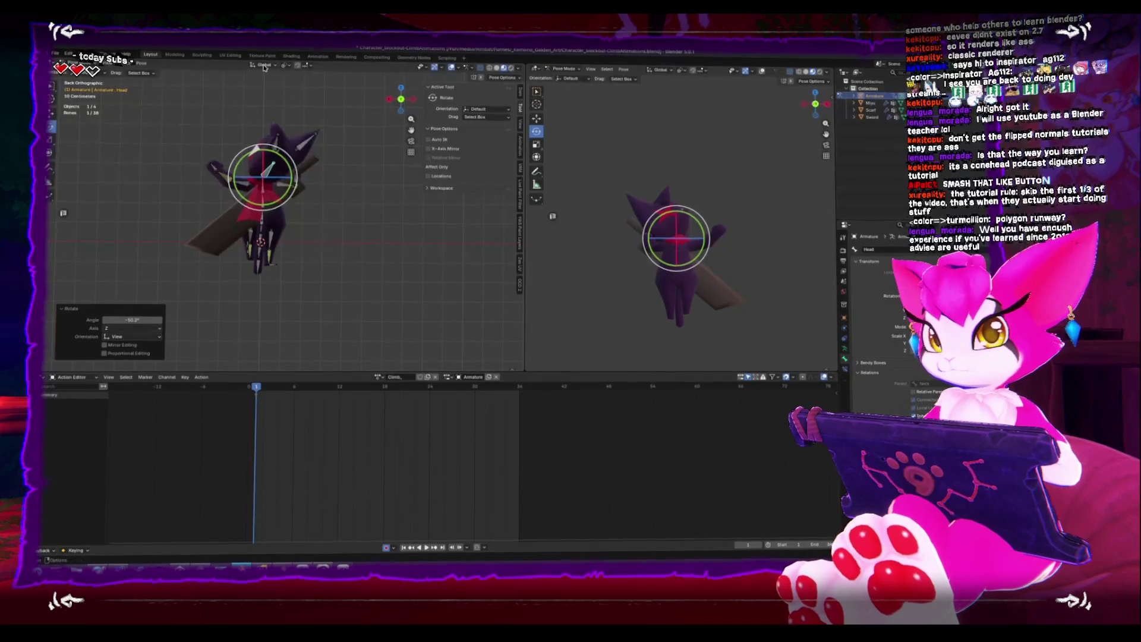
click(261, 68)
click(255, 94)
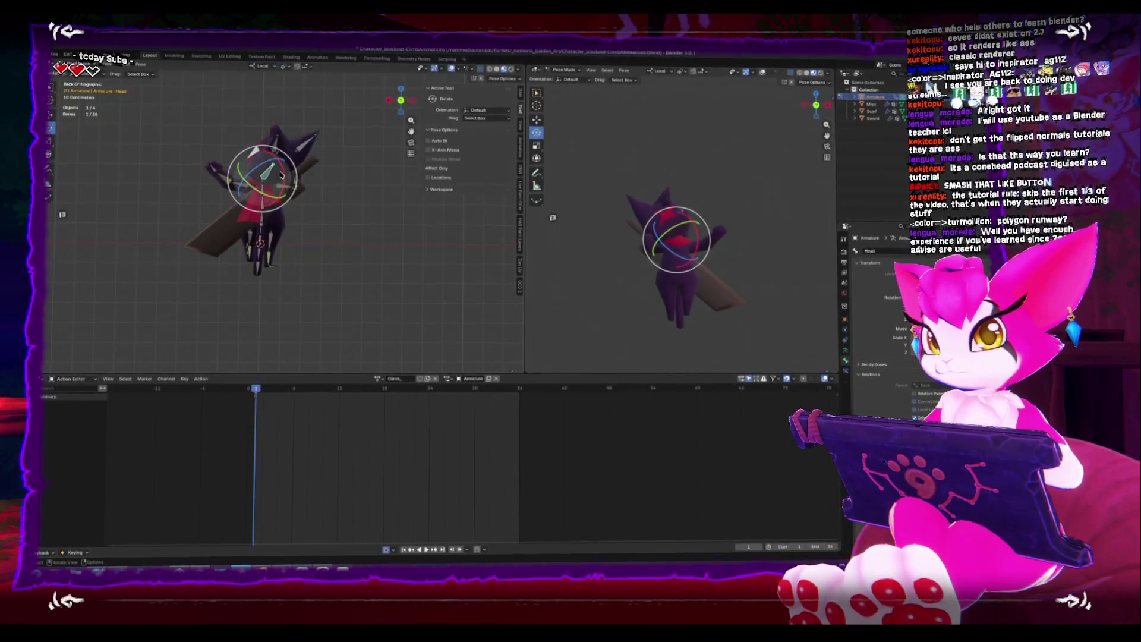
drag(283, 178, 280, 156)
Rotate the Hips, Spine and Chest bones to turn and bend the torso
click(260, 245)
drag(260, 245, 252, 207)
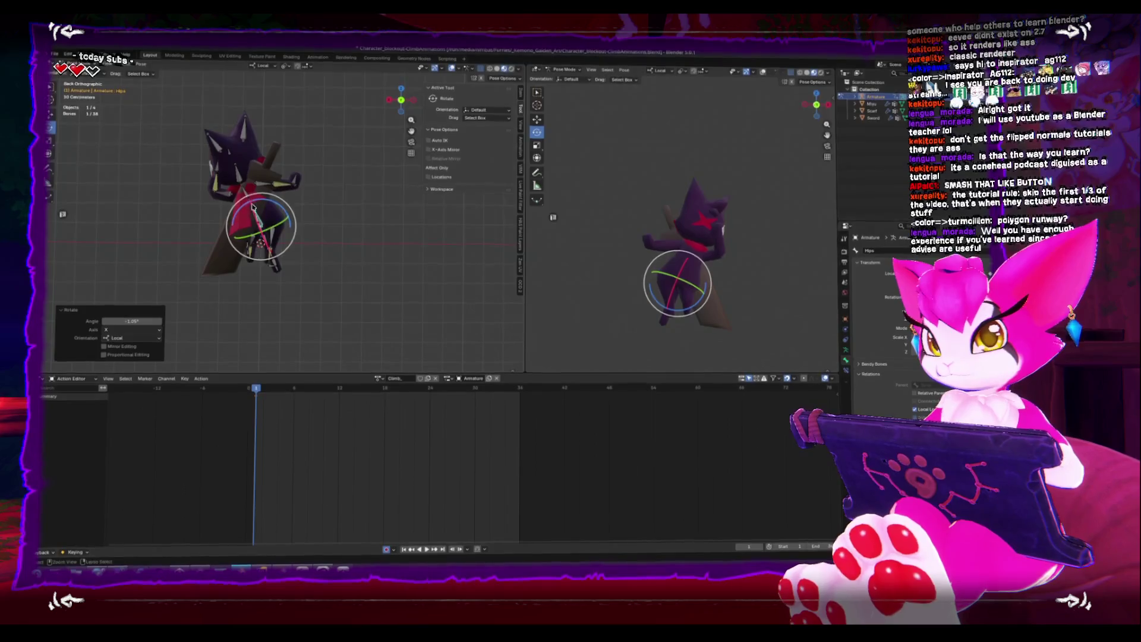
click(264, 192)
drag(290, 197, 286, 189)
click(261, 178)
key(r)
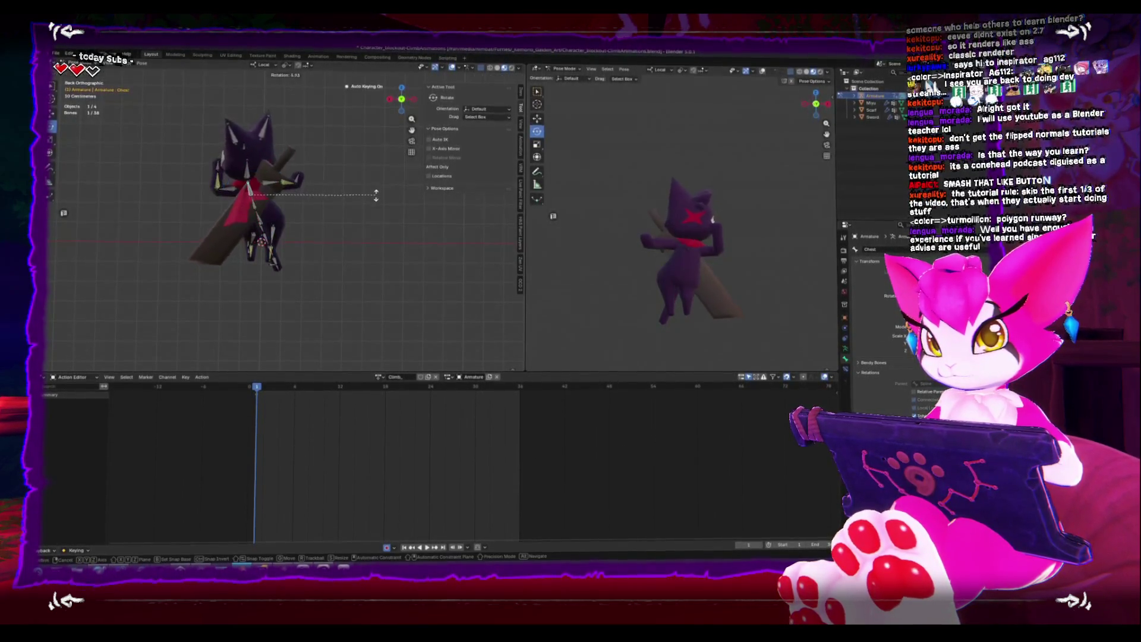
click(376, 202)
Readjust the Hand_IK_L position, then select the Hand_IK_R bone
click(217, 178)
click(218, 176)
key(w)
key(KP_3)
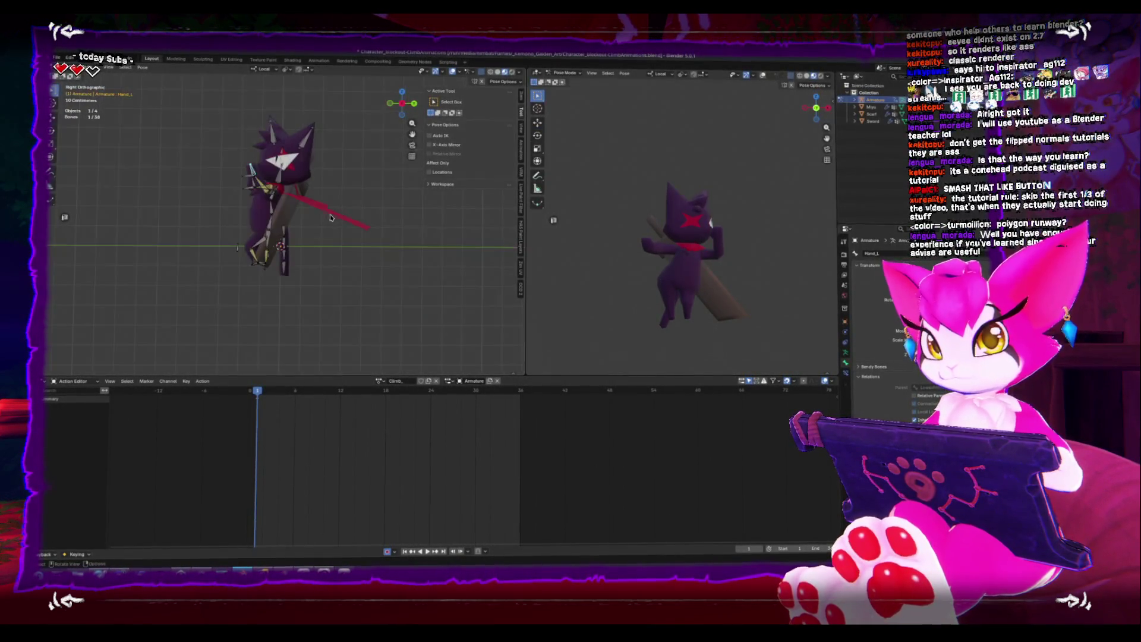
key(ctrl+KP_1)
click(257, 224)
key(g)
click(300, 191)
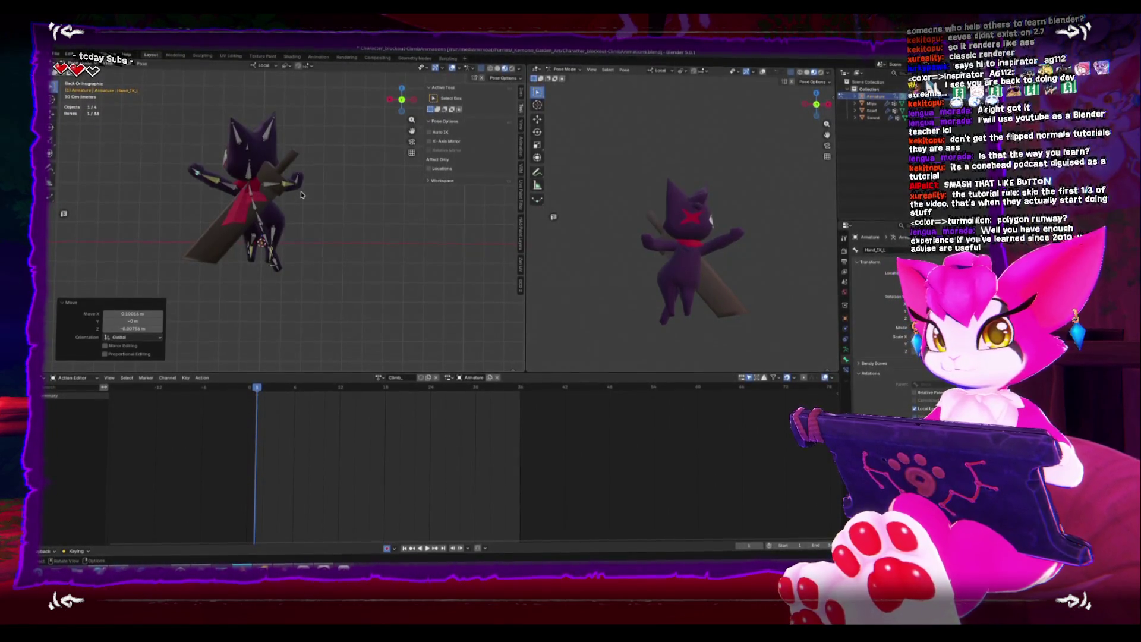
key(alt+a)
key(ctrl+KP_3)
scroll(309, 187, up, 3)
click(357, 158)
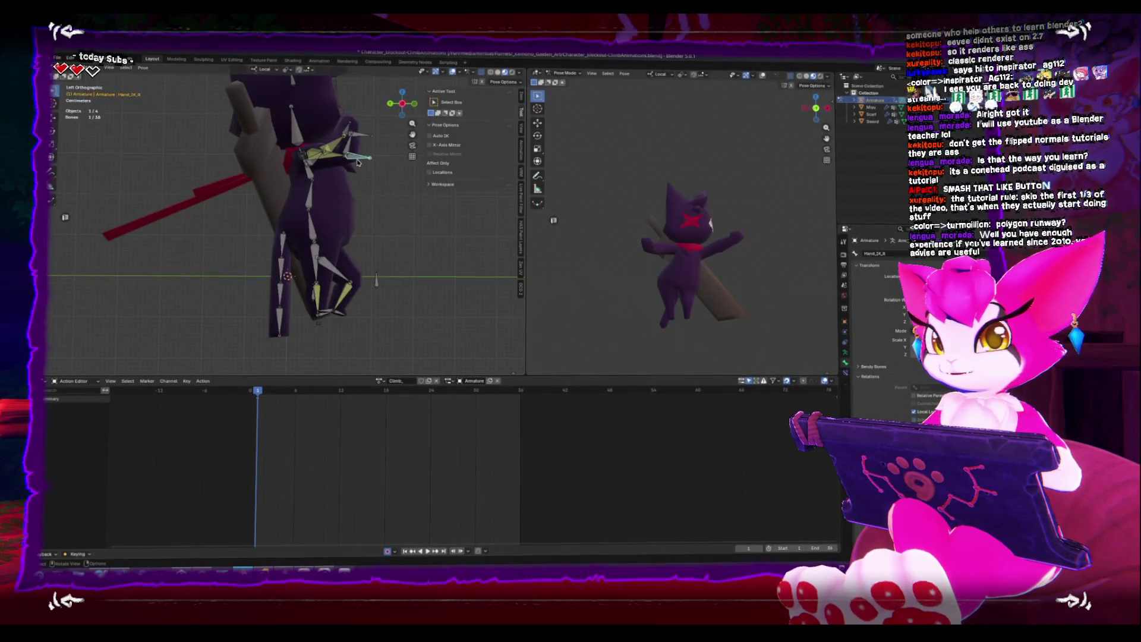
key(ctrl+KP_1)
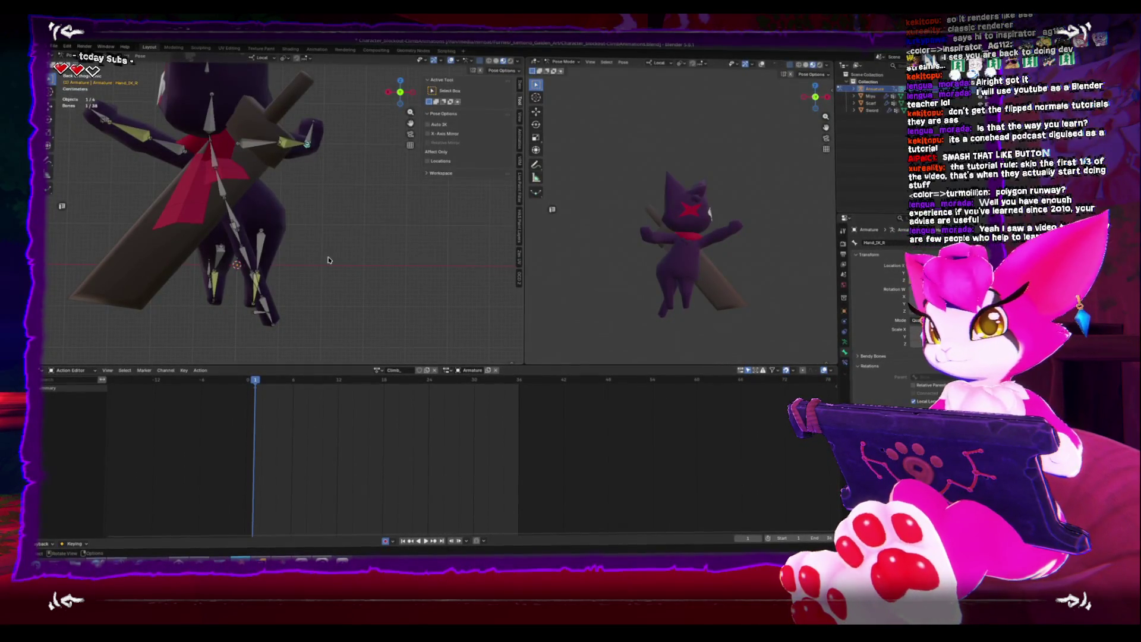
Lower the foot IK bone and shift the Hips down and to the right
middle_drag(262, 309, 198, 315)
key(ctrl+KP_1)
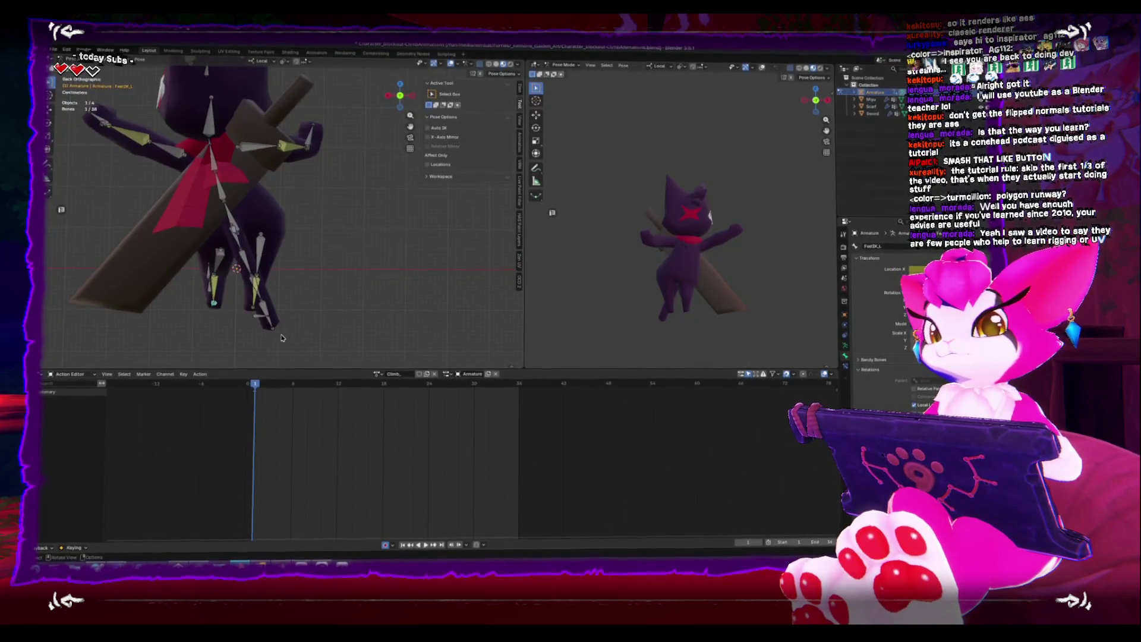
key(g)
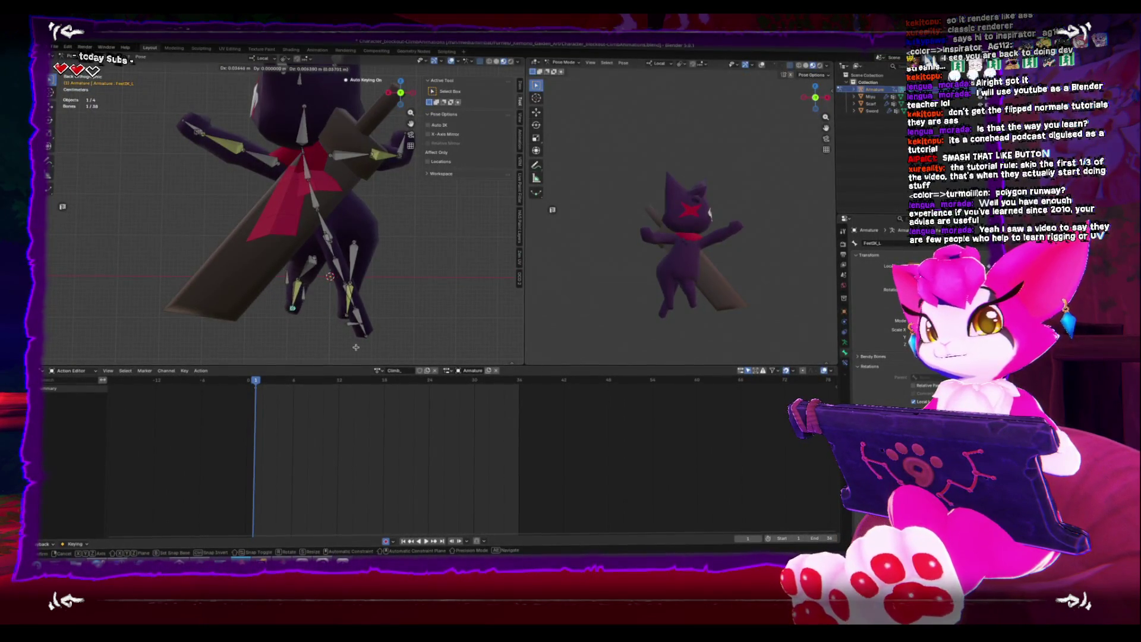
click(348, 346)
click(312, 217)
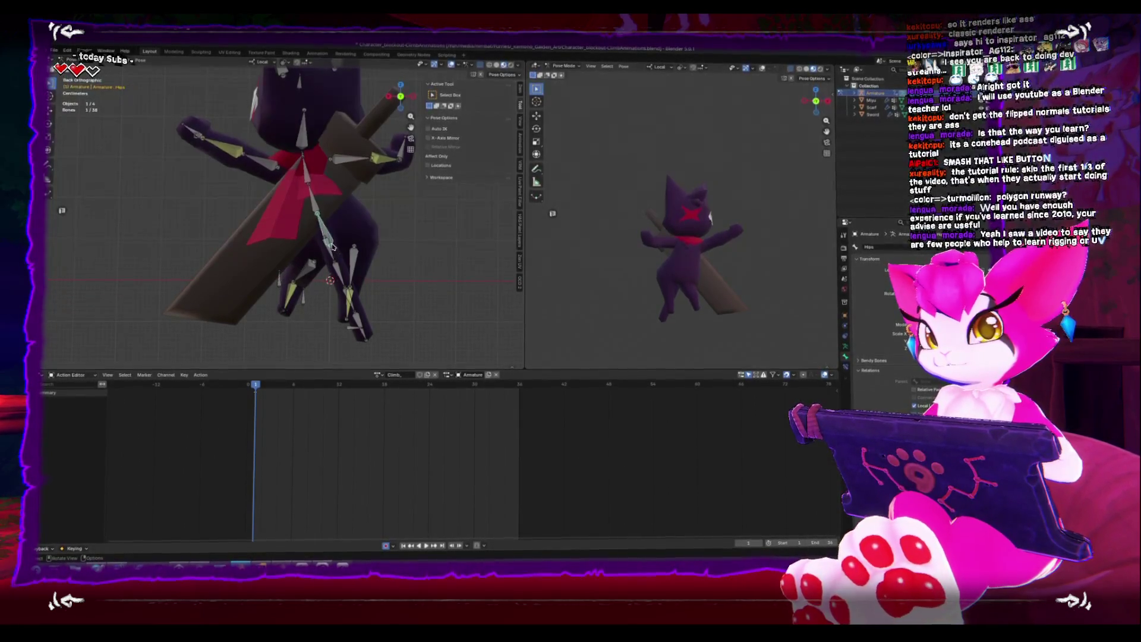
key(g)
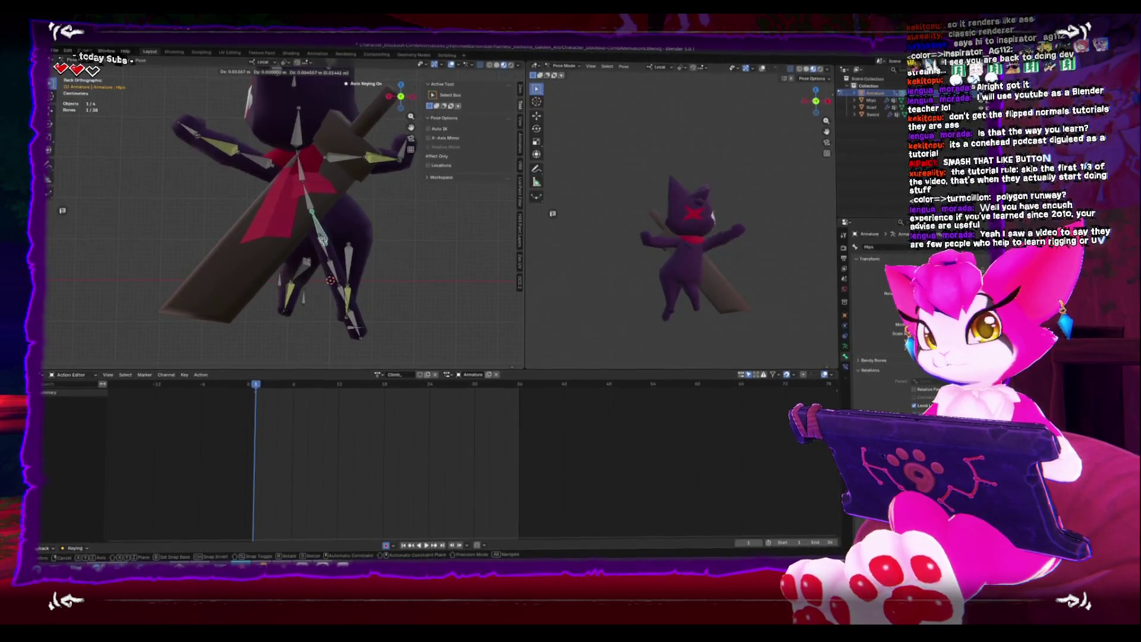
click(326, 240)
mouse_move(326, 240)
middle_down()
mouse_move(311, 299)
mouse_move(333, 280)
middle_up()
key(ctrl+KP_1)
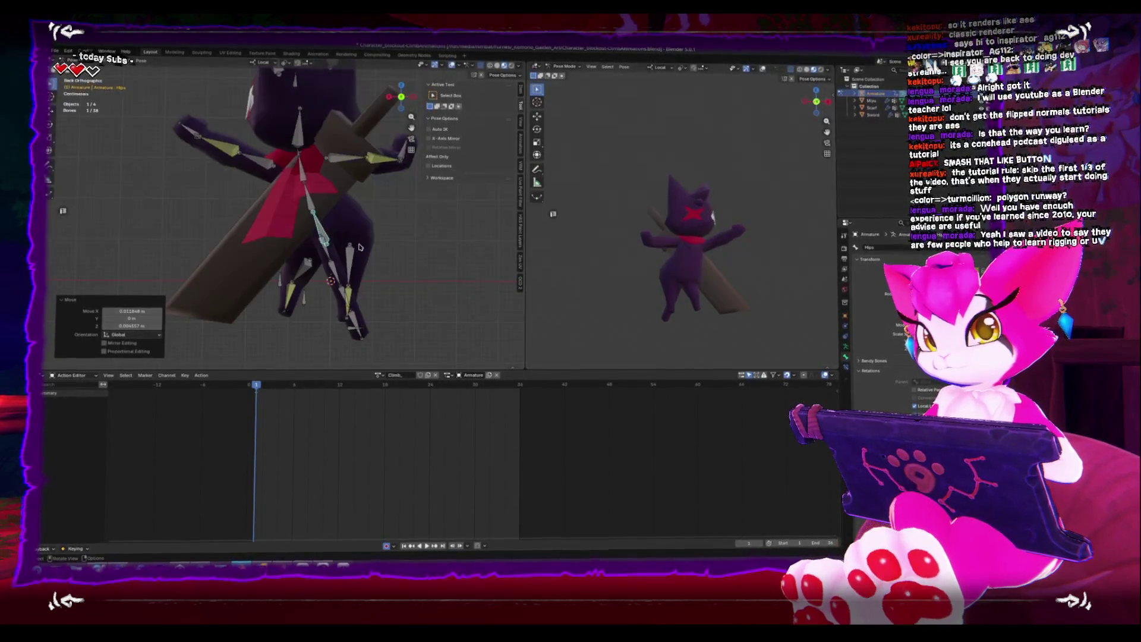
Select the right arm bones, then all bones, and move the playhead to frame 18
click(400, 164)
key(ctrl+KP_3)
click(353, 154)
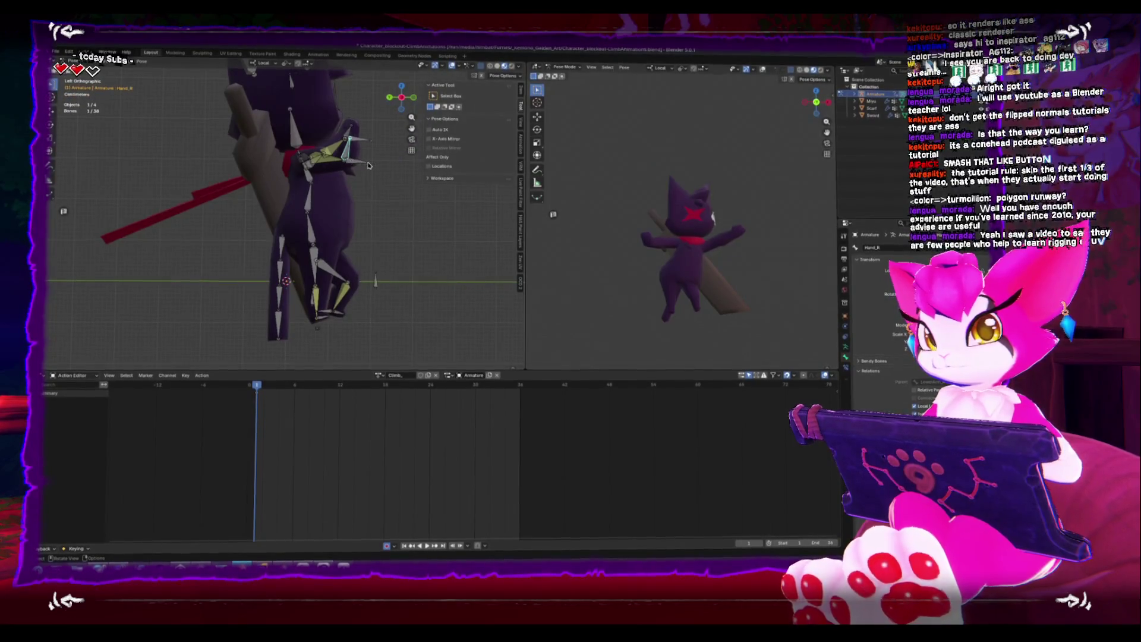
click(333, 156)
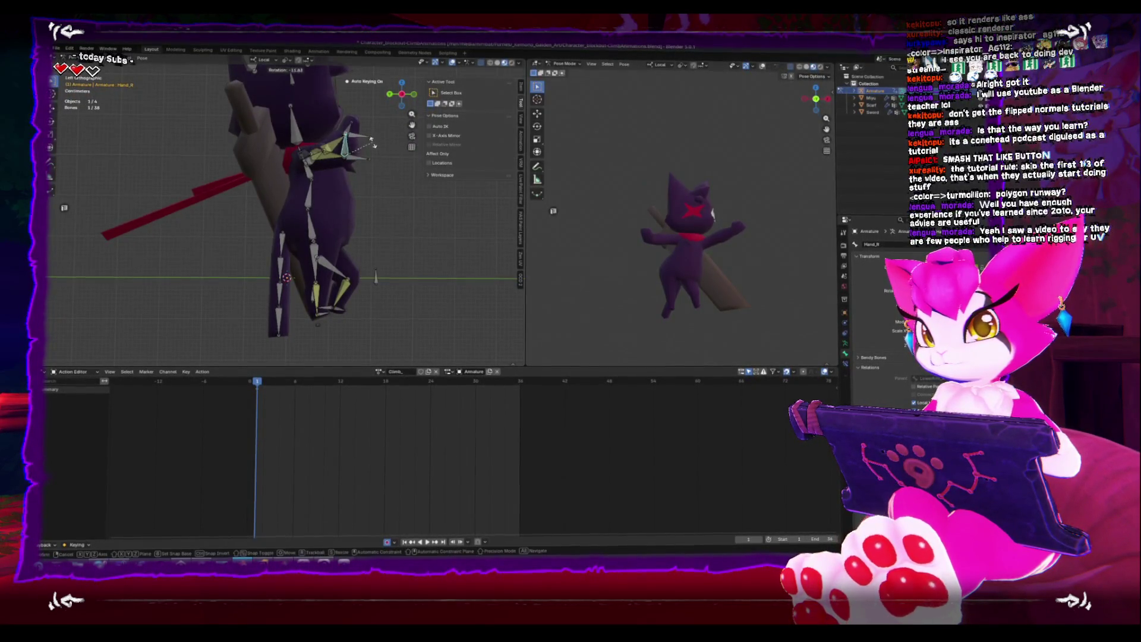
key(ctrl+KP_1)
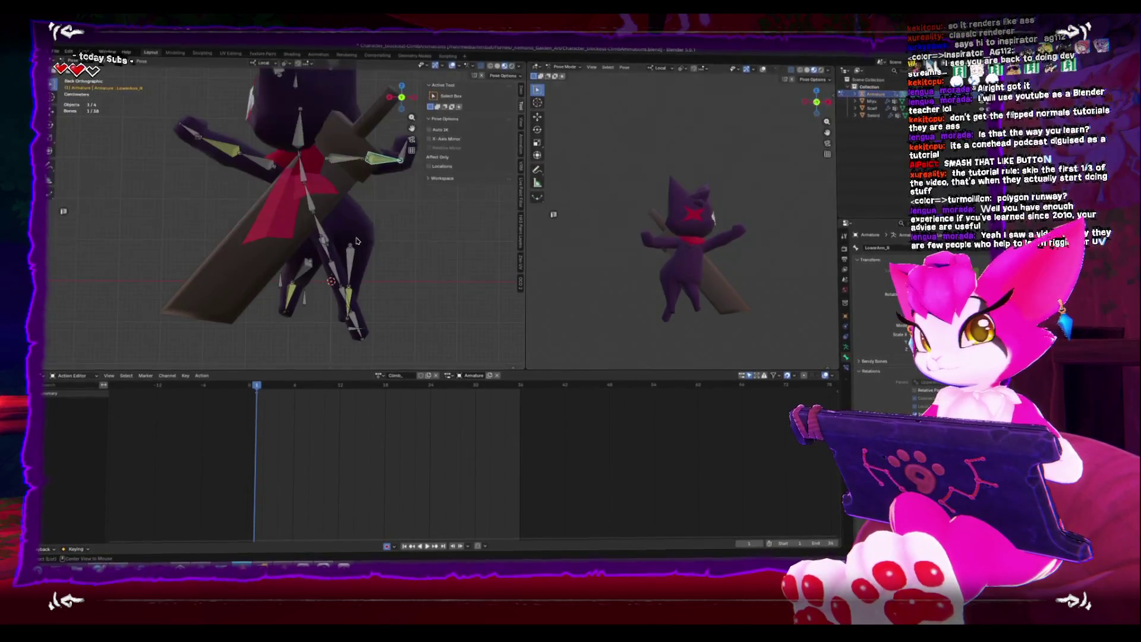
key(a)
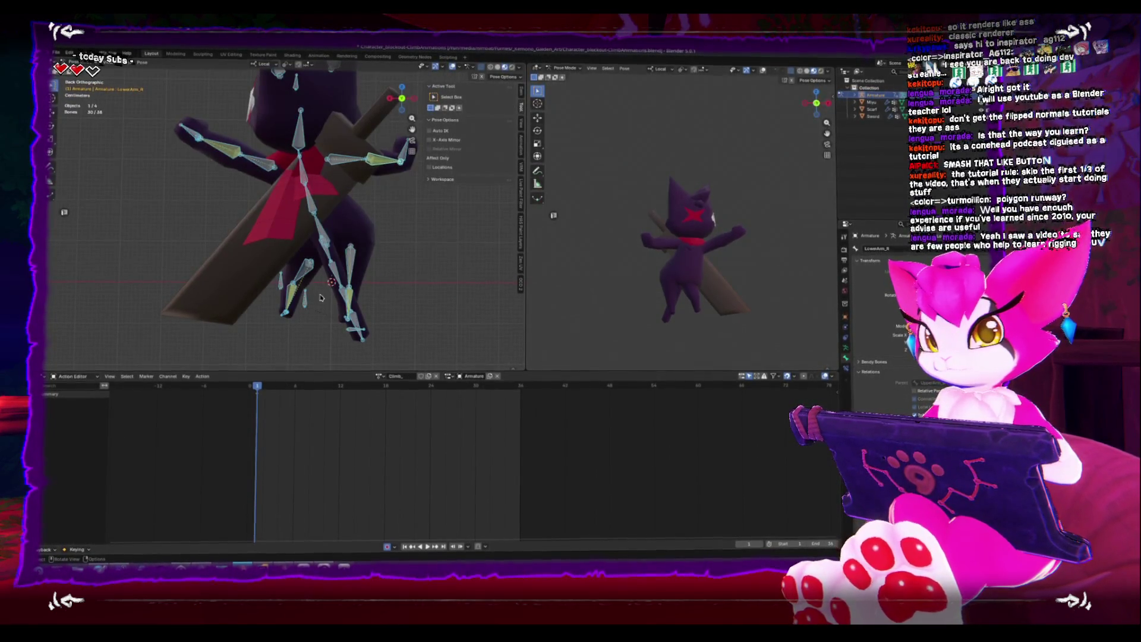
scroll(324, 311, down, 4)
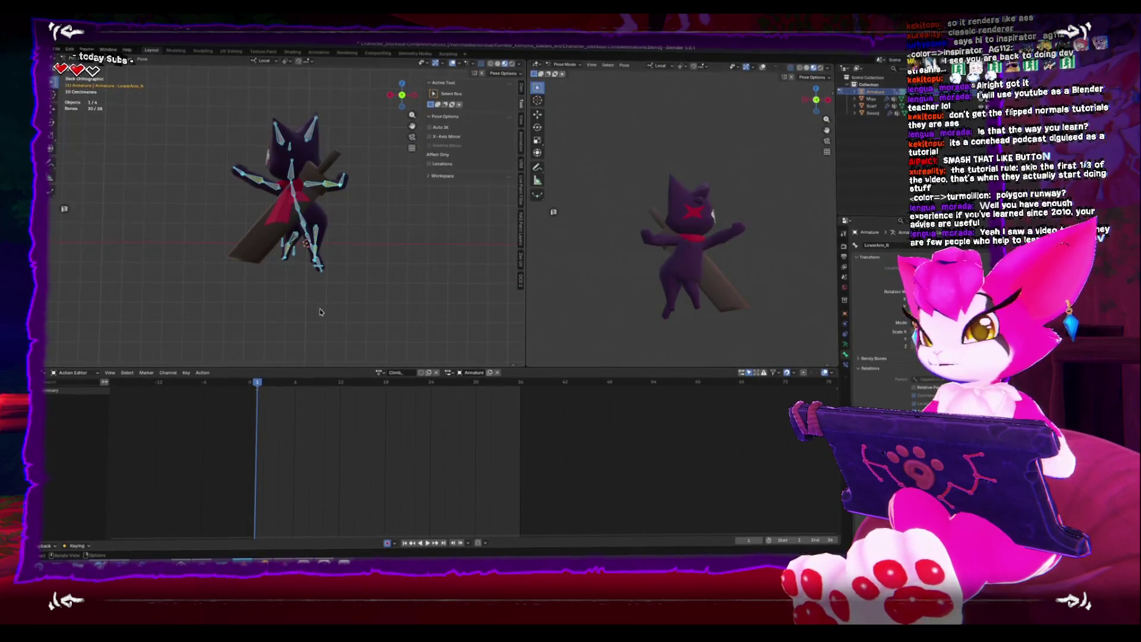
middle_drag(319, 312, 333, 307)
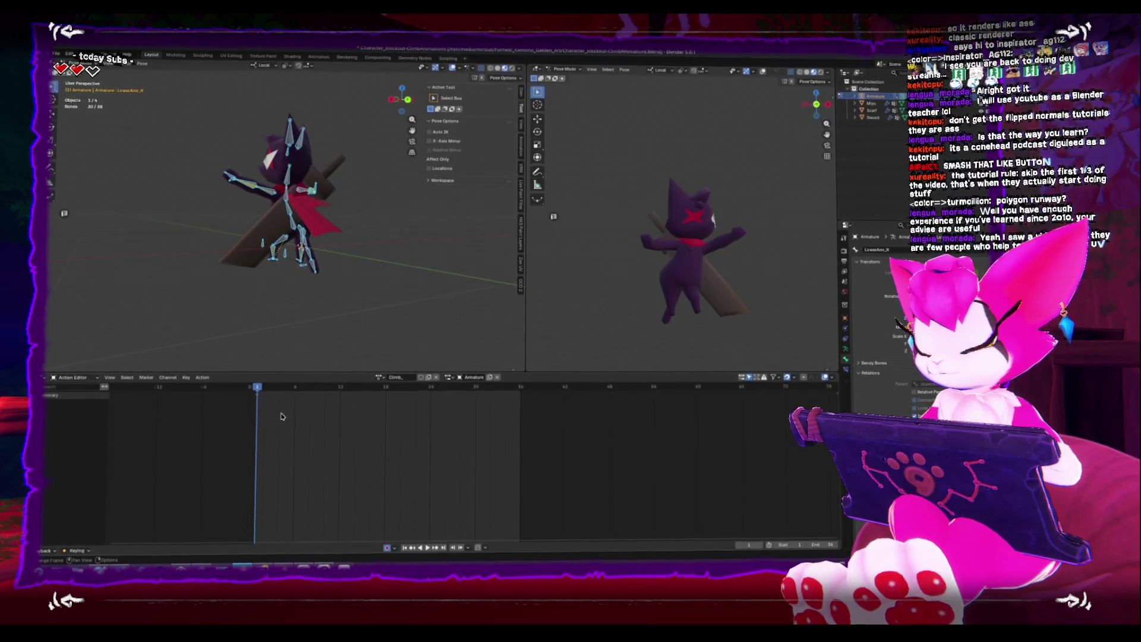
mouse_move(257, 386)
mouse_down()
mouse_move(370, 383)
mouse_move(369, 401)
mouse_move(385, 399)
mouse_up()
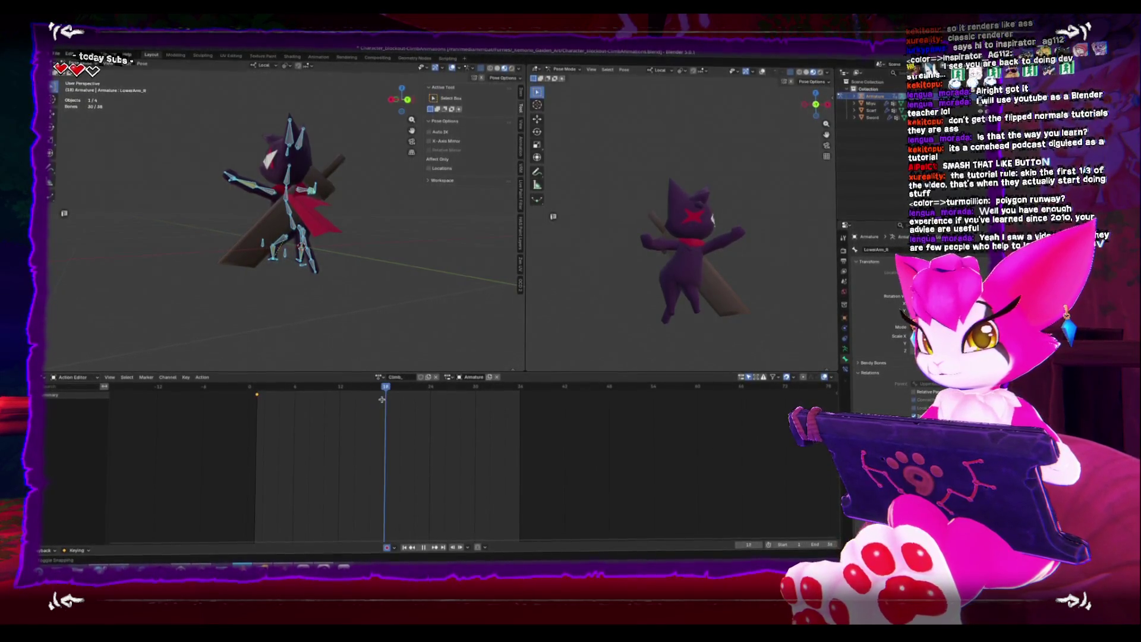
Copy the frame-18 pose keys to frame 36, mark frame 36, and return to frame 18
click(257, 394)
key(ctrl+c)
click(519, 386)
key(ctrl+v)
key(m)
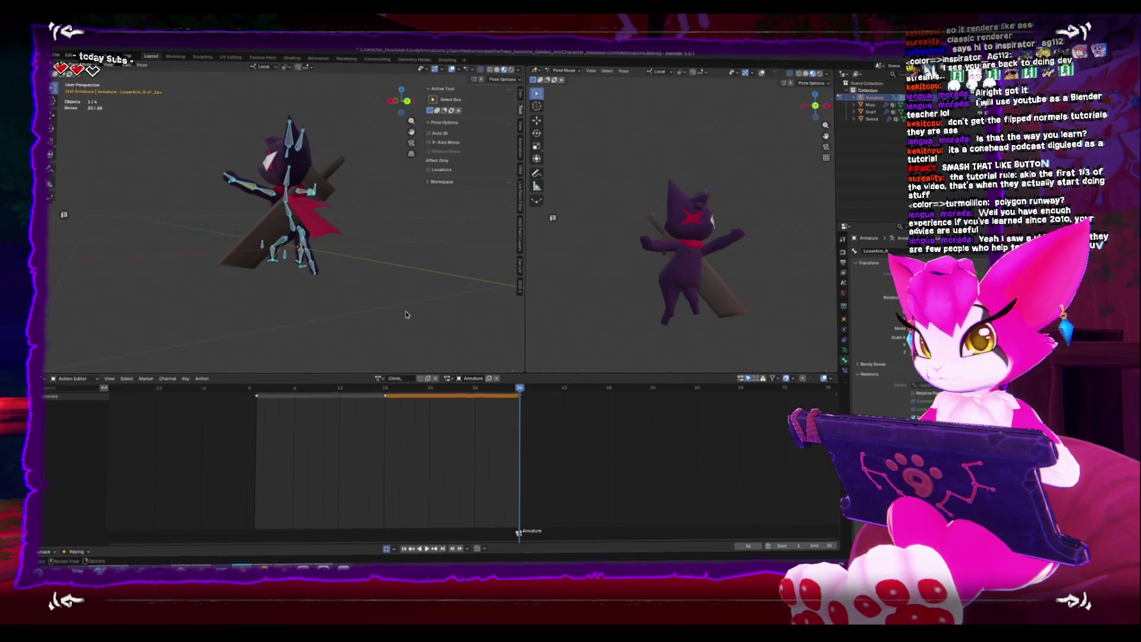
key(ctrl+KP_1)
click(340, 320)
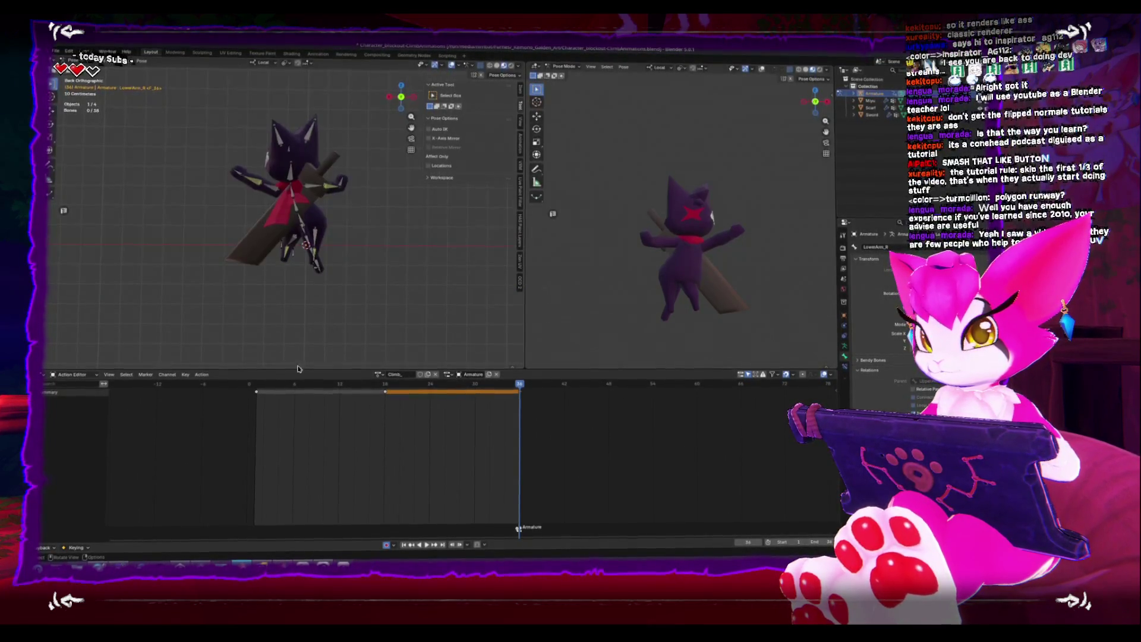
drag(368, 391, 385, 390)
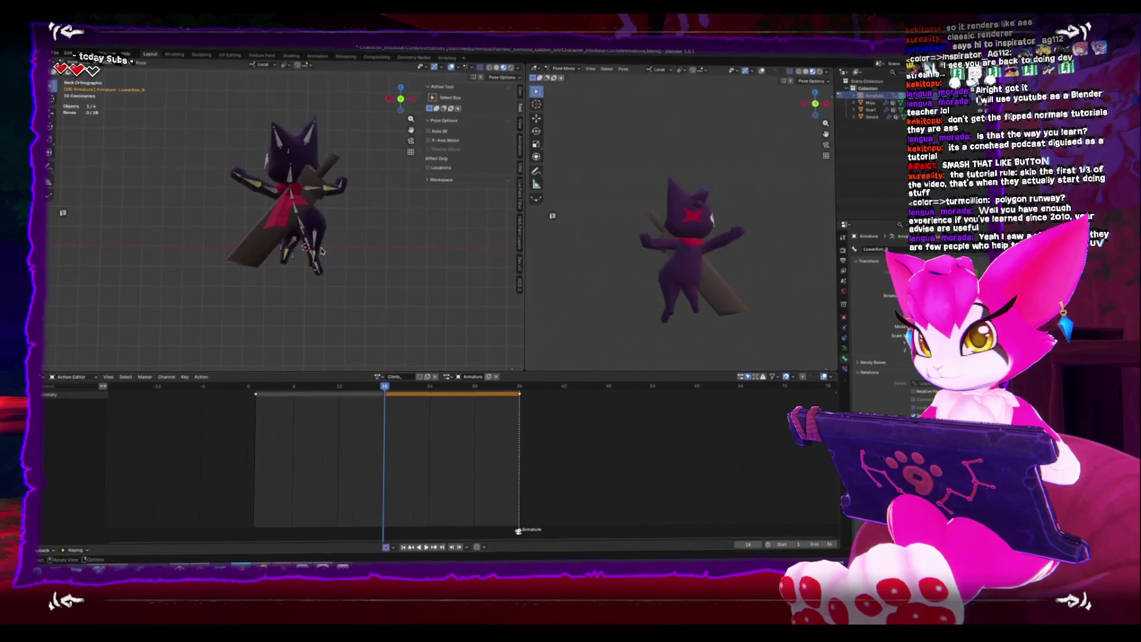
Preview the animation backwards, then scale all climb keyframes toward frame 1
scroll(345, 280, up, 5)
scroll(348, 281, down, 4)
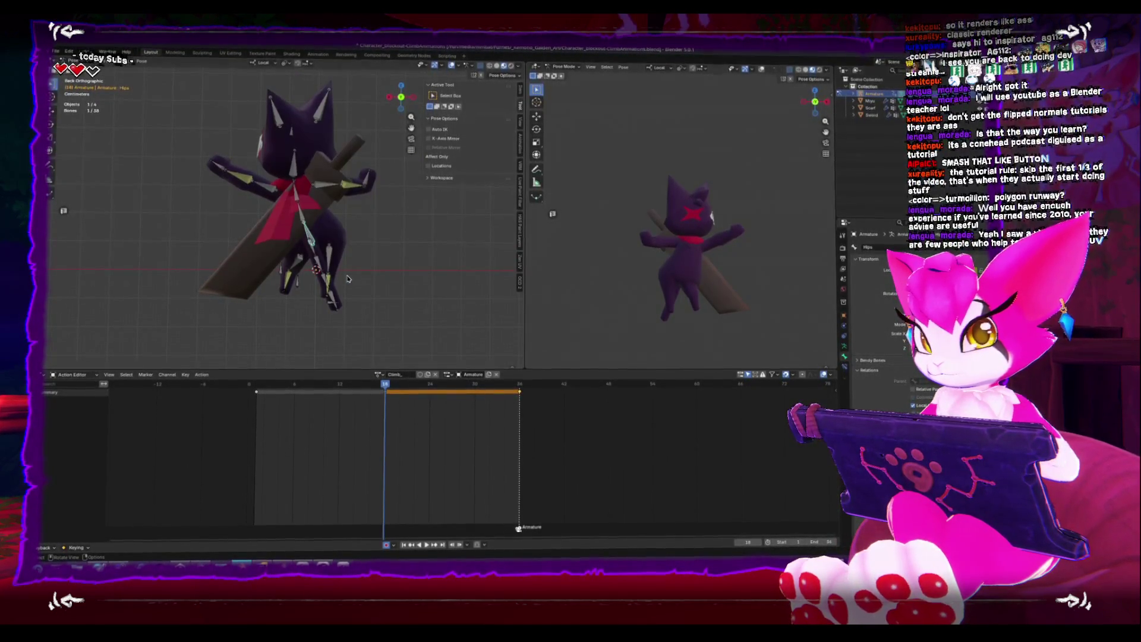
key(ctrl+shift+space)
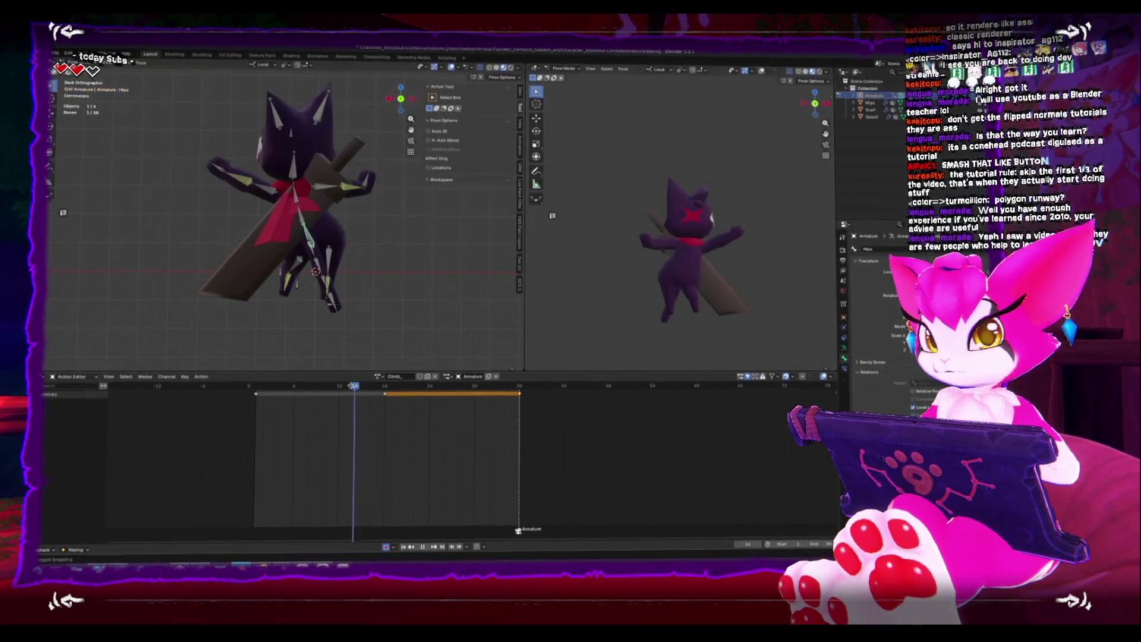
key(space)
mouse_move(524, 439)
mouse_down()
mouse_move(469, 395)
mouse_move(253, 390)
mouse_up()
key(e)
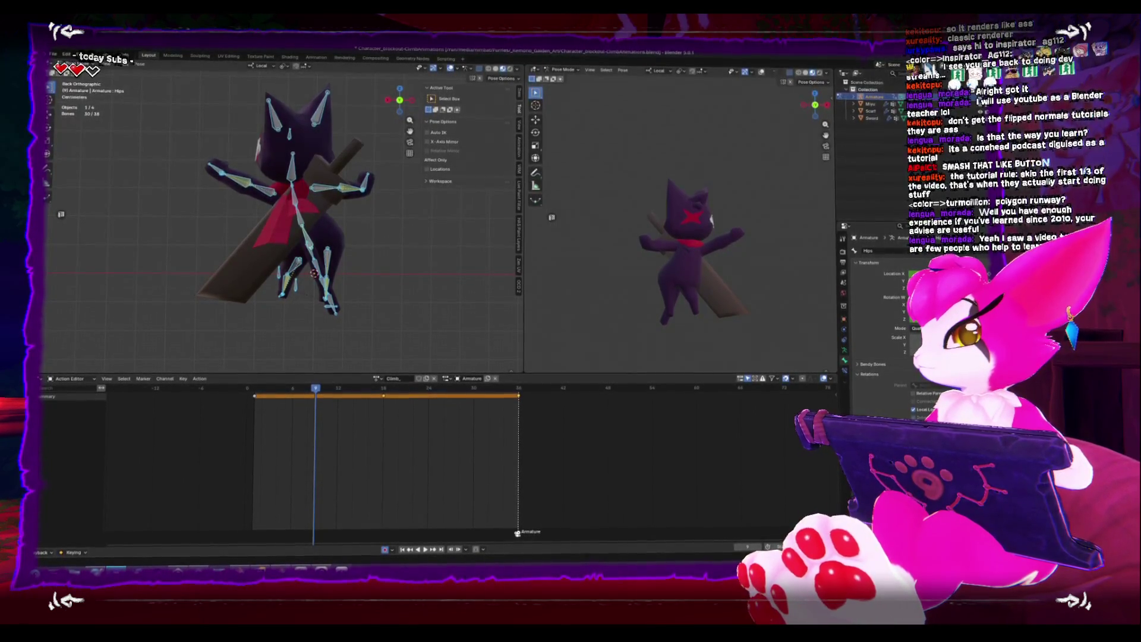
click(254, 391)
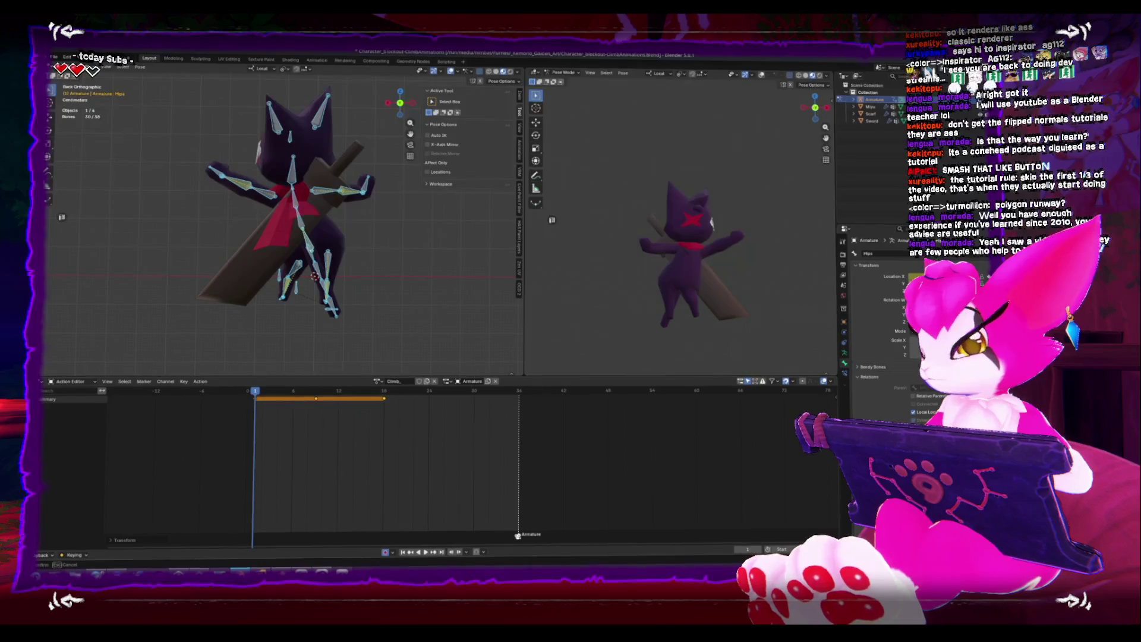
At frame 9, use the Move tool with Global orientation to shift the hips along X
click(497, 458)
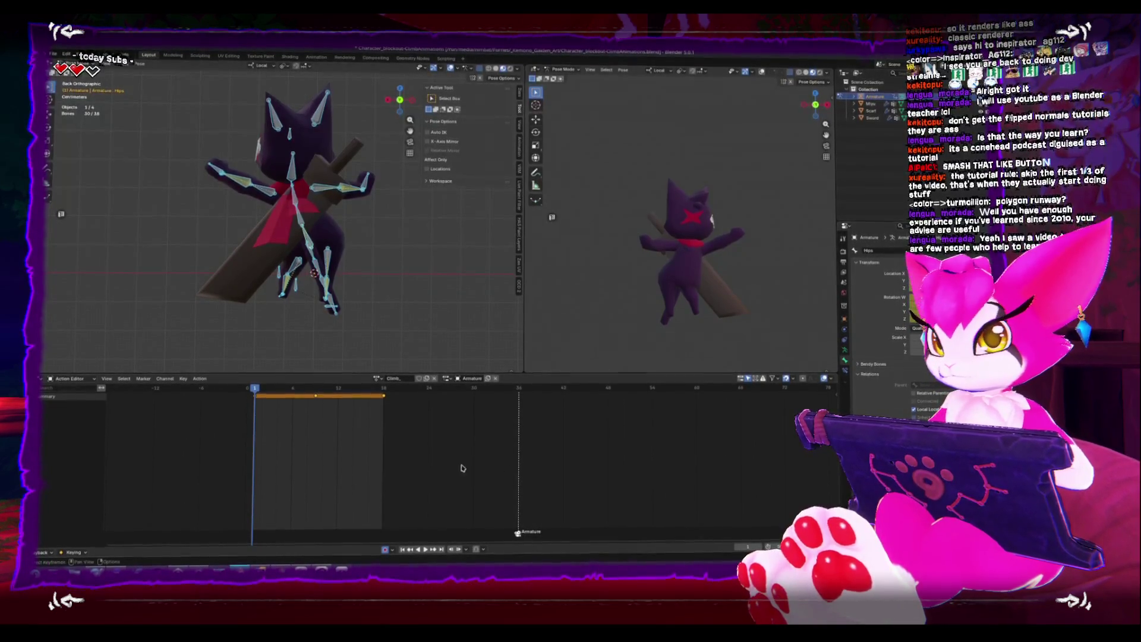
alt+scroll(300, 422, down, 10)
click(314, 390)
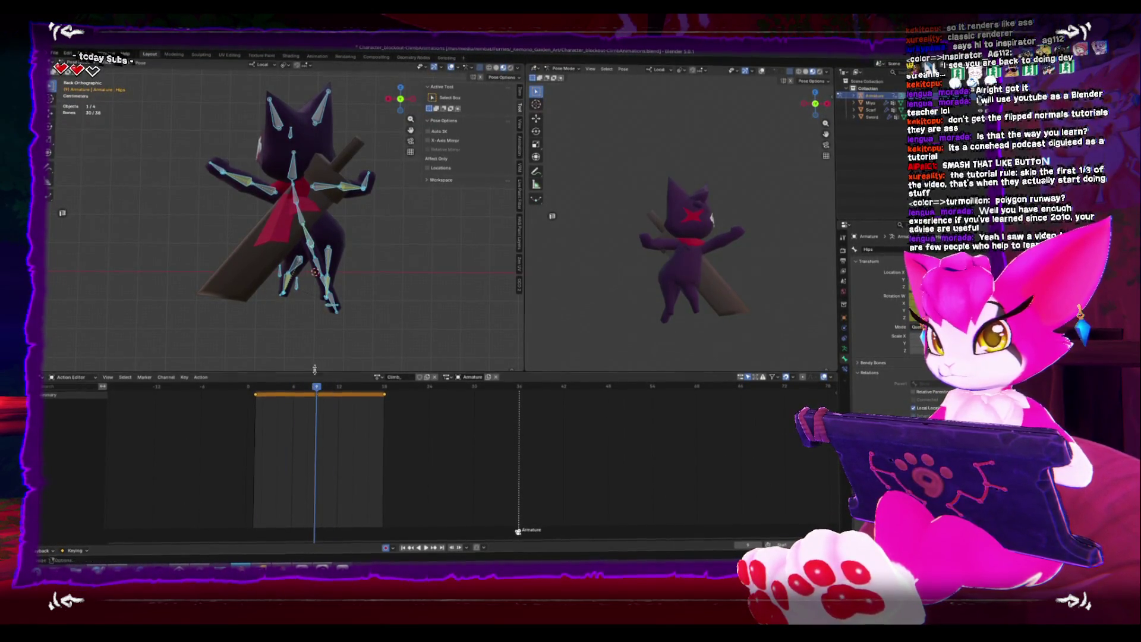
click(310, 243)
key(shift+space)
key(g)
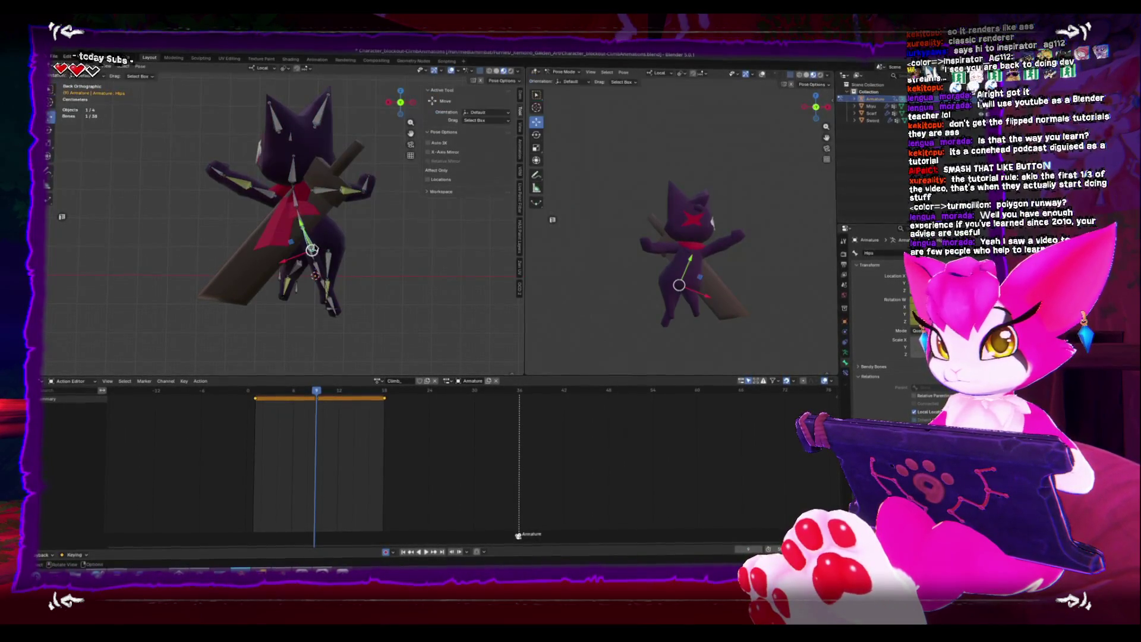
click(270, 70)
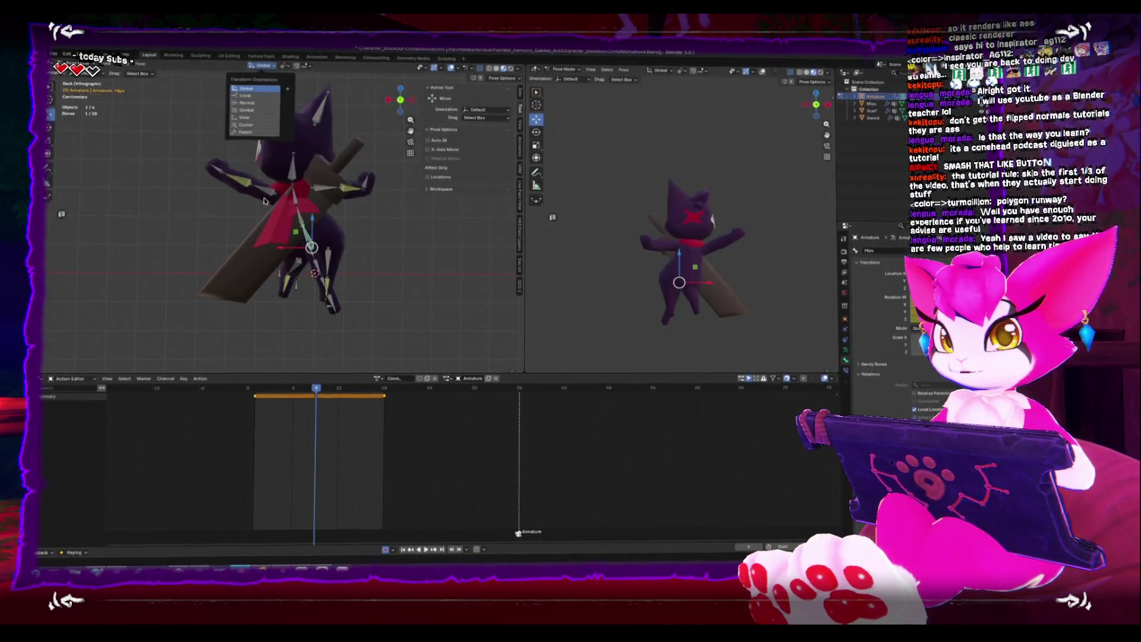
click(255, 80)
drag(286, 250, 328, 304)
Reposition the right foot IK bone, preview the animation and adjust the keyframe timing
click(327, 304)
key(g)
click(336, 302)
key(space)
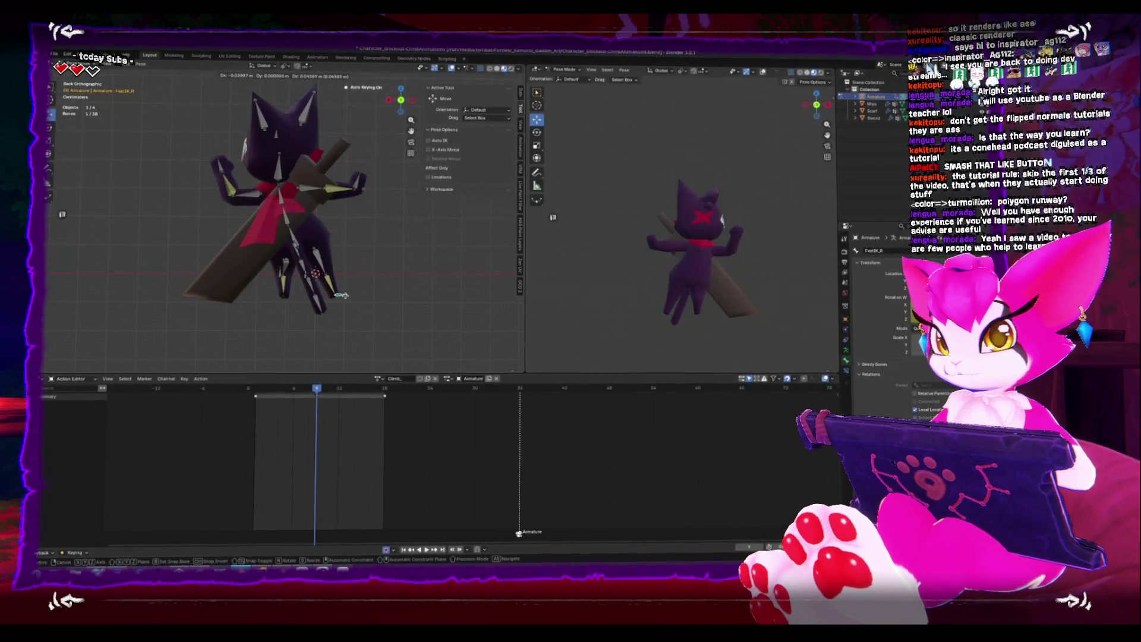
key(space)
click(262, 387)
key(space)
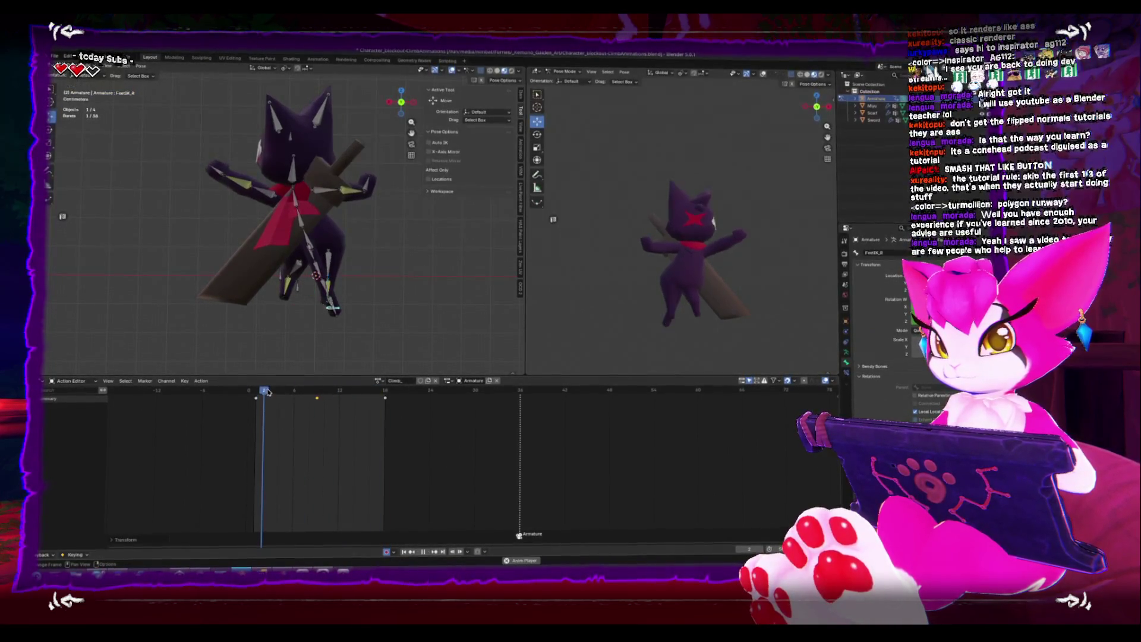
key(space)
drag(285, 389, 318, 379)
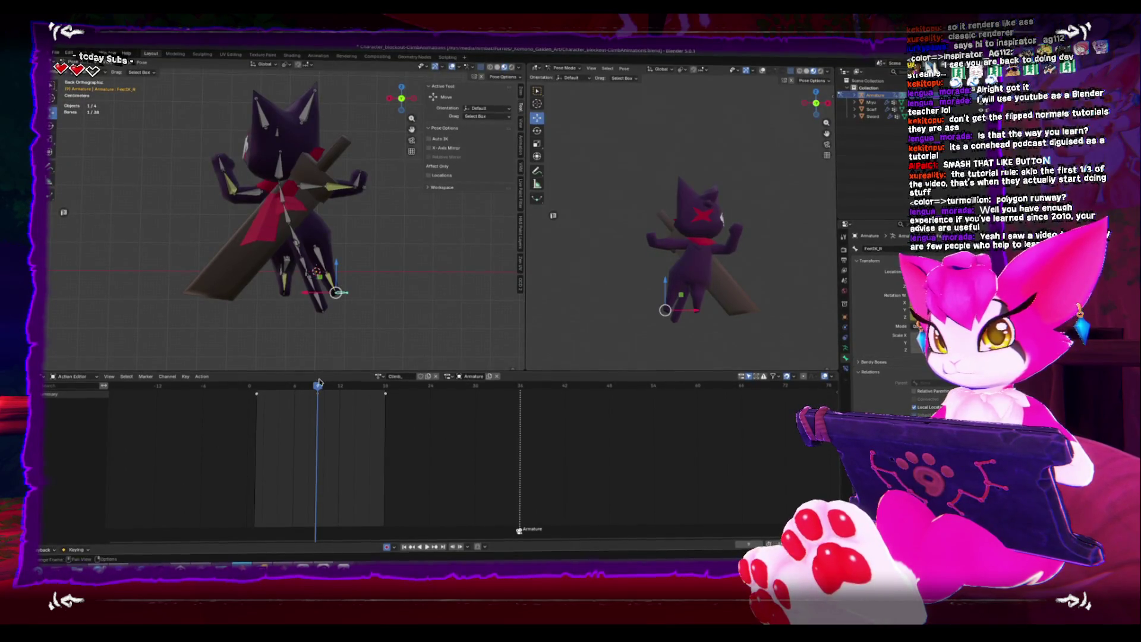
Move the first tail bone and the left foot IK bone in back orthographic view
click(297, 244)
key(g)
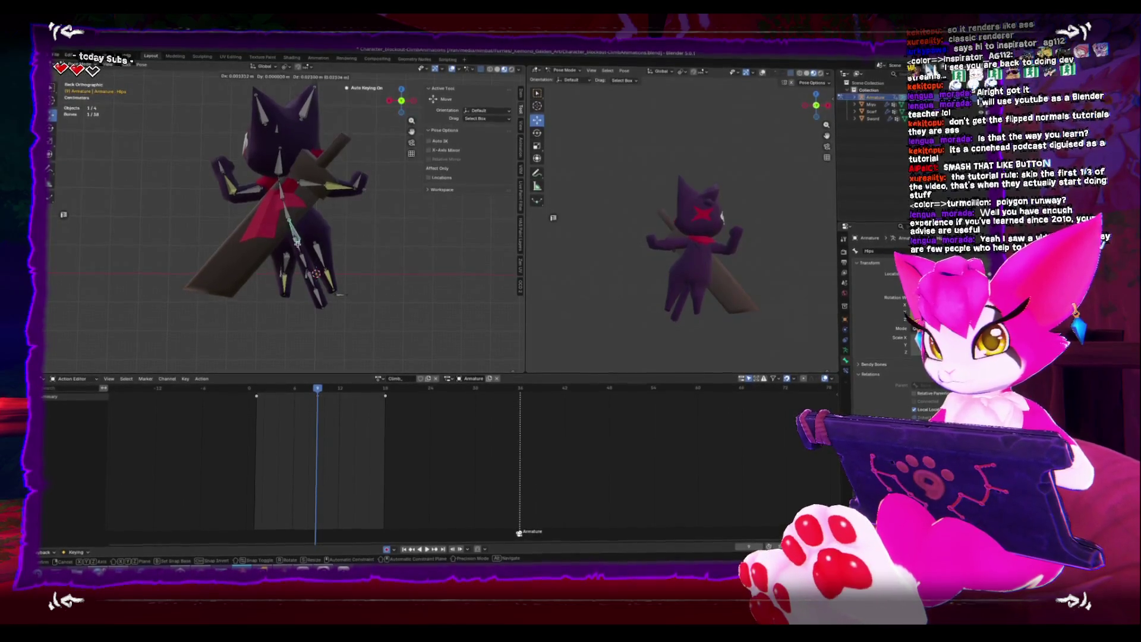
click(297, 240)
click(286, 290)
mouse_move(286, 291)
middle_down()
mouse_move(268, 294)
mouse_move(284, 302)
middle_up()
key(ctrl+KP_1)
key(g)
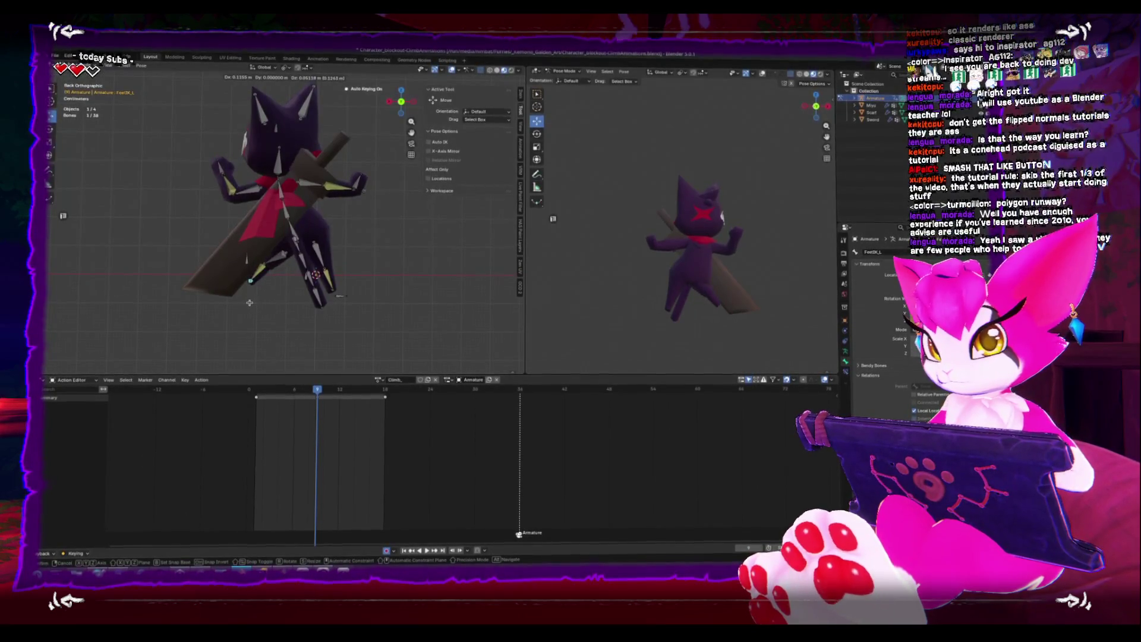
click(250, 303)
click(339, 296)
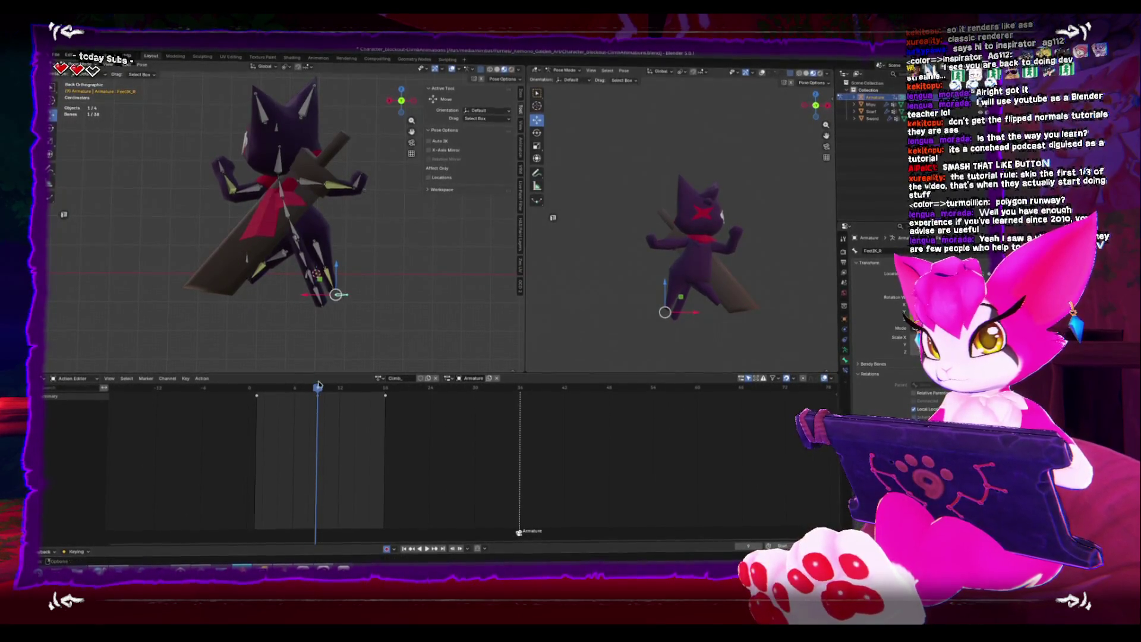
Play and scrub the climb action from the start to review the motion
key(space)
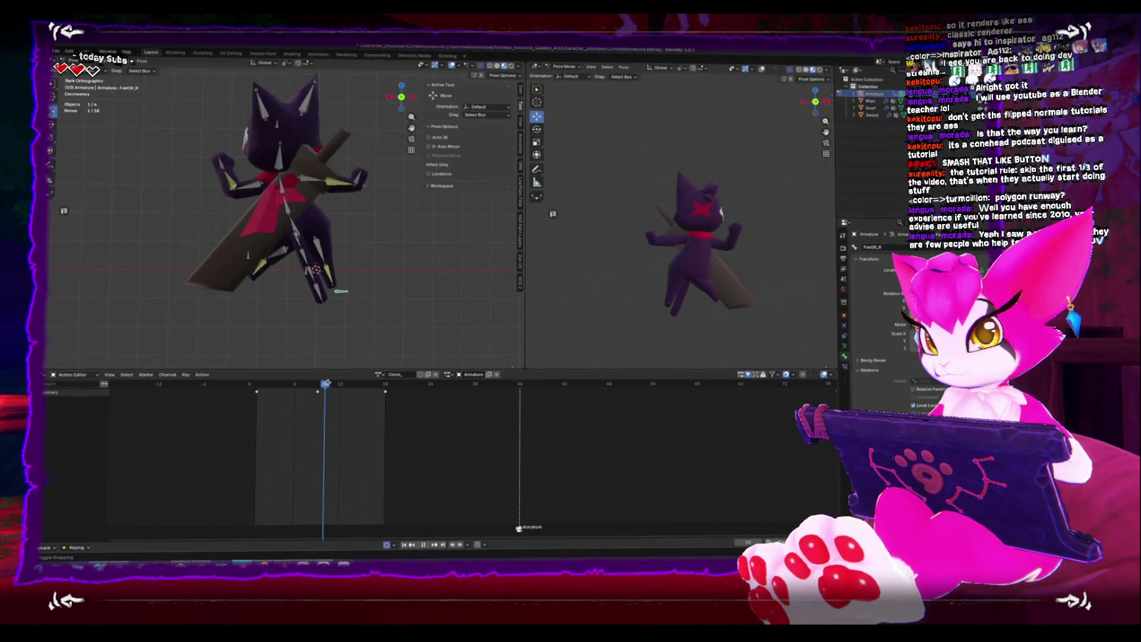
drag(330, 384, 253, 392)
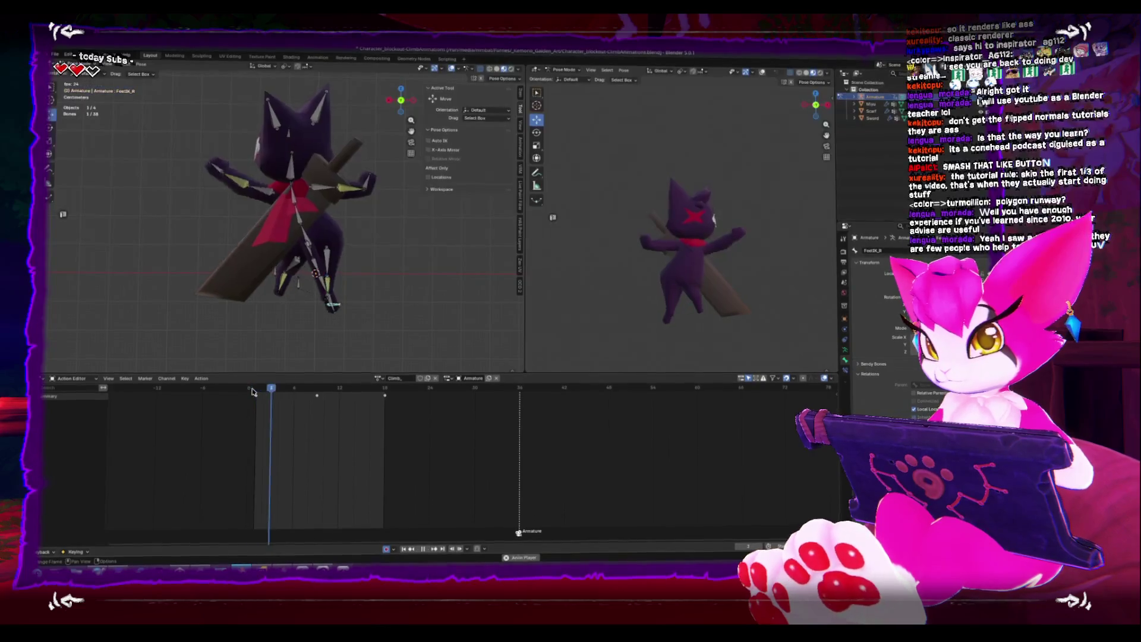
key(space)
click(254, 390)
key(space)
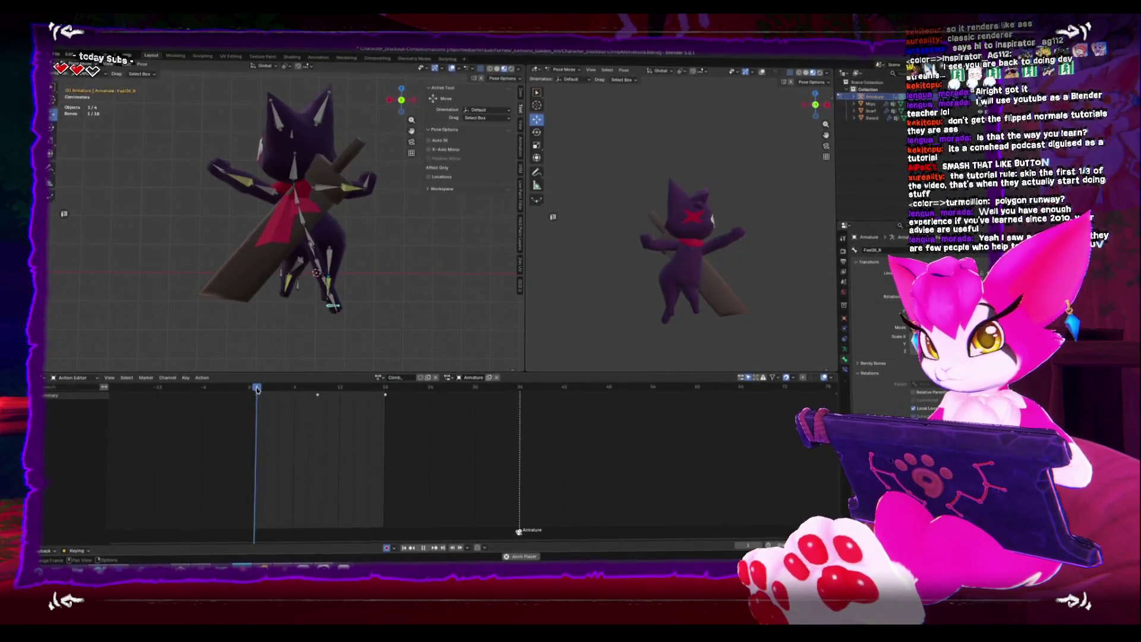
key(space)
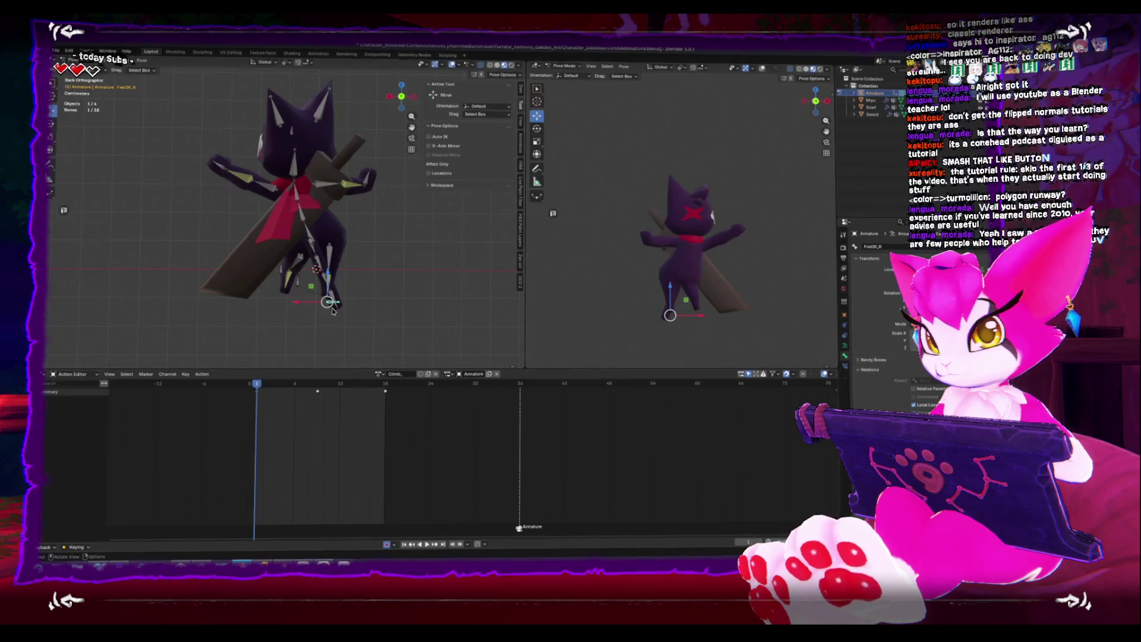
click(307, 233)
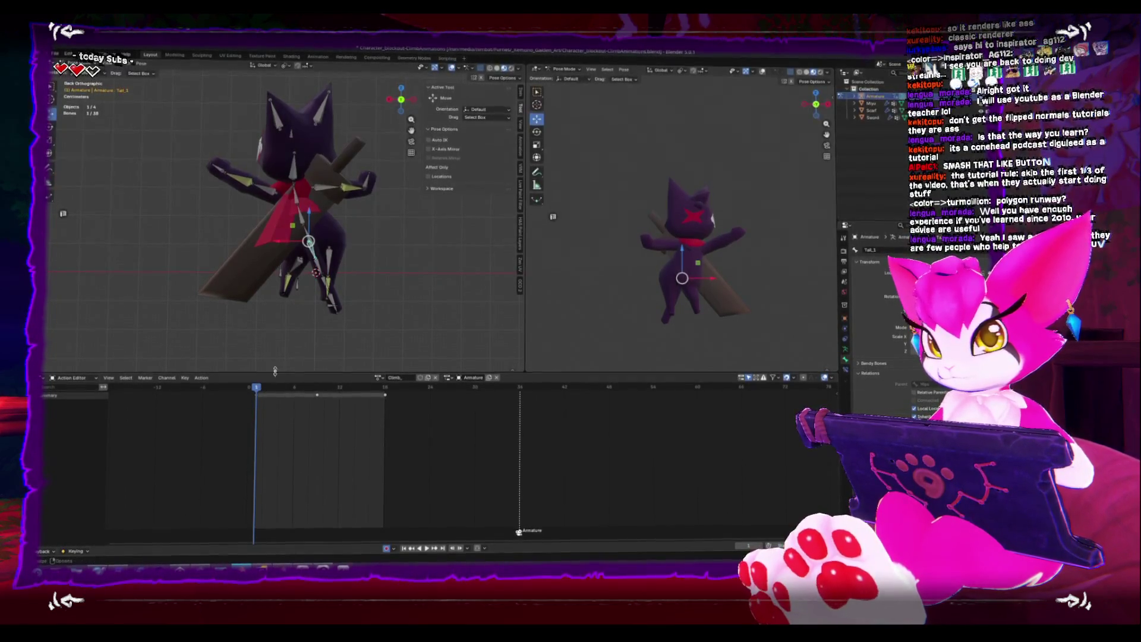
shift+middle_drag(290, 257, 313, 255)
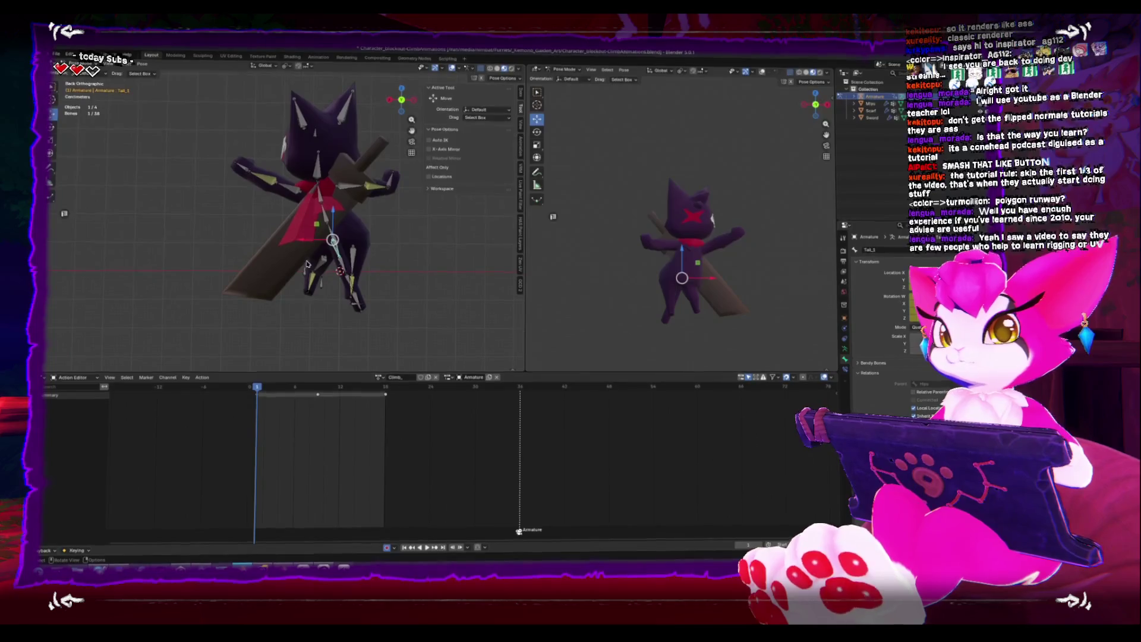
mouse_move(259, 383)
mouse_down()
mouse_move(316, 383)
mouse_move(255, 383)
mouse_up()
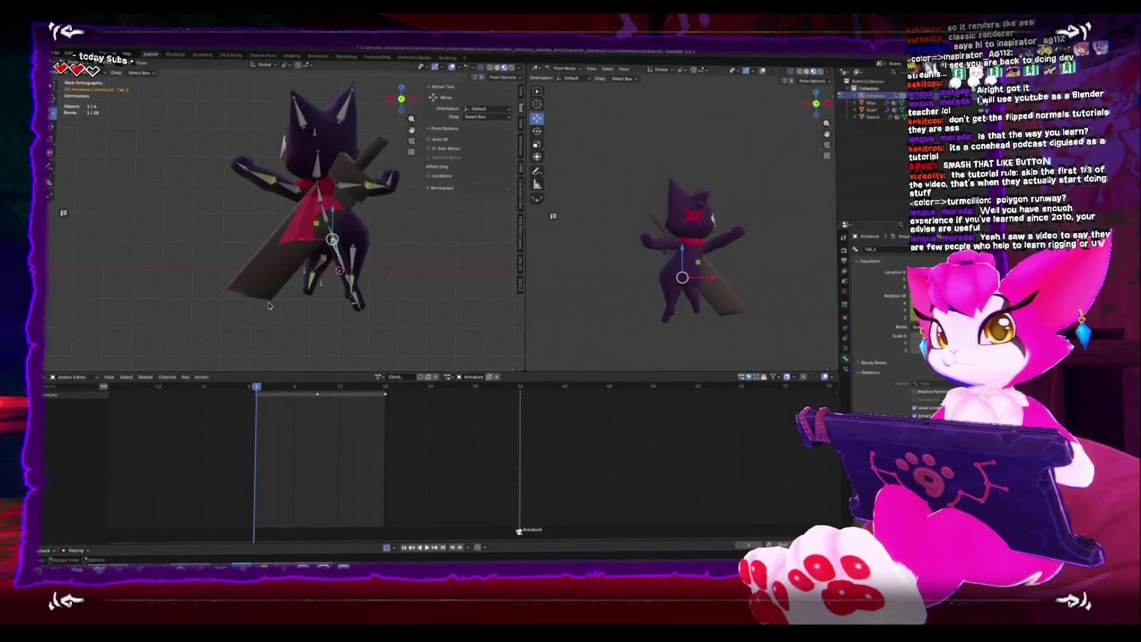
Select the left hand IK bone at about frame 7 and start moving it
click(250, 174)
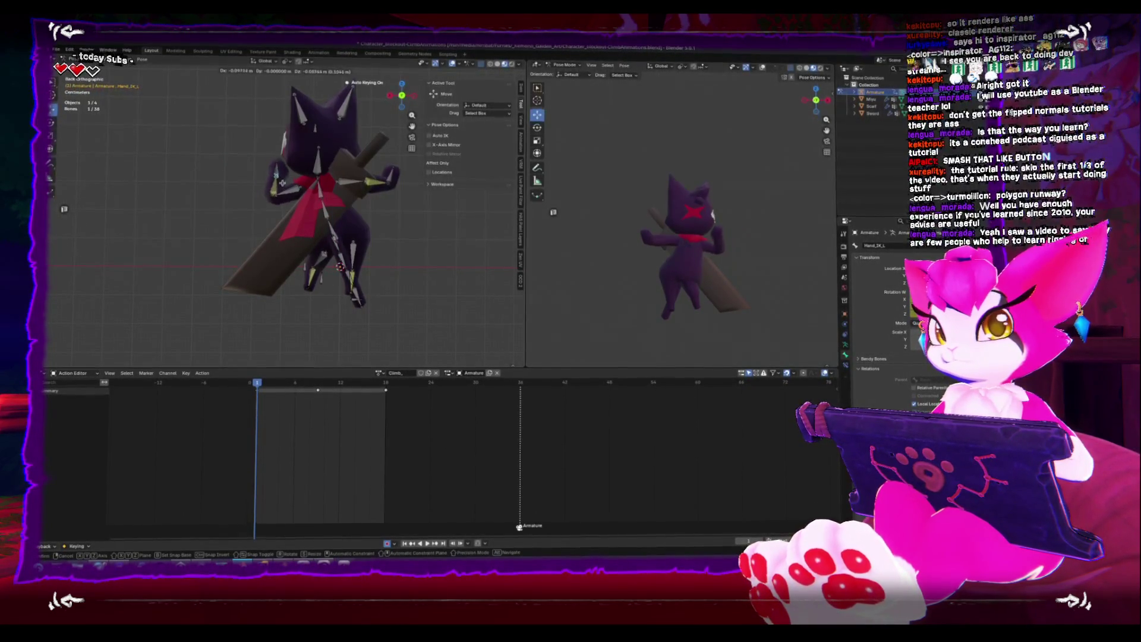
drag(262, 386, 318, 383)
key(g)
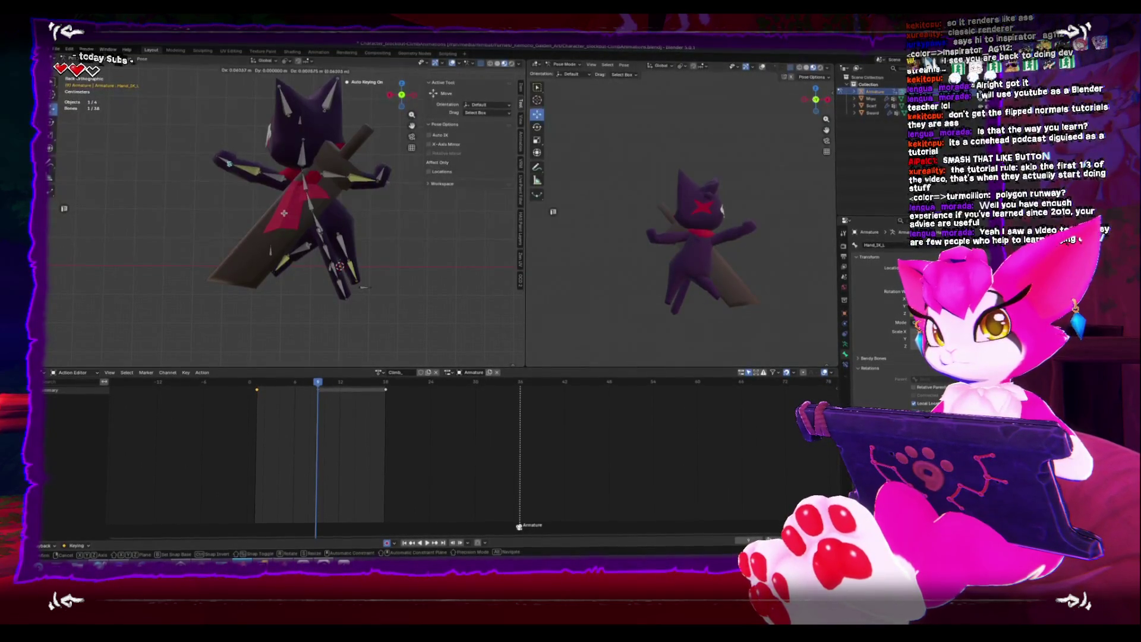
Place the left hand IK bone, reposition and key the hips, then preview the pose
click(284, 213)
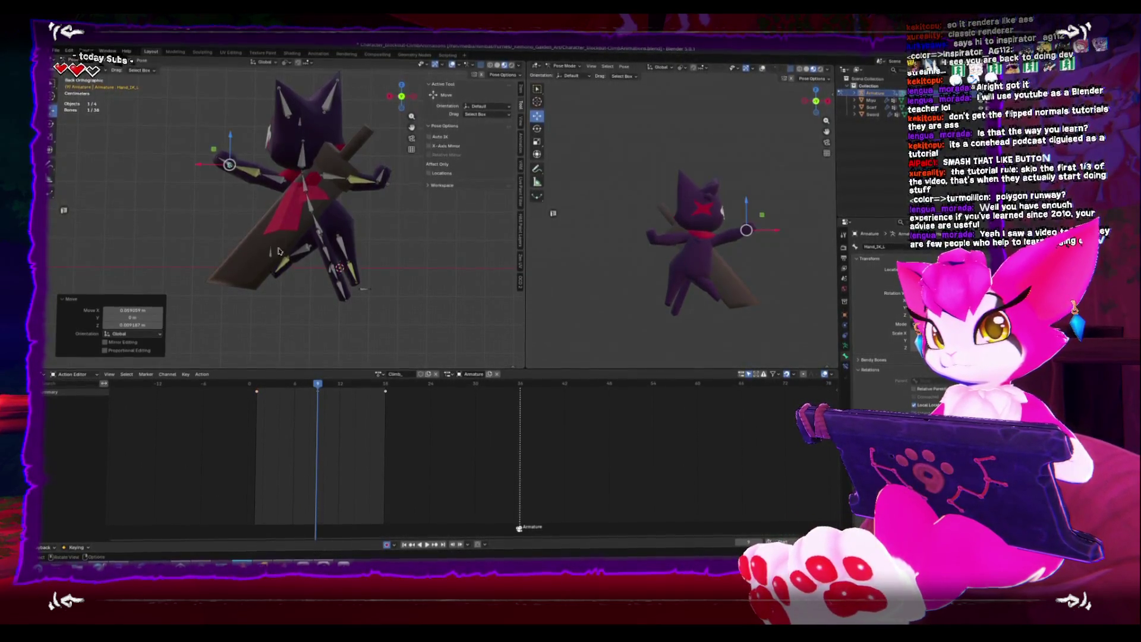
click(306, 229)
key(g)
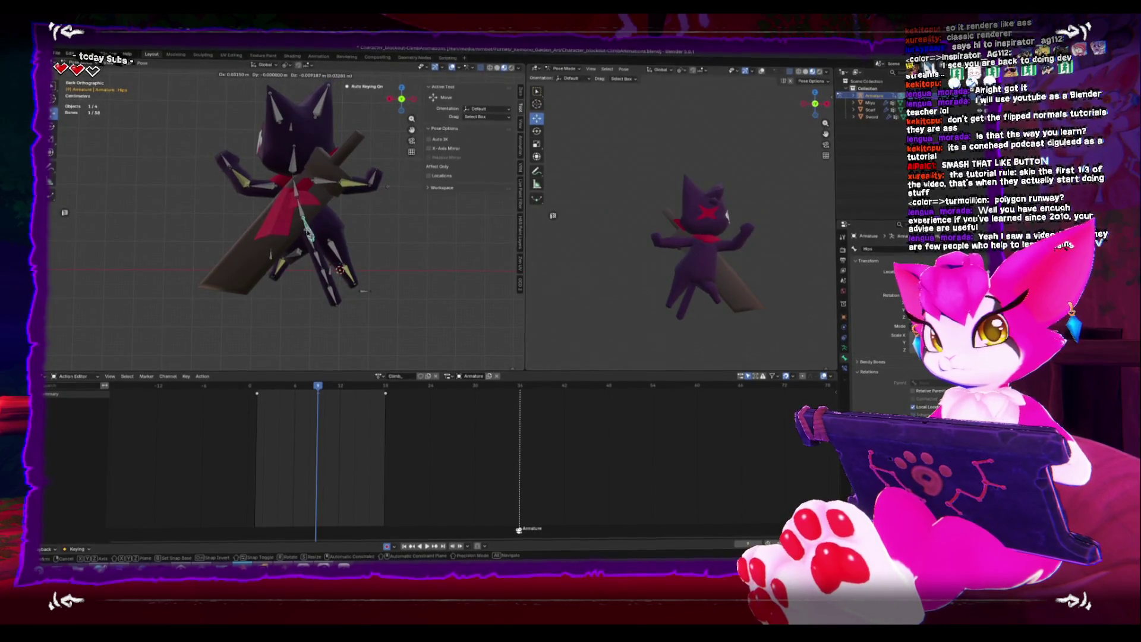
click(364, 291)
key(g)
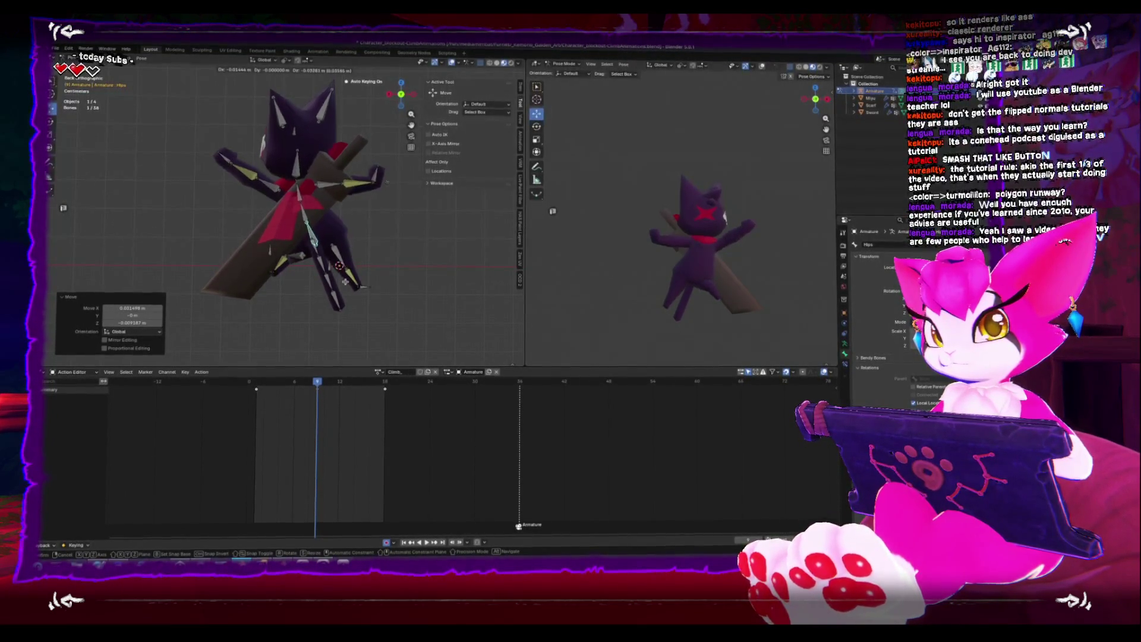
click(345, 282)
key(space)
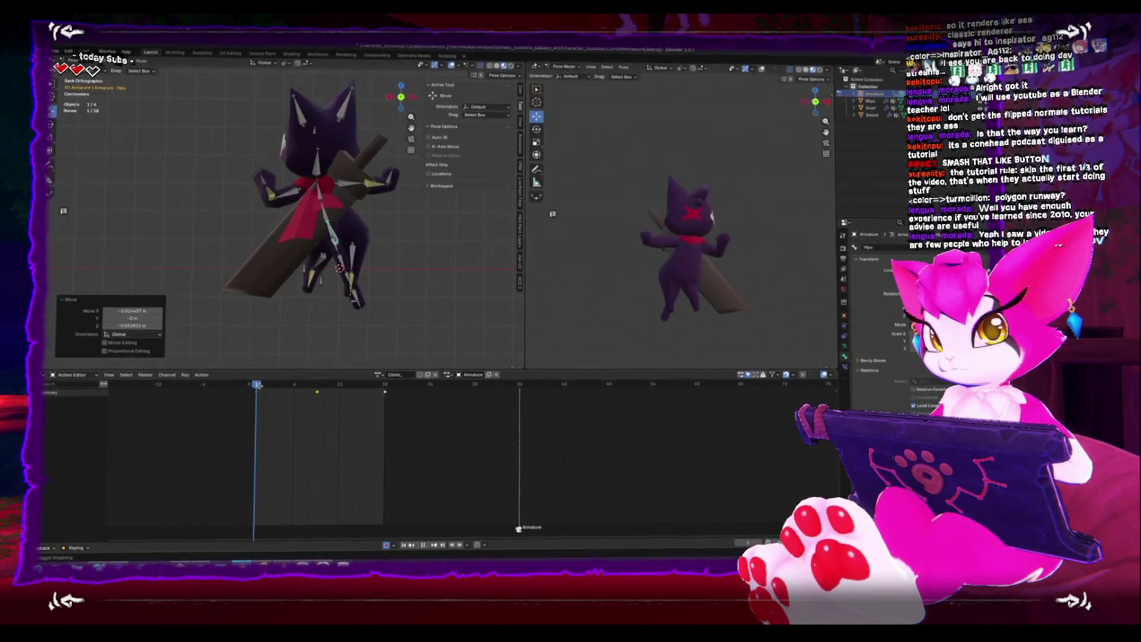
key(space)
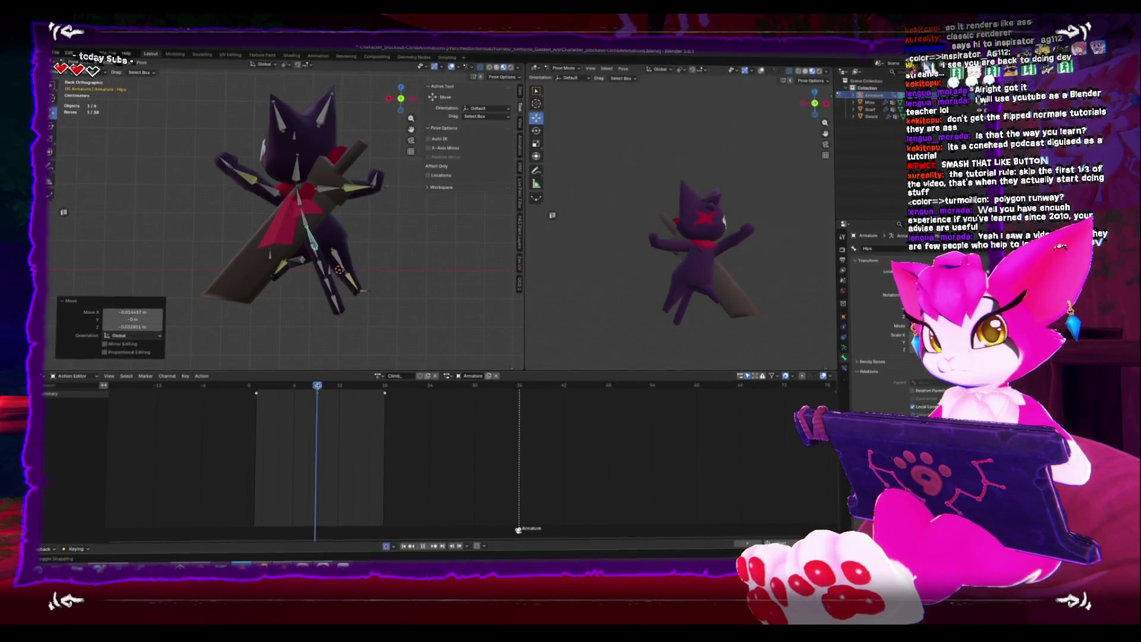
Refine the hips, left hand IK and left foot IK positions, then check the motion
key(g)
click(314, 264)
click(228, 165)
drag(228, 165, 229, 177)
drag(285, 285, 259, 272)
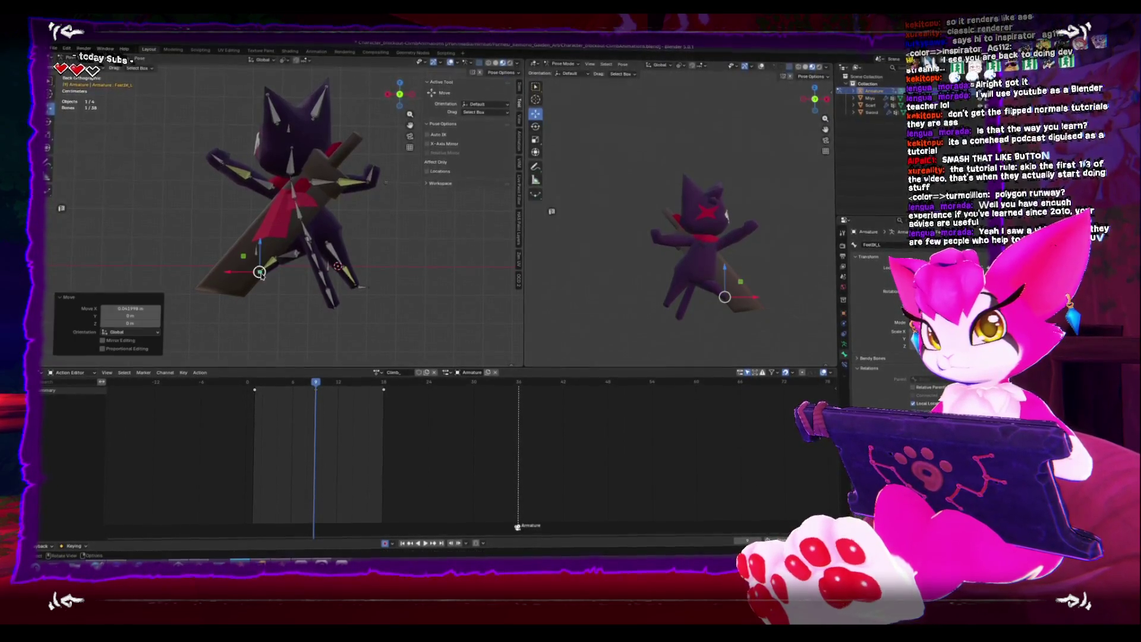
click(305, 224)
key(space)
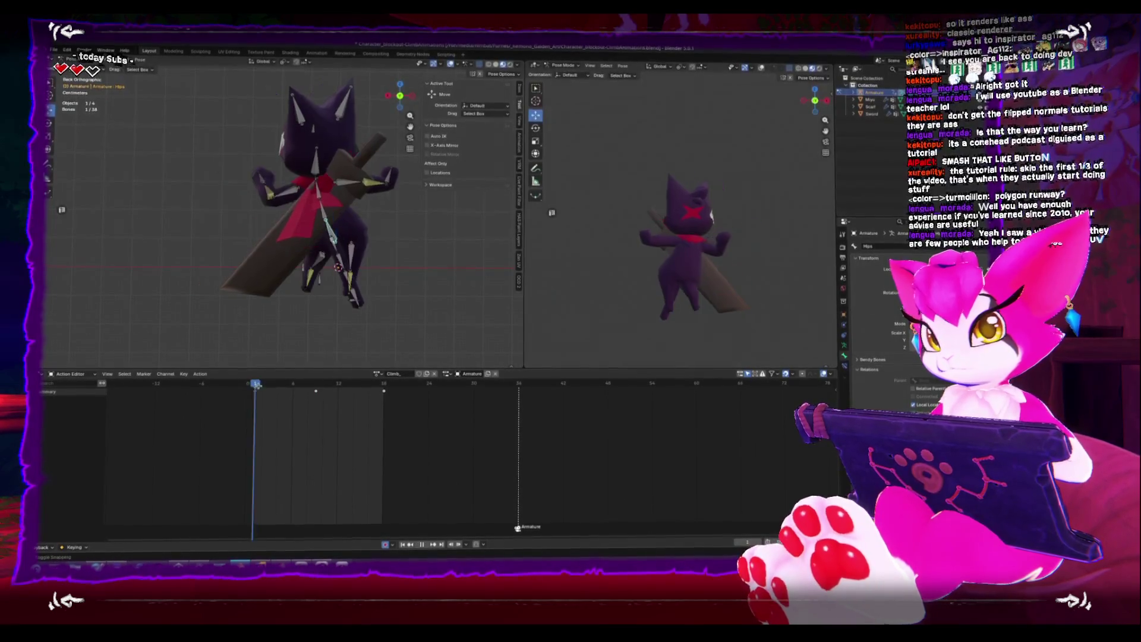
key(space)
Rotate Hand_R by 47.1° and move the hips, then preview the animation
click(363, 185)
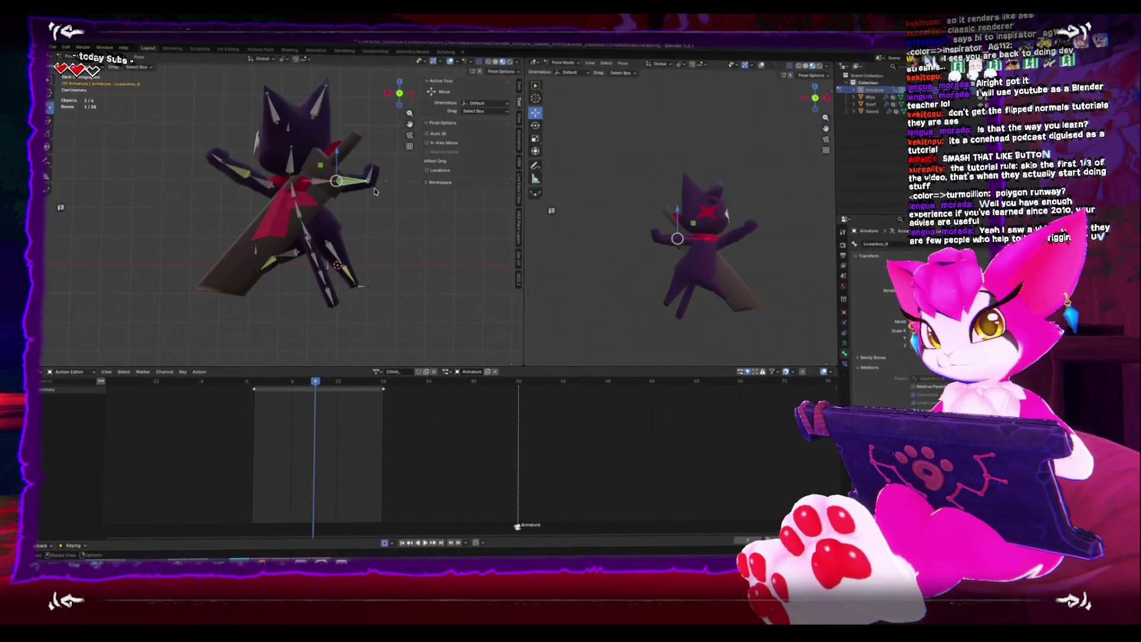
click(380, 184)
key(r)
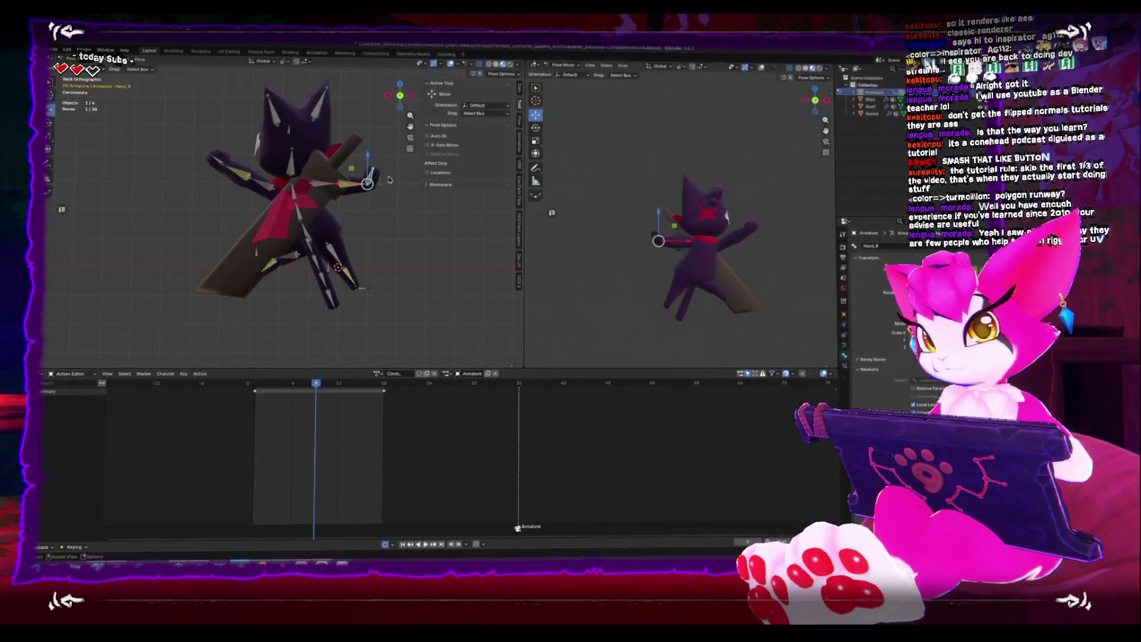
click(411, 246)
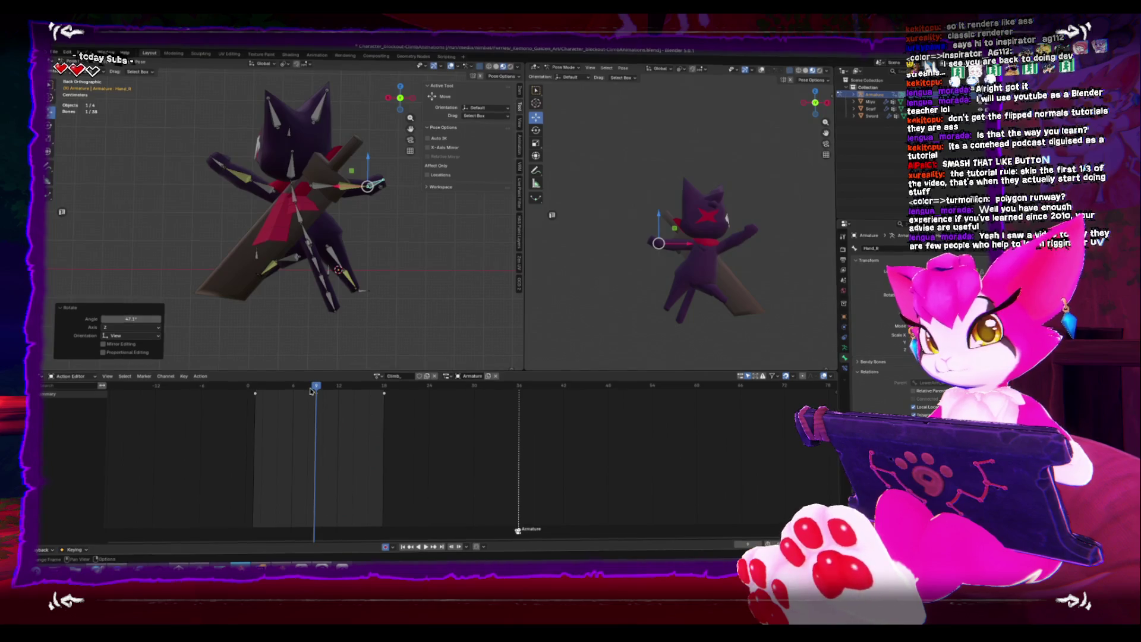
click(308, 237)
key(g)
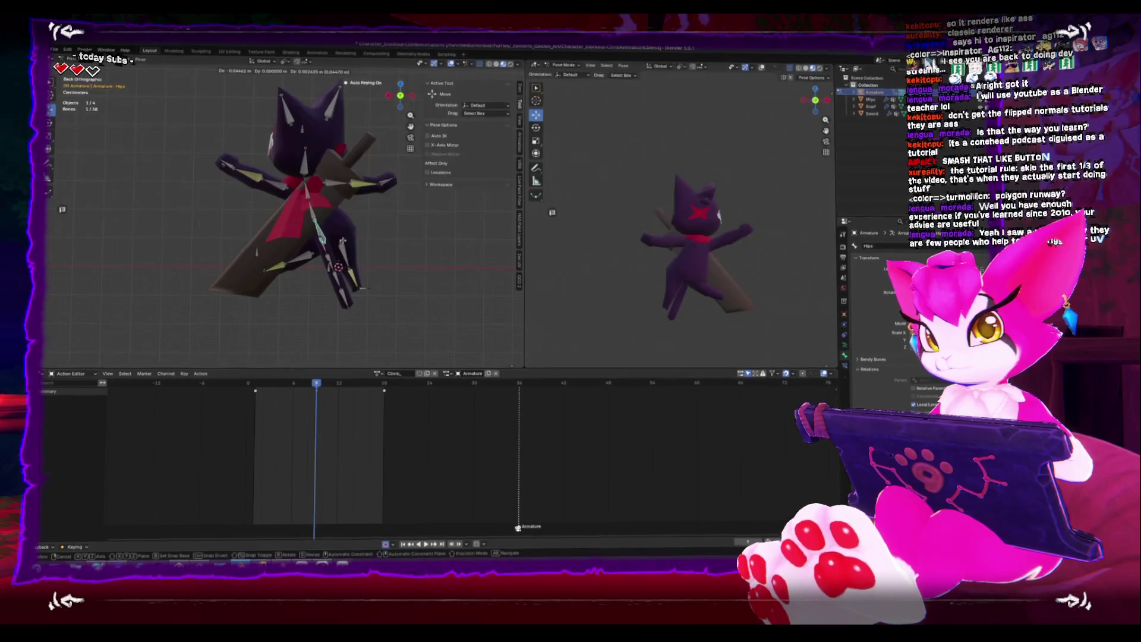
click(342, 239)
key(space)
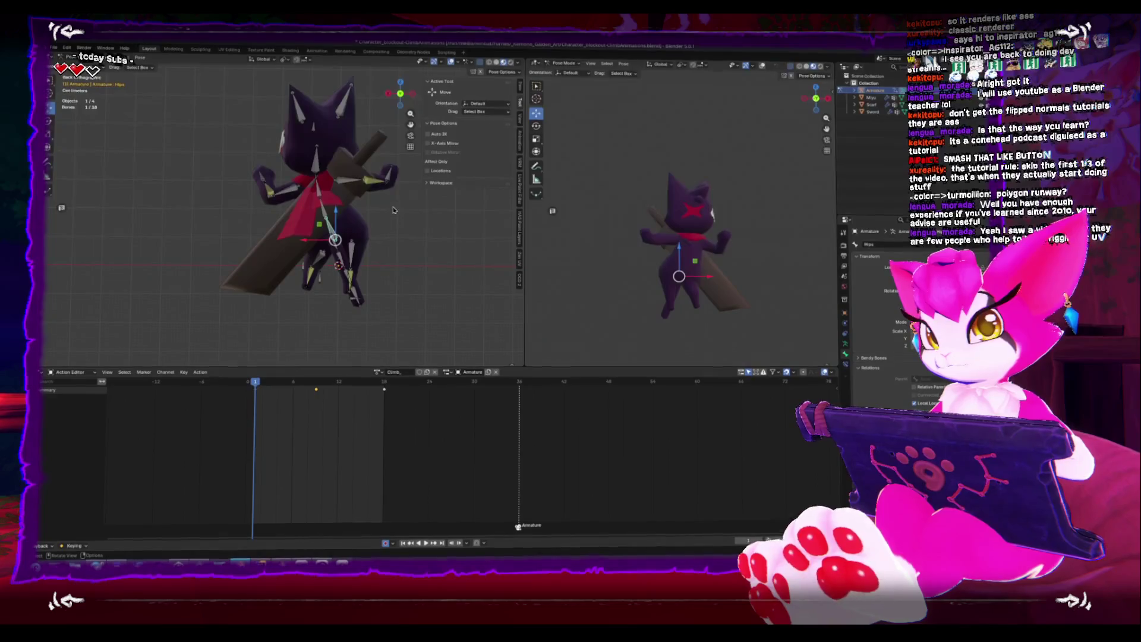
key(Escape)
Move Hand_IK_R to a new position and insert a keyframe for the pose
click(388, 187)
click(388, 187)
key(g)
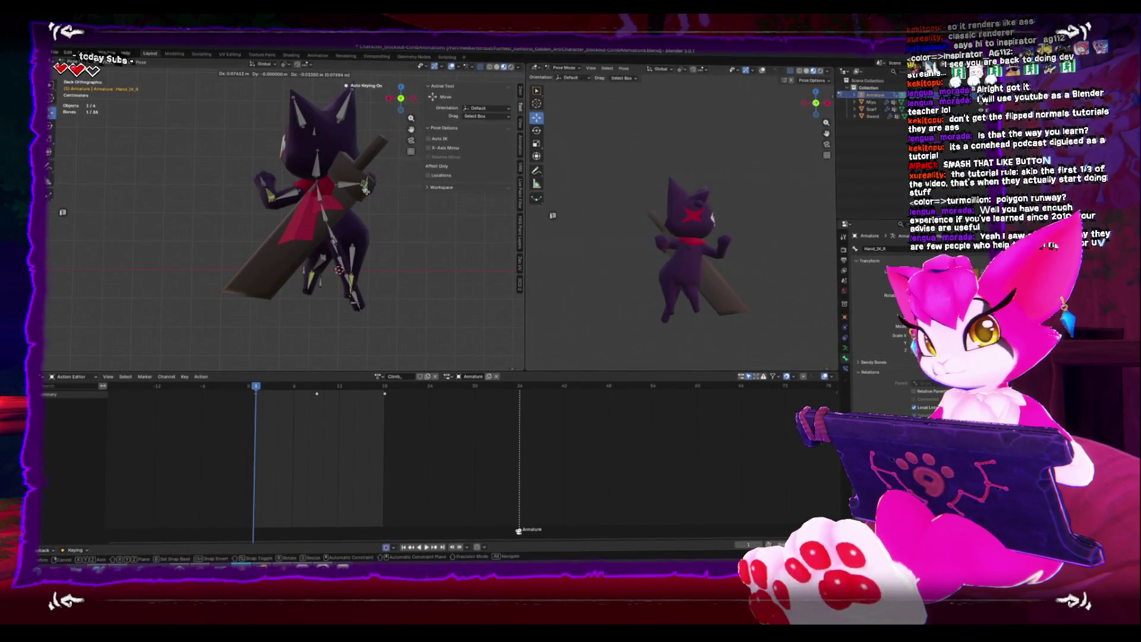
click(369, 192)
key(i)
key(space)
key(space)
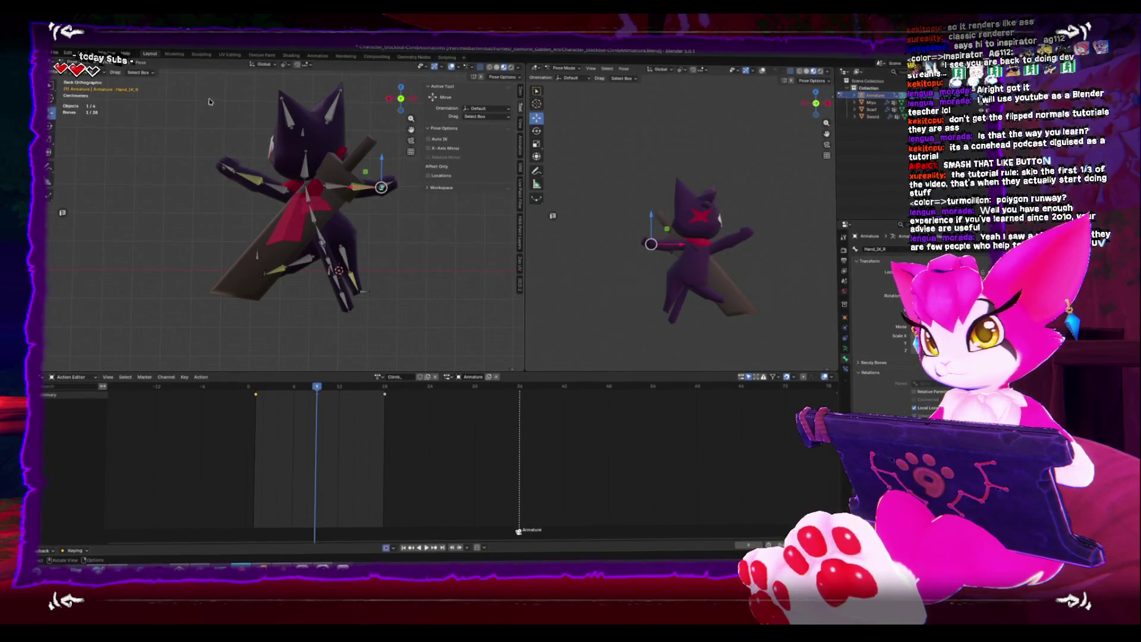
Copy the current pose and paste it as new keyframes, then play the loop
key(ctrl+c)
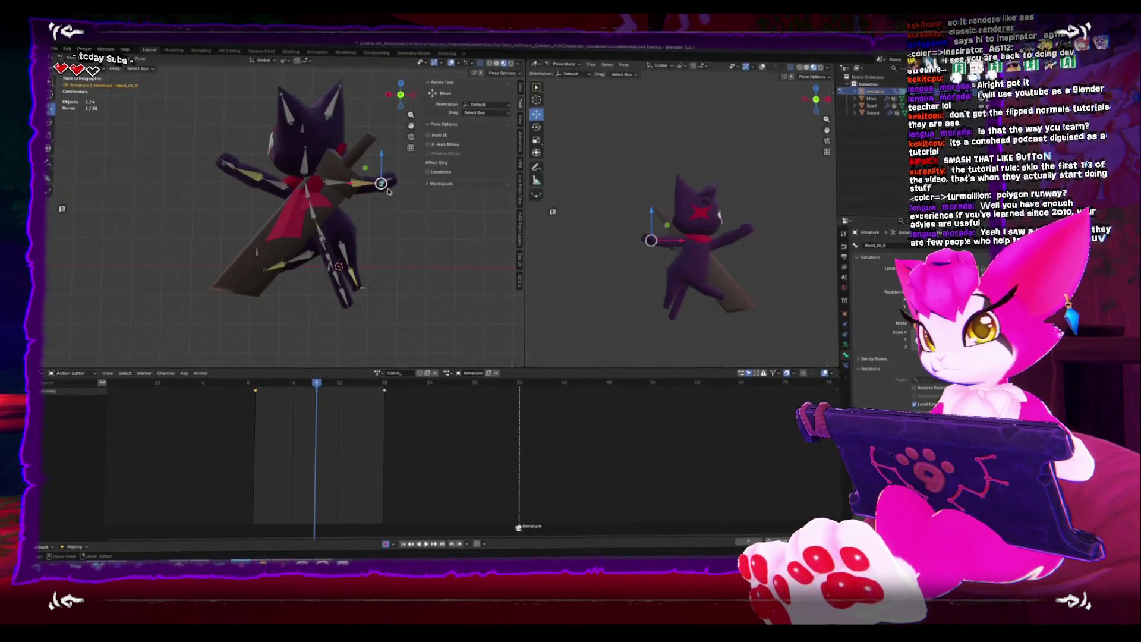
key(ctrl+shift+v)
key(ctrl+v)
key(space)
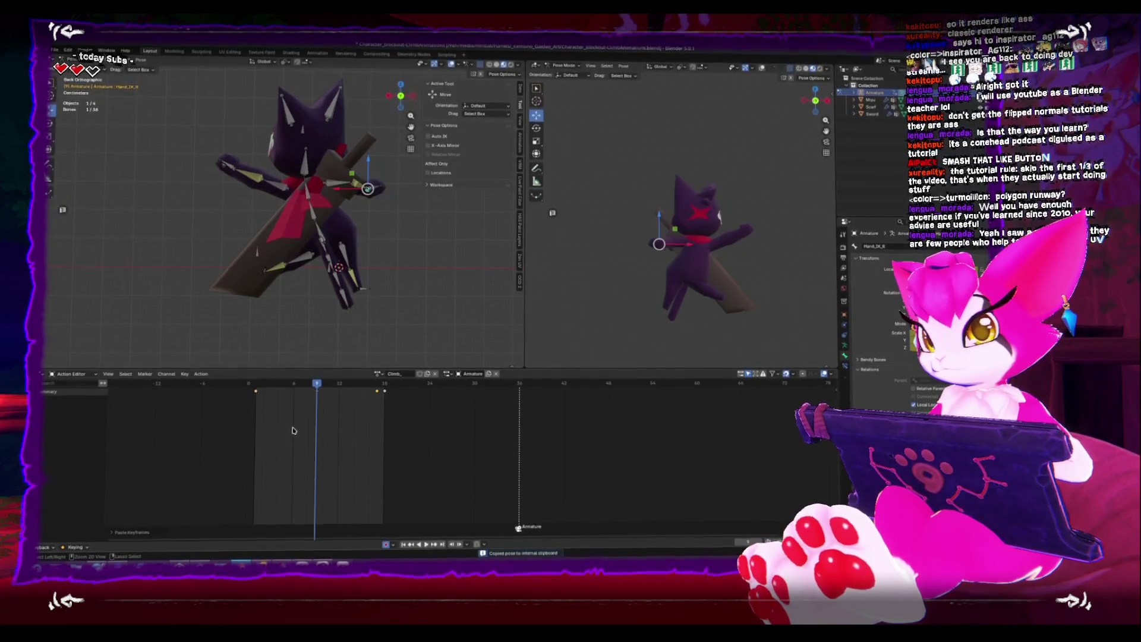
click(256, 393)
Paste the copied keyframes at frame 1, then move to frame 9
key(space)
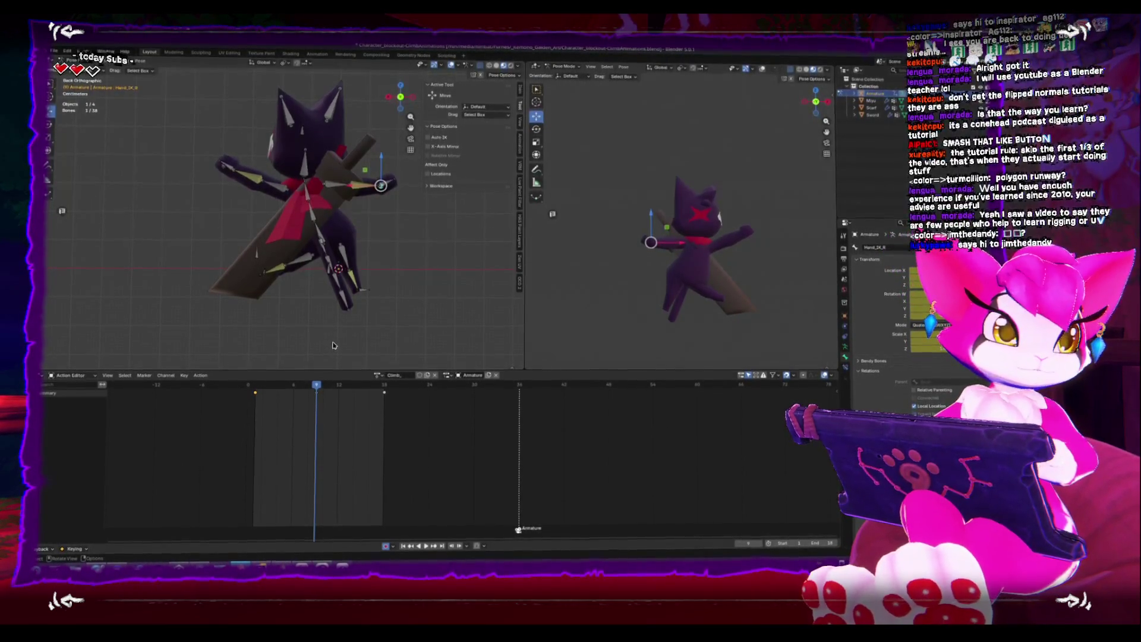
key(shift+Left)
alt+middle_drag(395, 279, 297, 270)
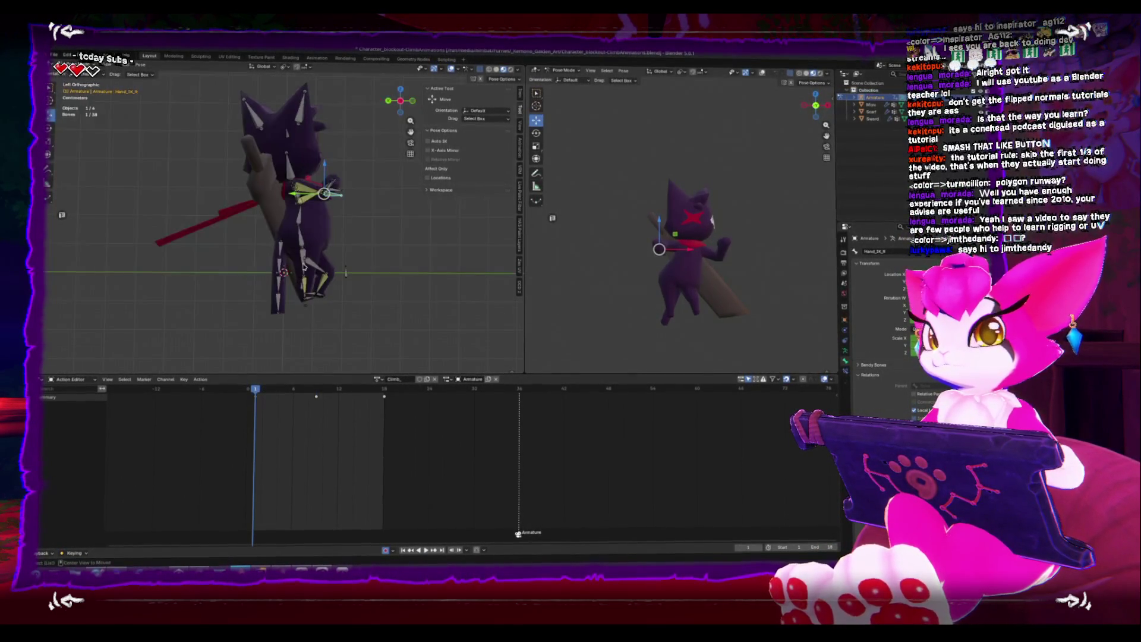
alt+middle_drag(333, 223, 404, 231)
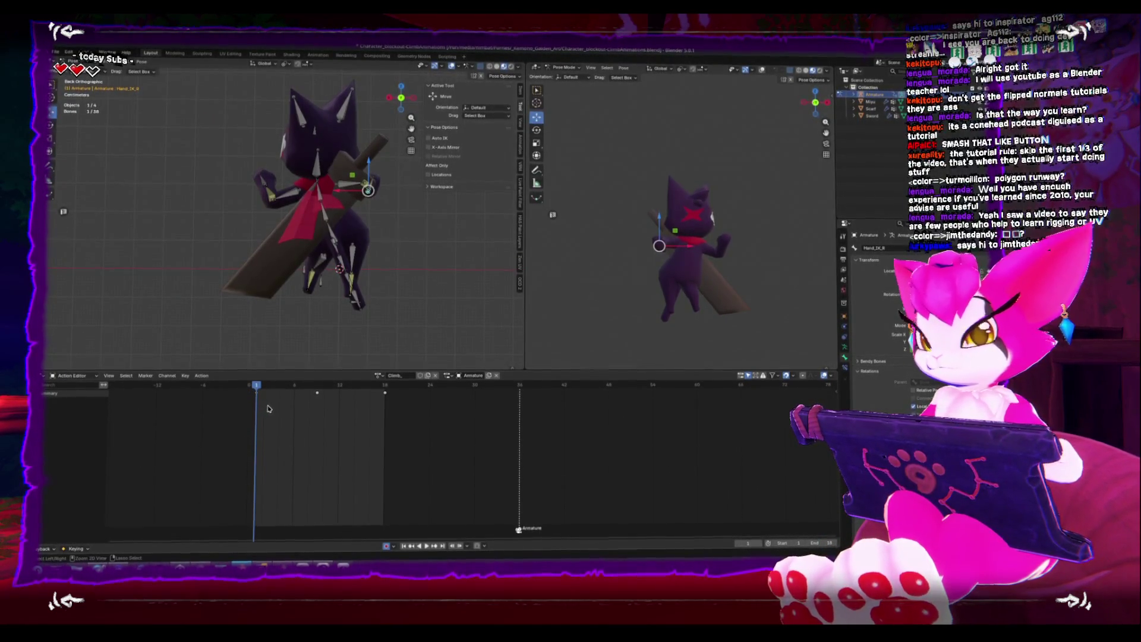
key(ctrl+v)
key(Up)
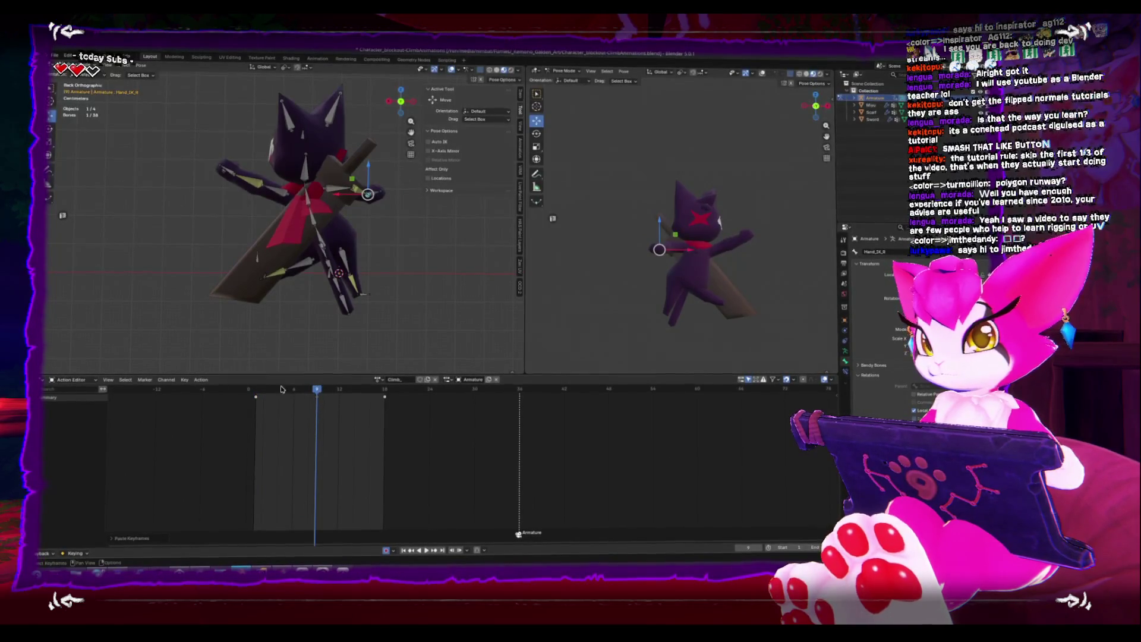
key(space)
drag(303, 392, 315, 391)
At frame 9, reposition the Hips, FeetIK_L and Hand_IK_L bones
click(323, 245)
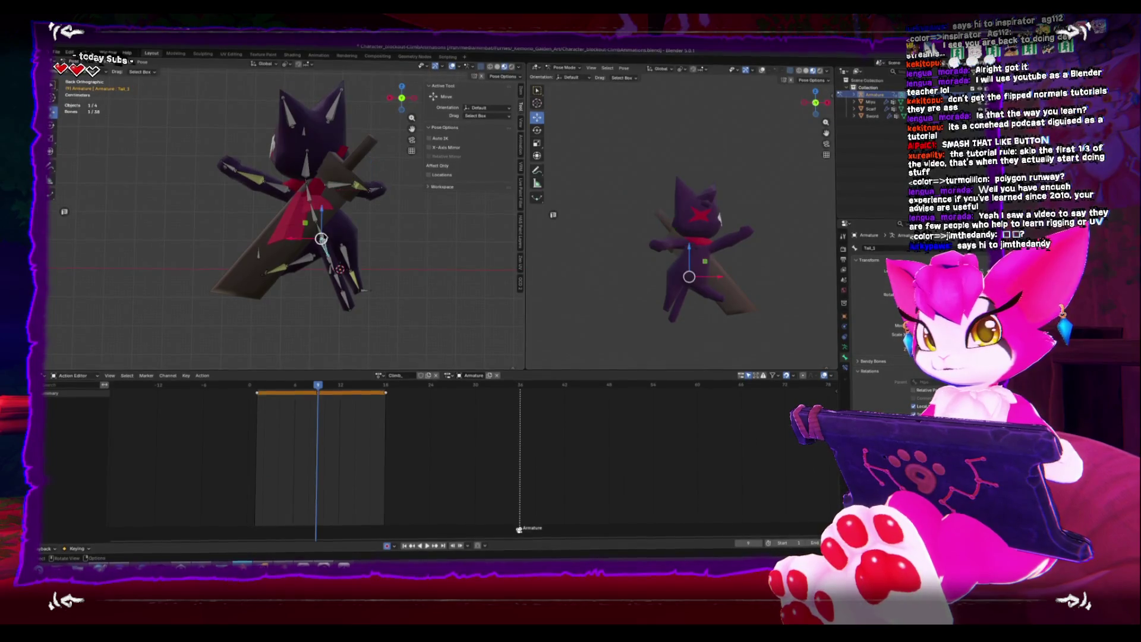
drag(321, 244, 289, 265)
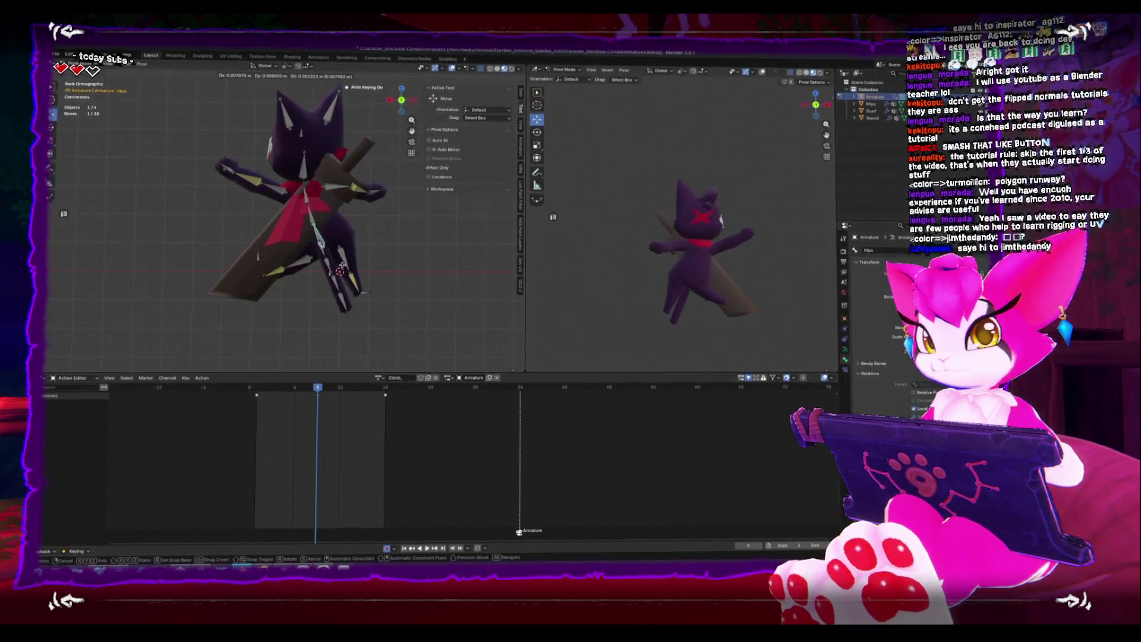
click(261, 281)
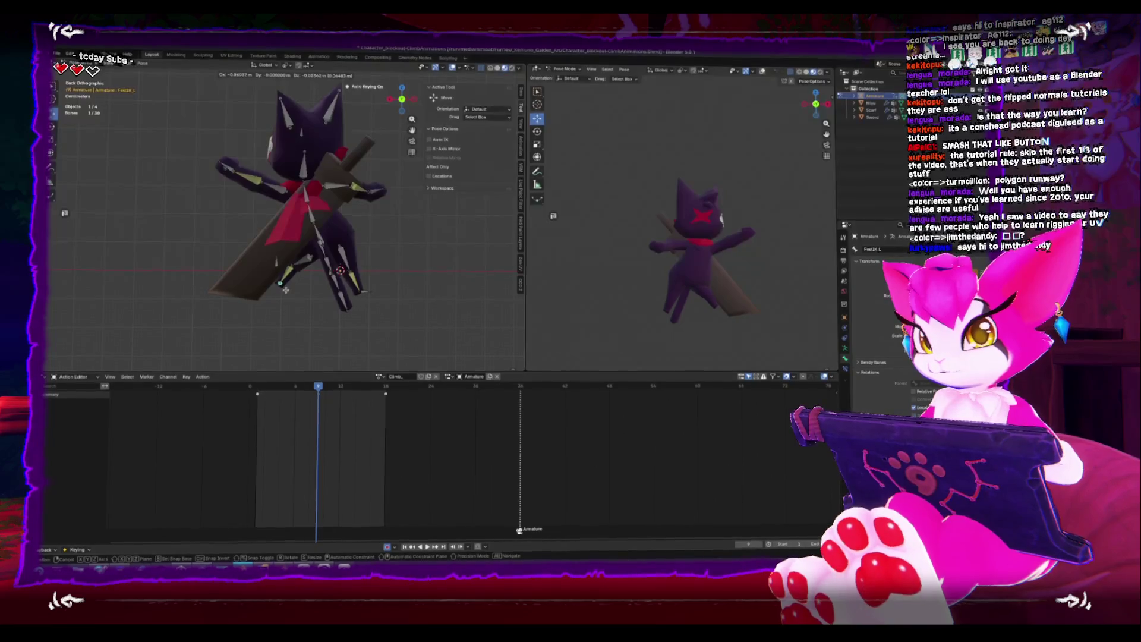
click(287, 289)
click(235, 174)
key(g)
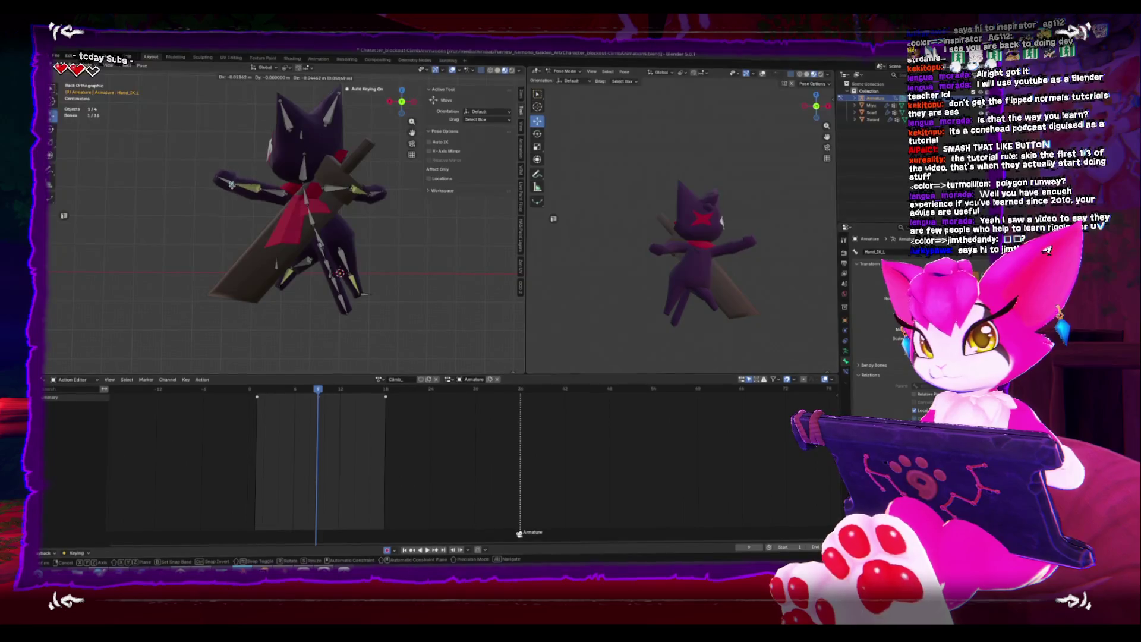
click(231, 189)
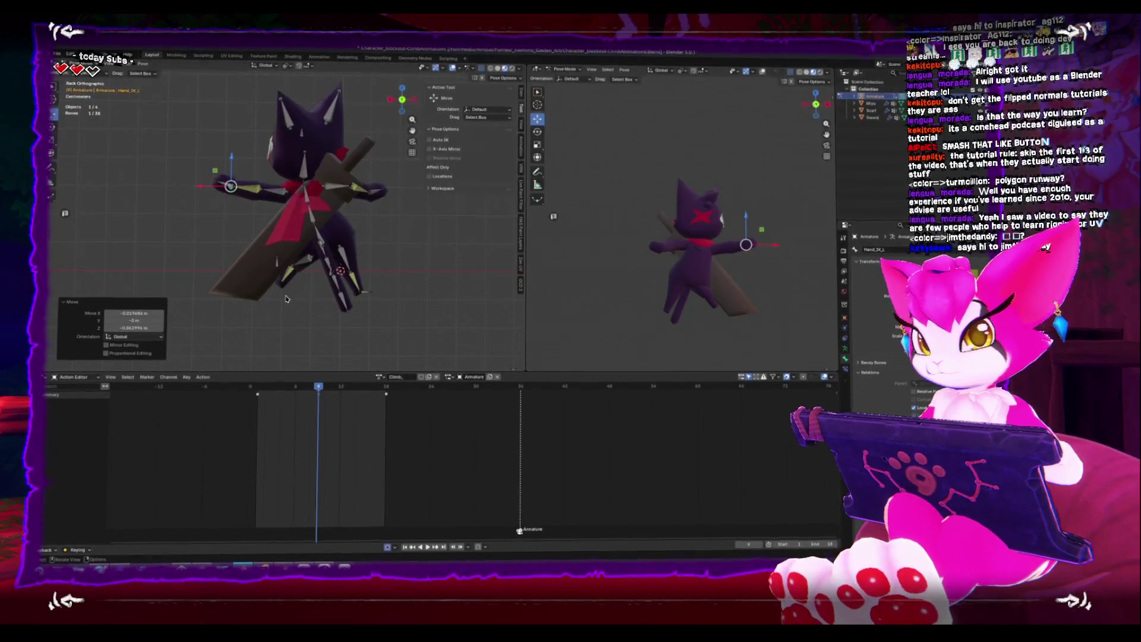
drag(272, 385, 319, 394)
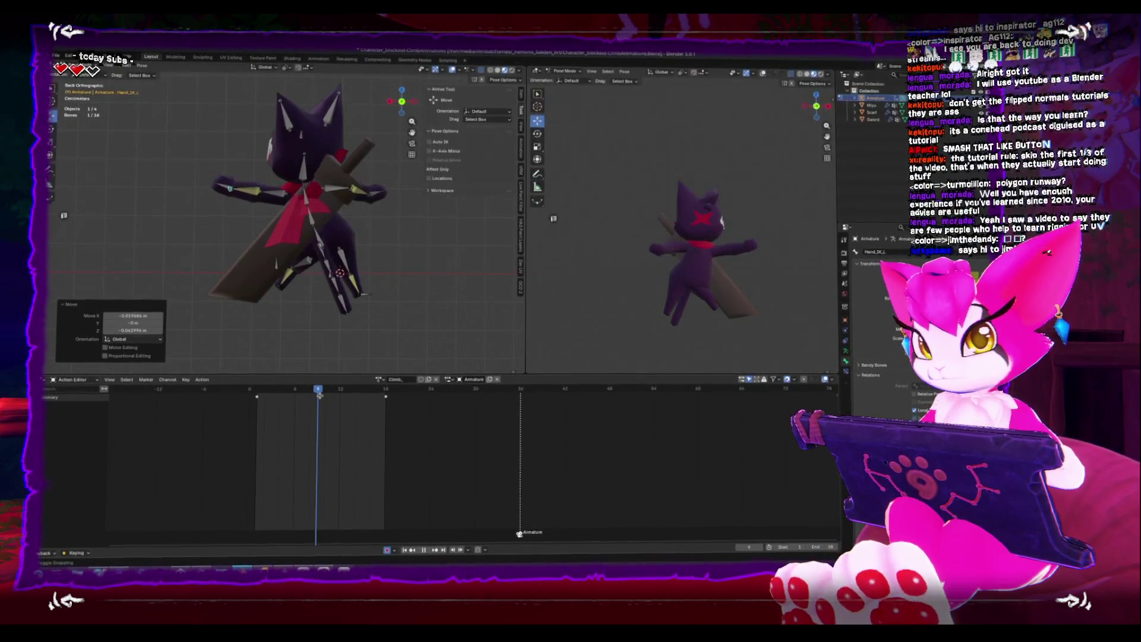
Shift a box-selected column of keyframes one frame earlier and play back the result
key(a)
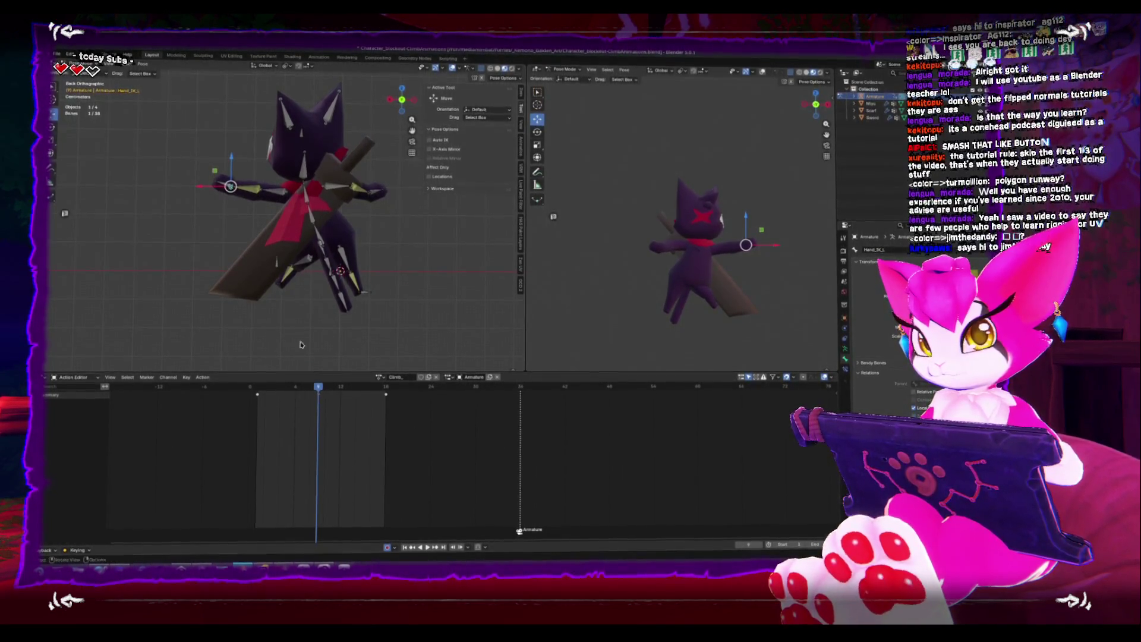
drag(337, 414, 315, 386)
key(g)
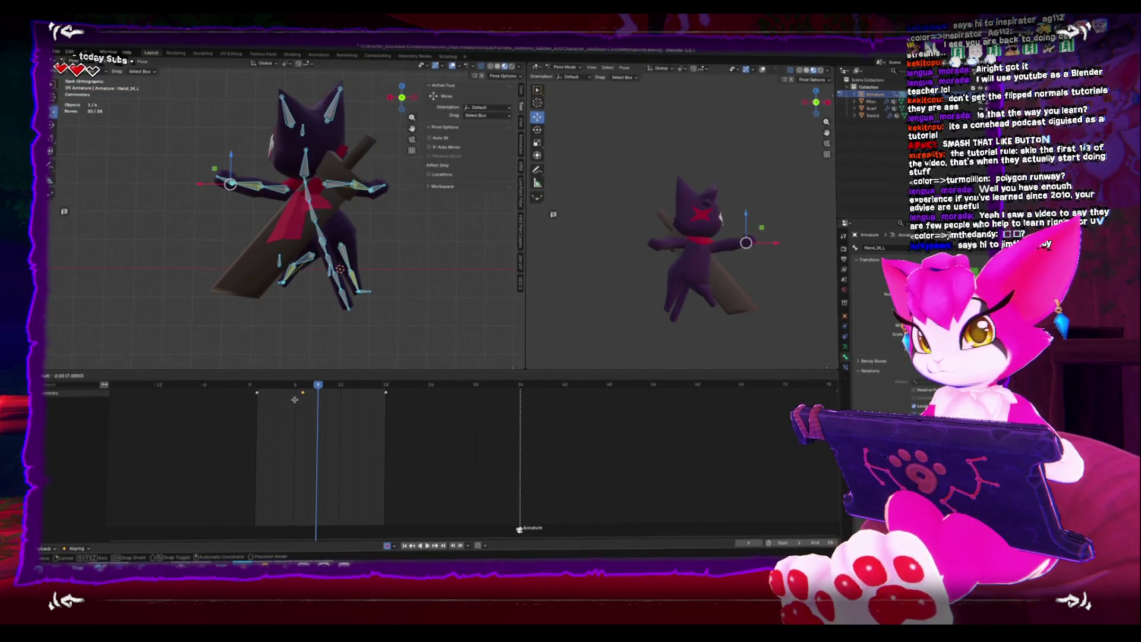
click(294, 399)
key(space)
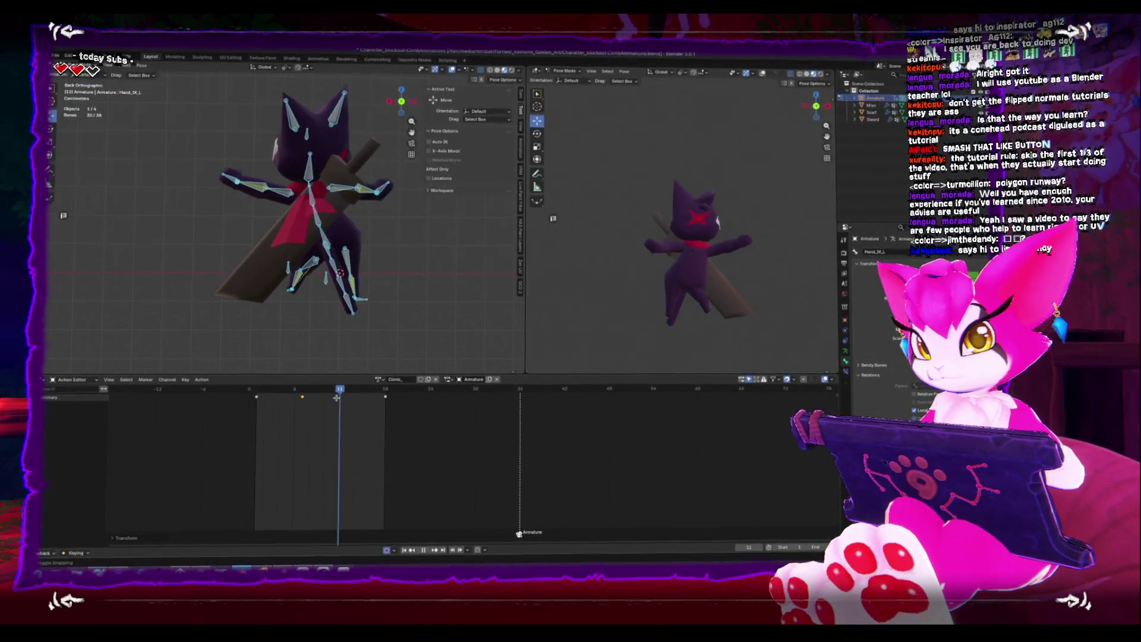
click(293, 289)
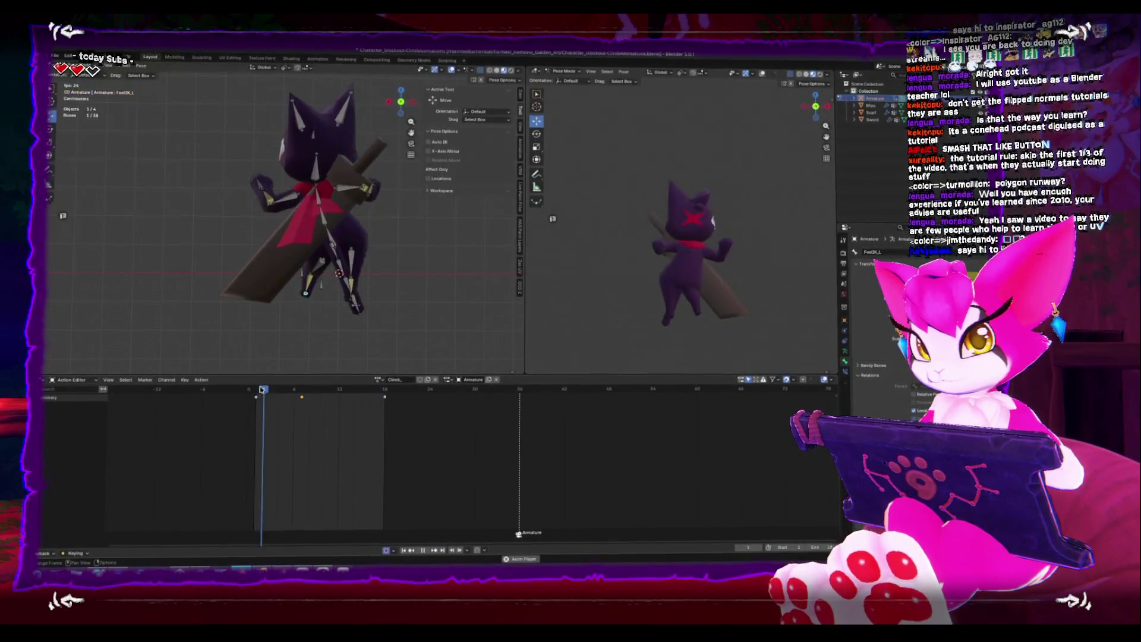
Paste the keyframes at frame 16 and play the loop from frame 1
click(259, 389)
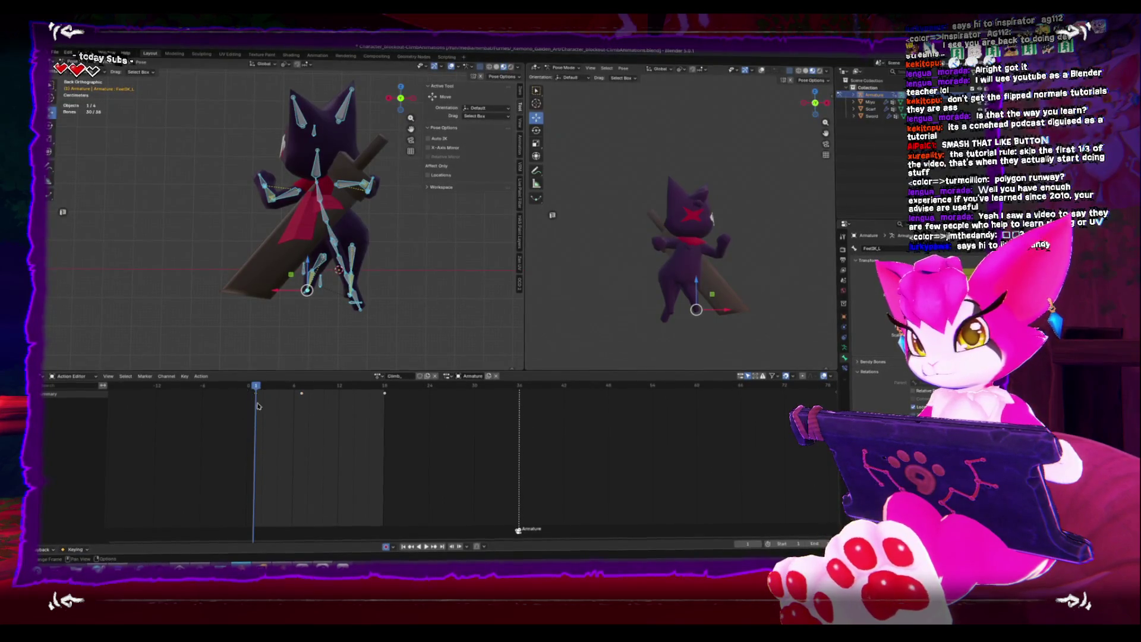
click(383, 390)
key(ctrl+v)
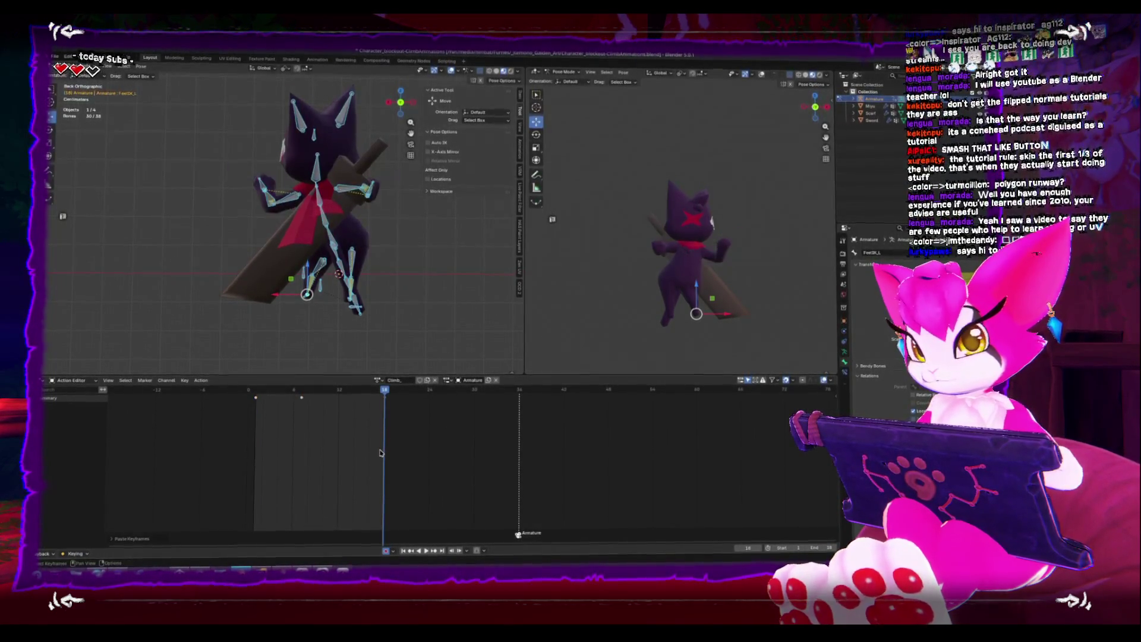
click(257, 391)
key(space)
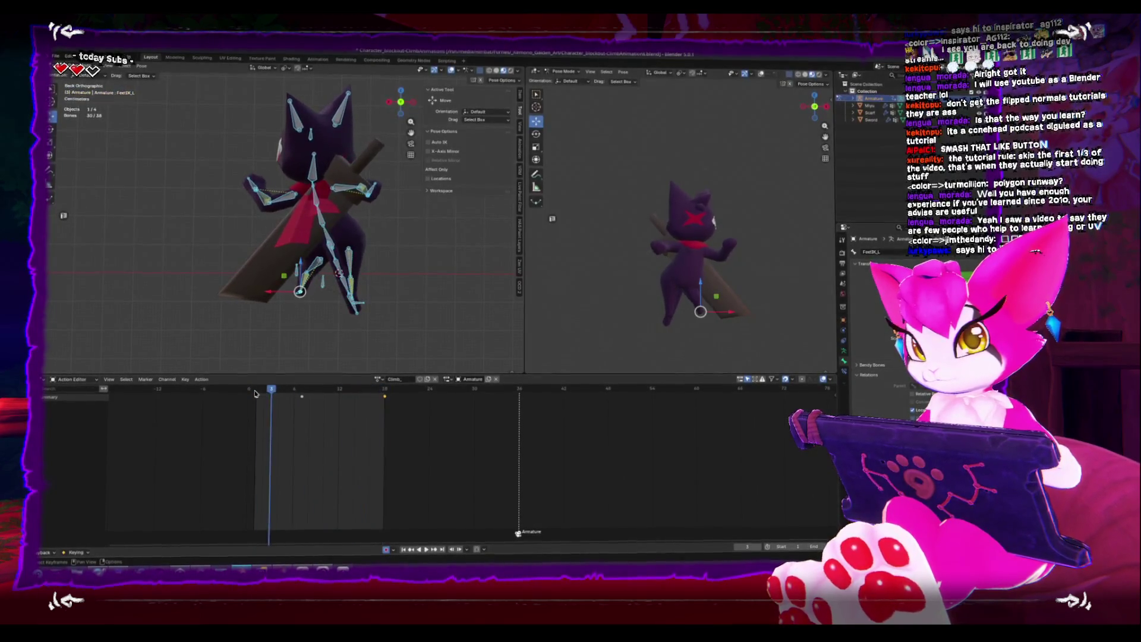
mouse_move(262, 389)
mouse_down()
mouse_move(316, 402)
mouse_move(302, 404)
mouse_up()
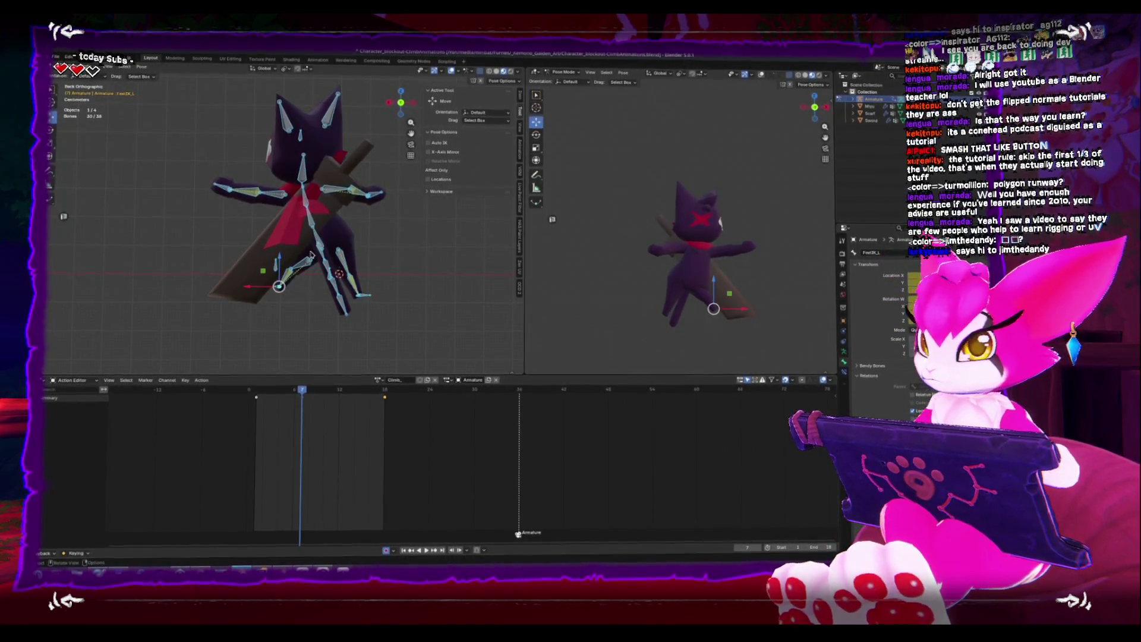
Raise the Hips bone along Z, slide it slightly sideways, and play the animation
click(319, 223)
key(g)
key(z)
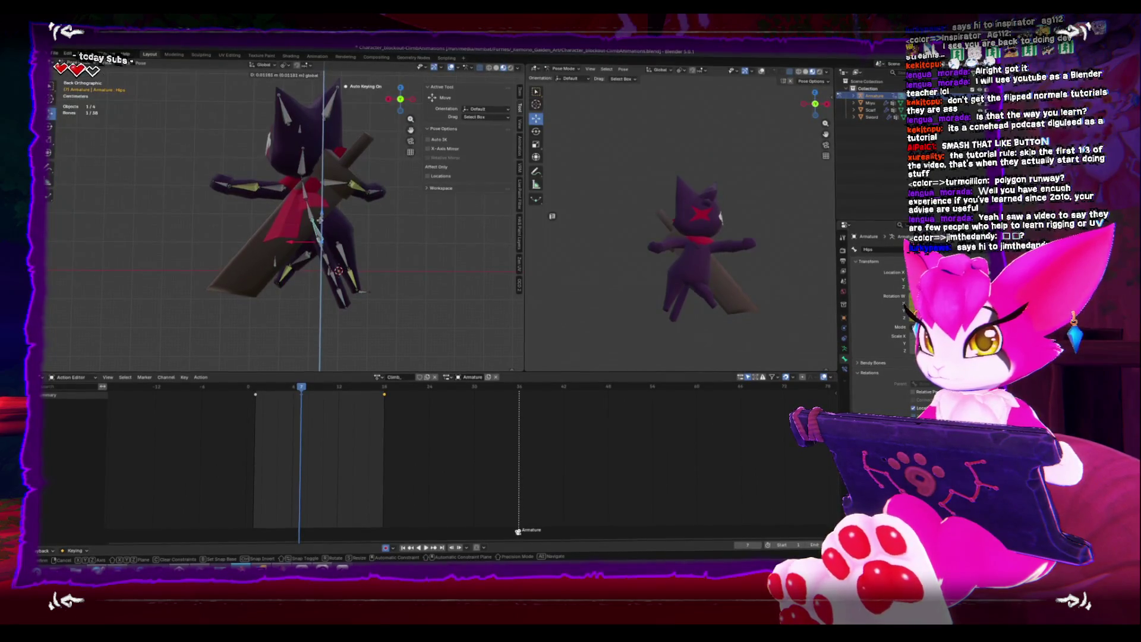
click(320, 220)
mouse_move(256, 400)
mouse_down()
mouse_move(348, 412)
mouse_move(298, 414)
mouse_move(339, 417)
mouse_up()
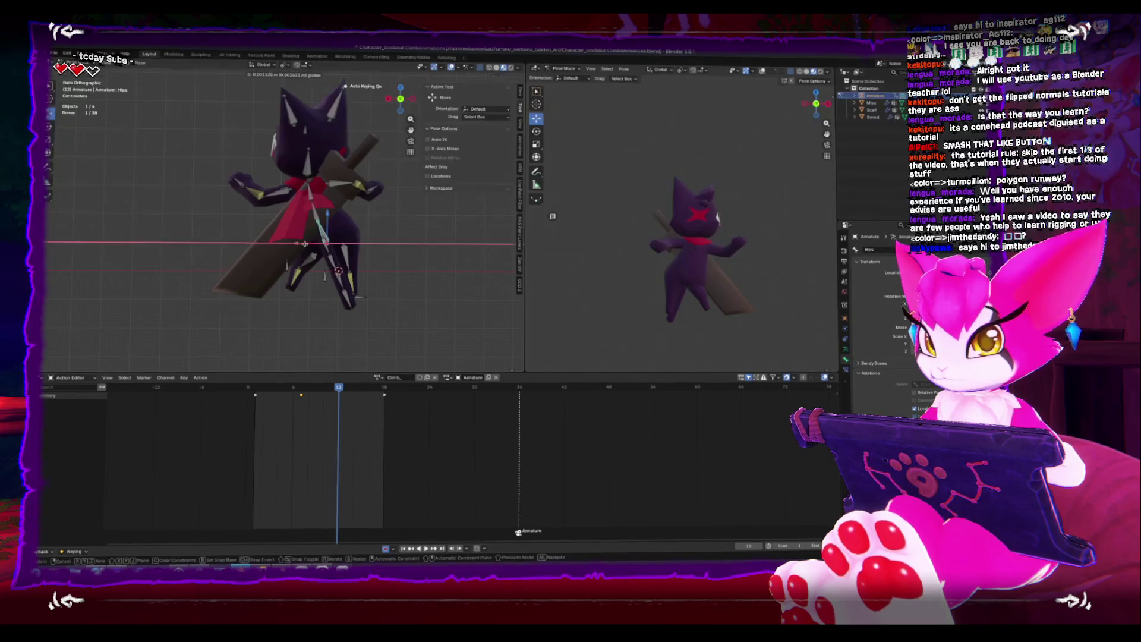
drag(298, 246, 316, 233)
key(space)
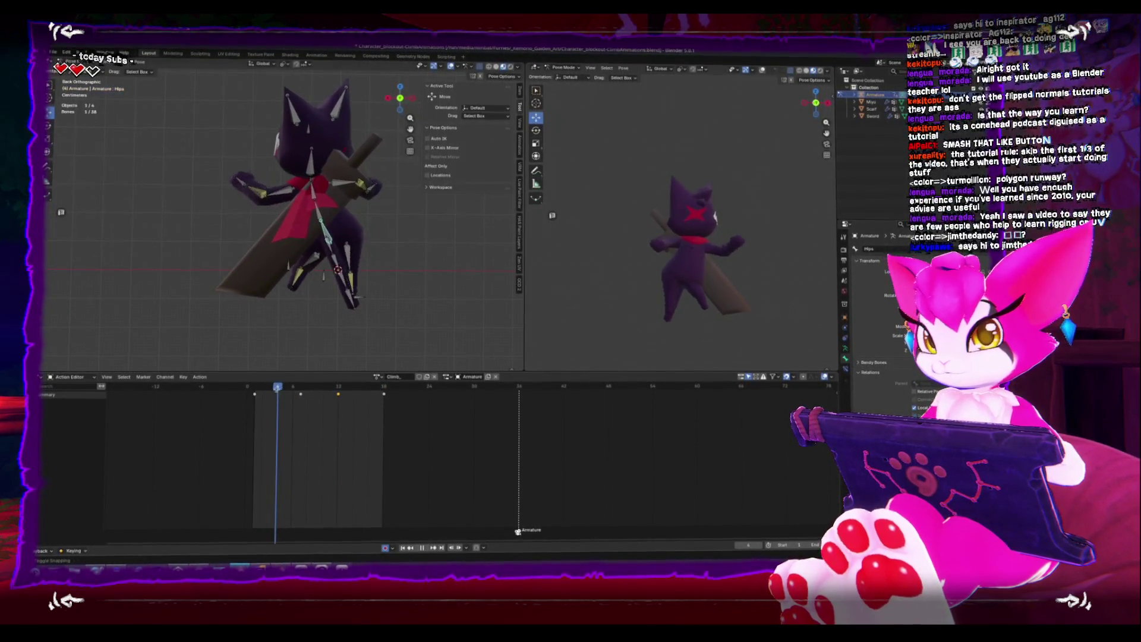
In Back view at frame 12, move the Hips bone along X
key(space)
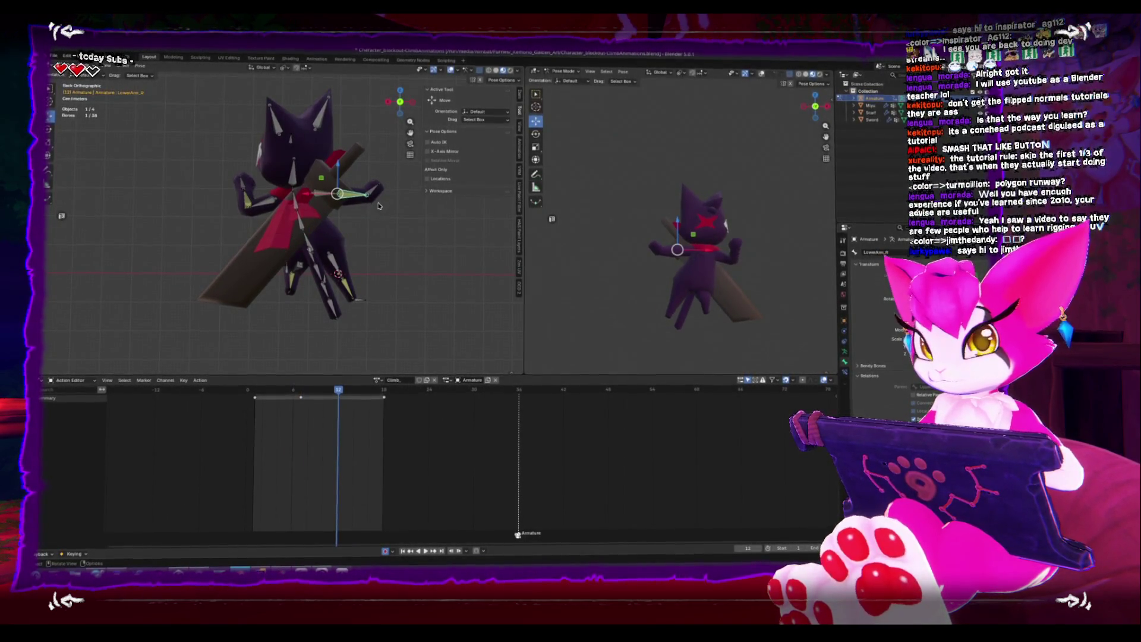
click(367, 197)
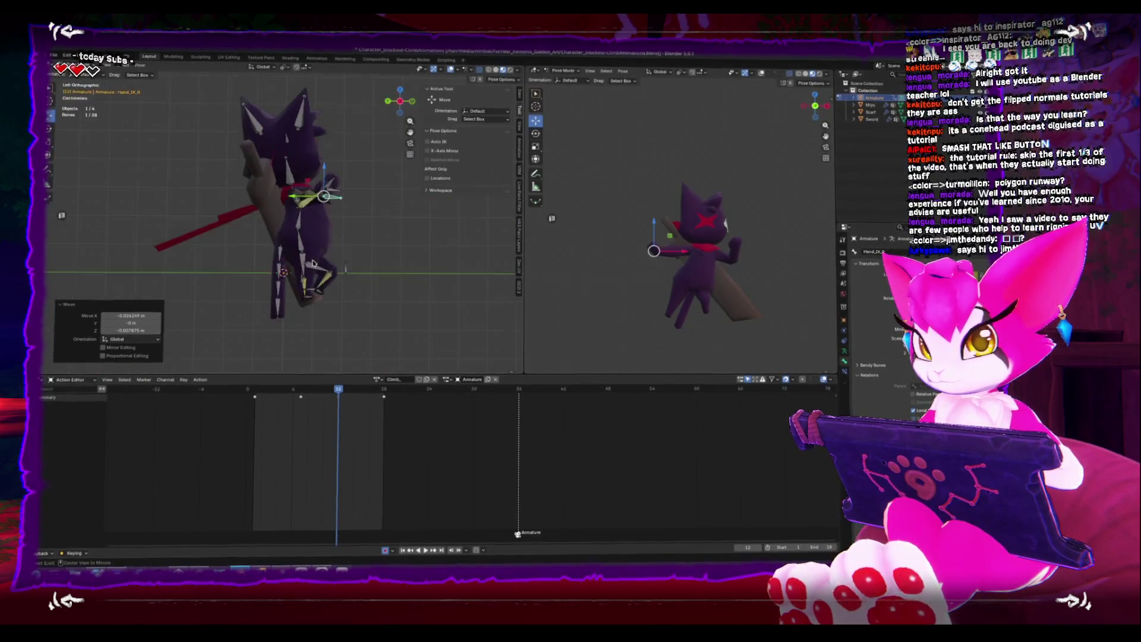
key(ctrl+KP_1)
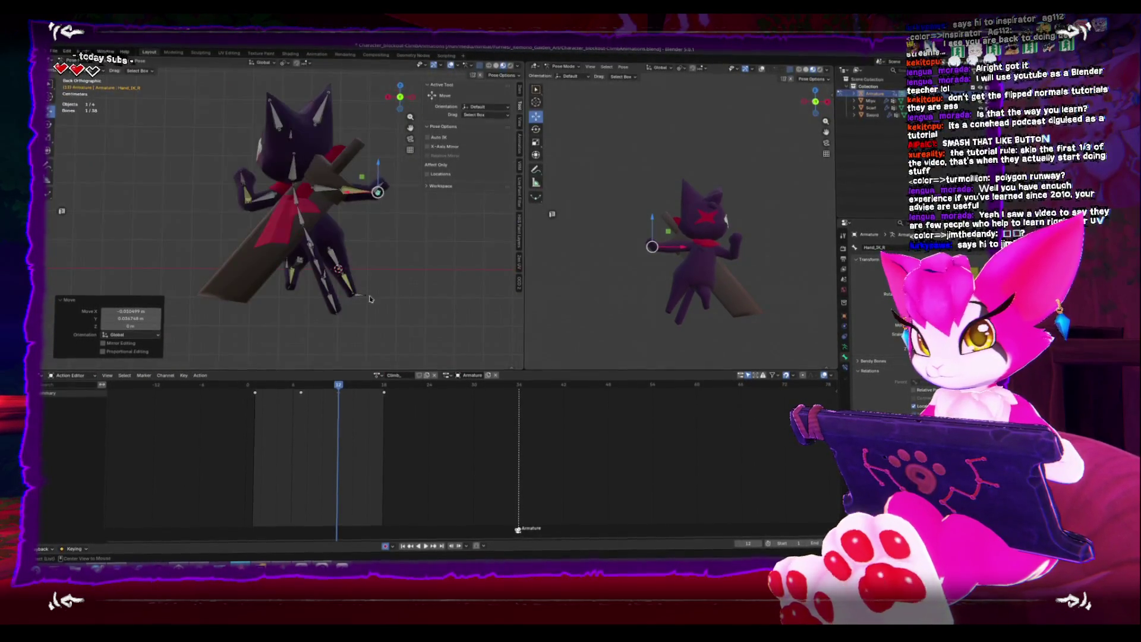
click(268, 389)
key(space)
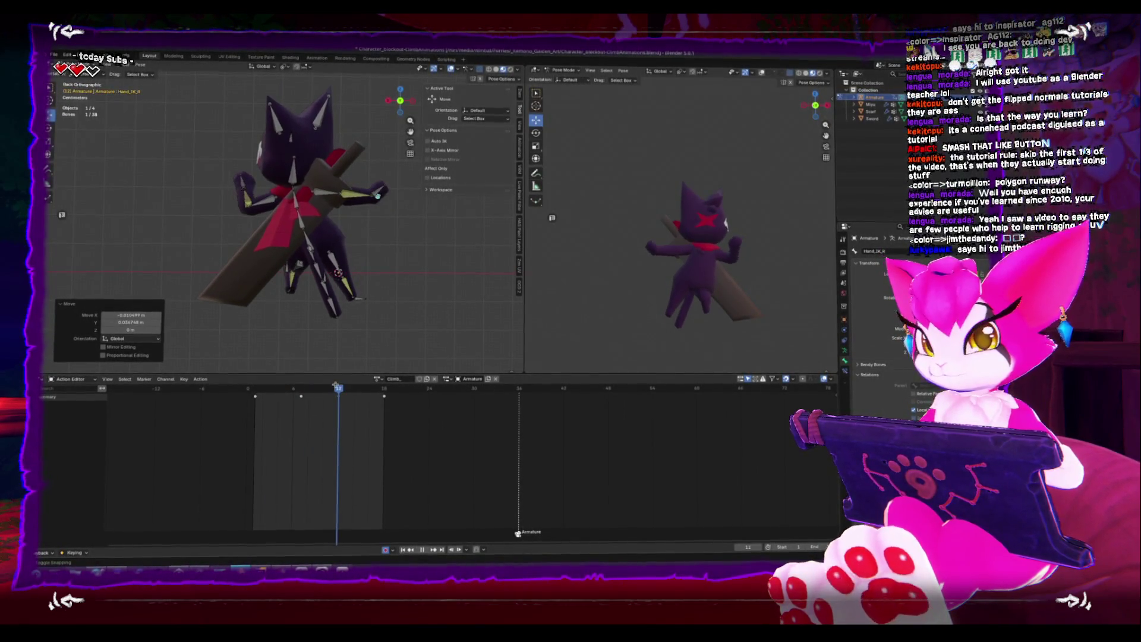
click(267, 380)
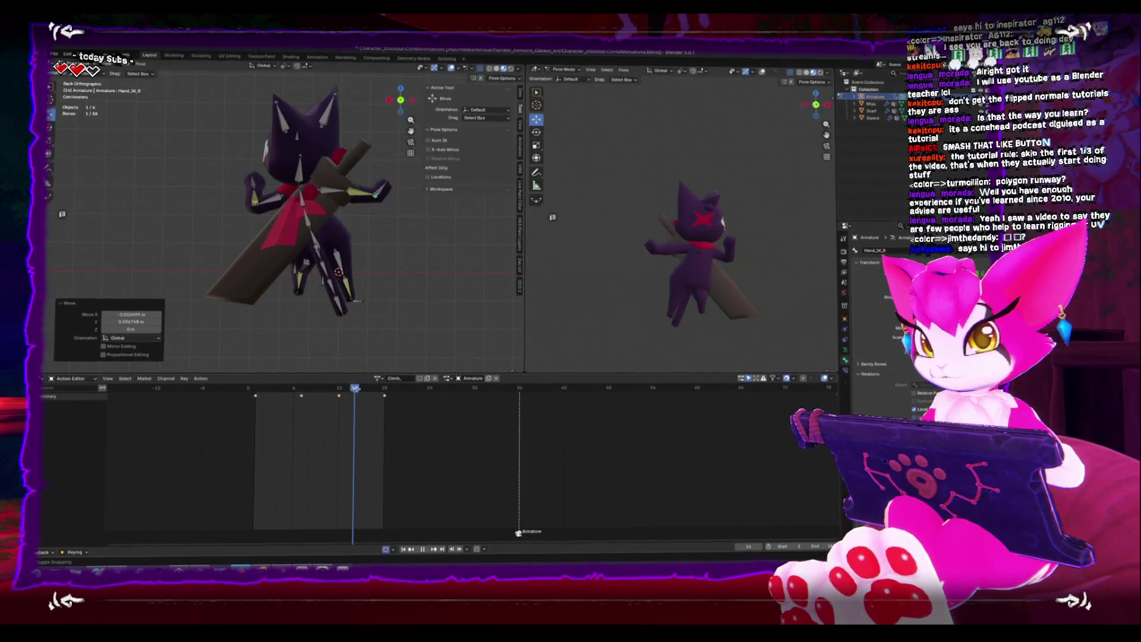
key(space)
click(377, 184)
click(312, 240)
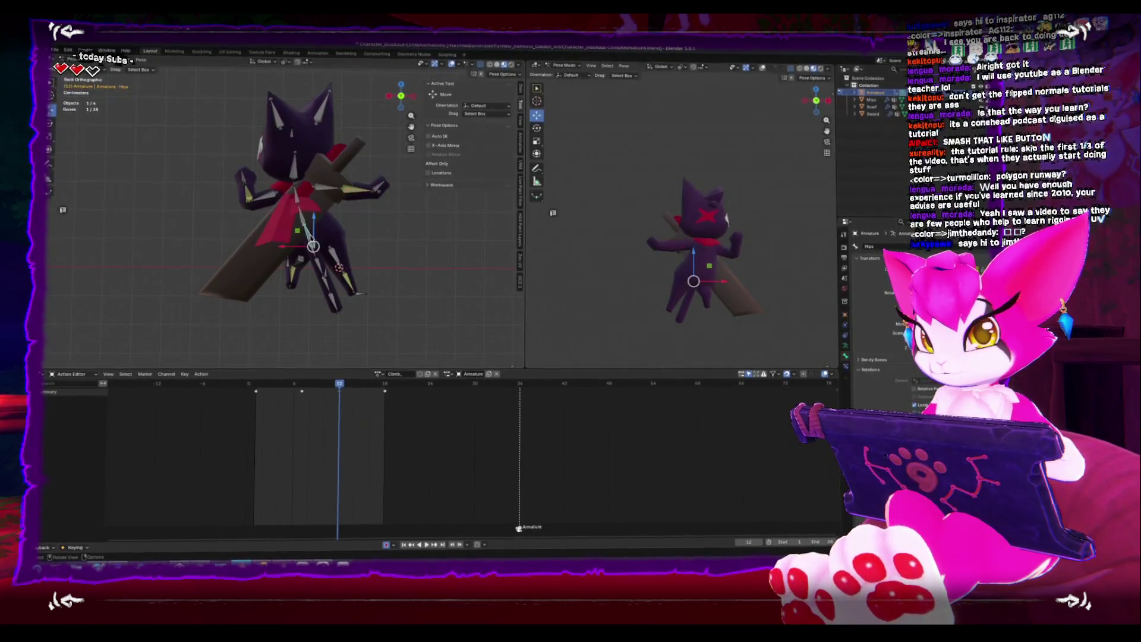
click(280, 249)
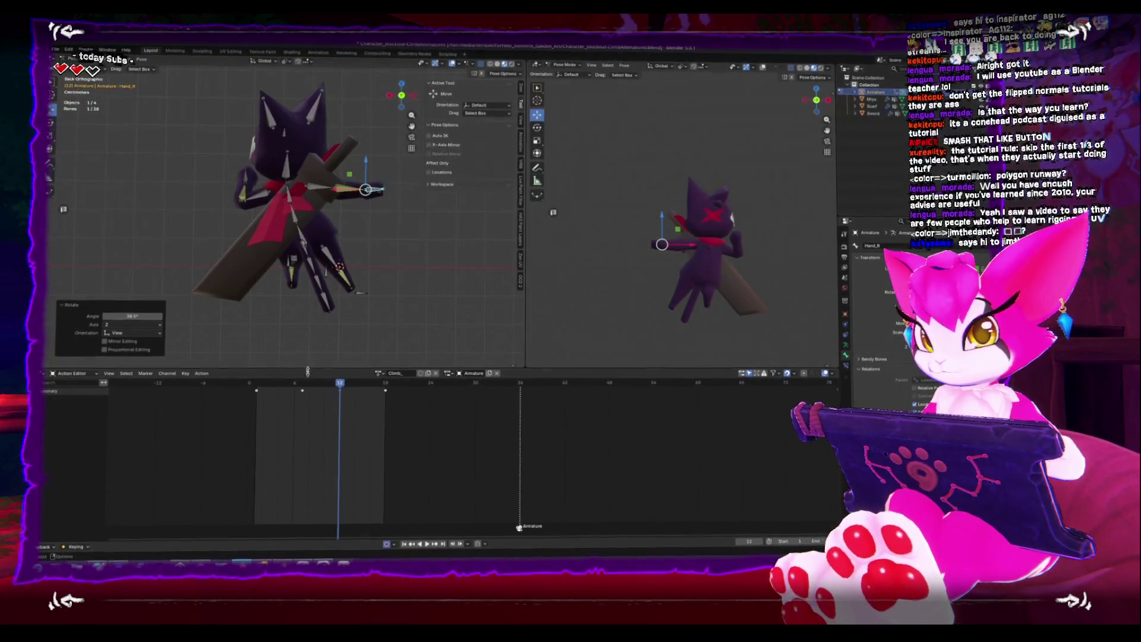
Reposition the foot IK bone and review frames 10 to 14
click(343, 272)
key(g)
click(348, 274)
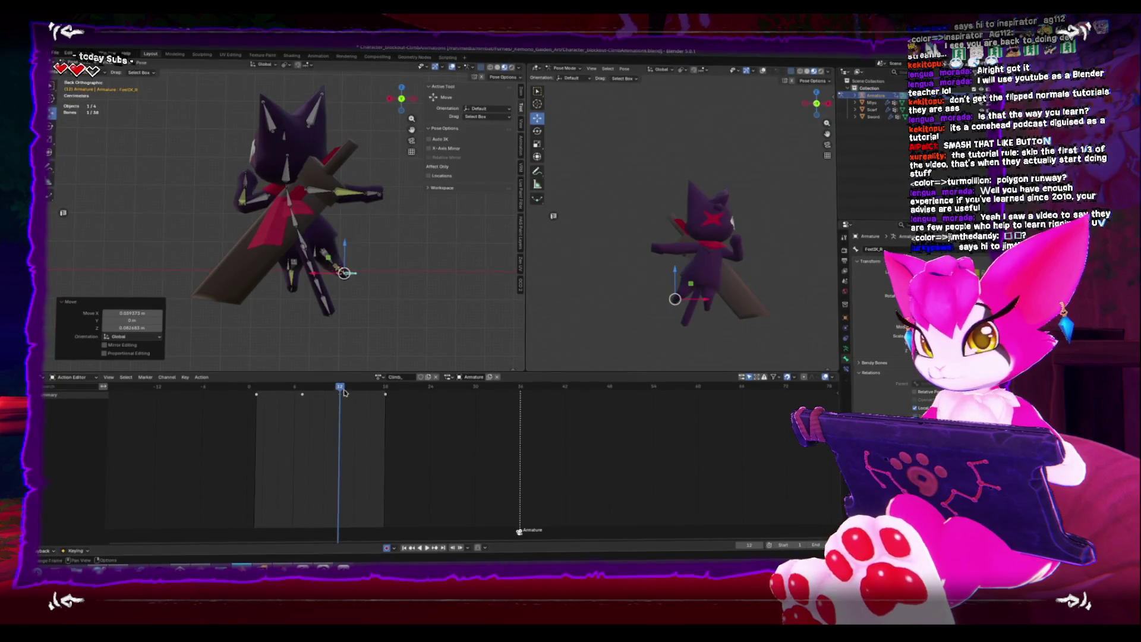
key(space)
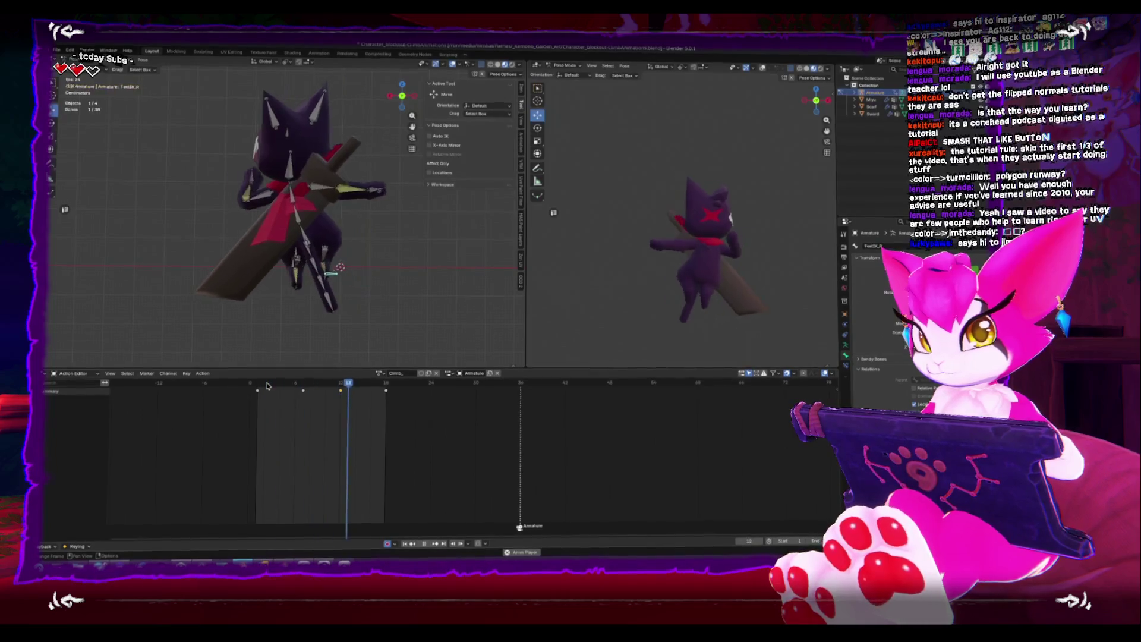
key(space)
mouse_move(331, 387)
mouse_down()
mouse_move(376, 386)
mouse_move(248, 387)
mouse_move(339, 388)
mouse_up()
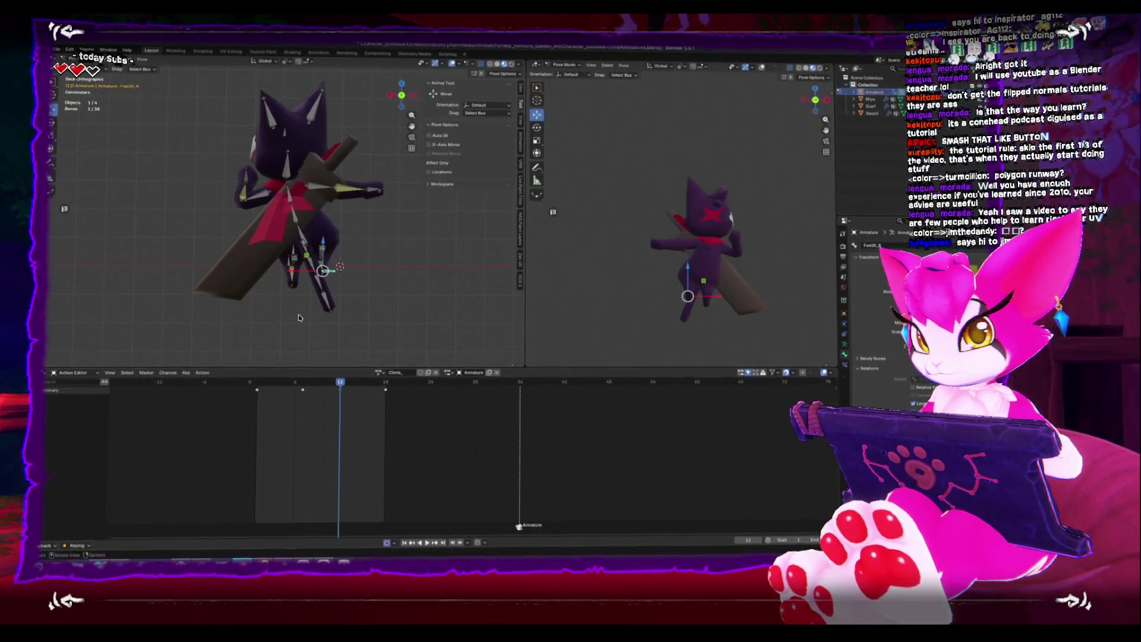
Move the selected bone along X, reposition Tail_1, and play to review the pose
key(g)
key(x)
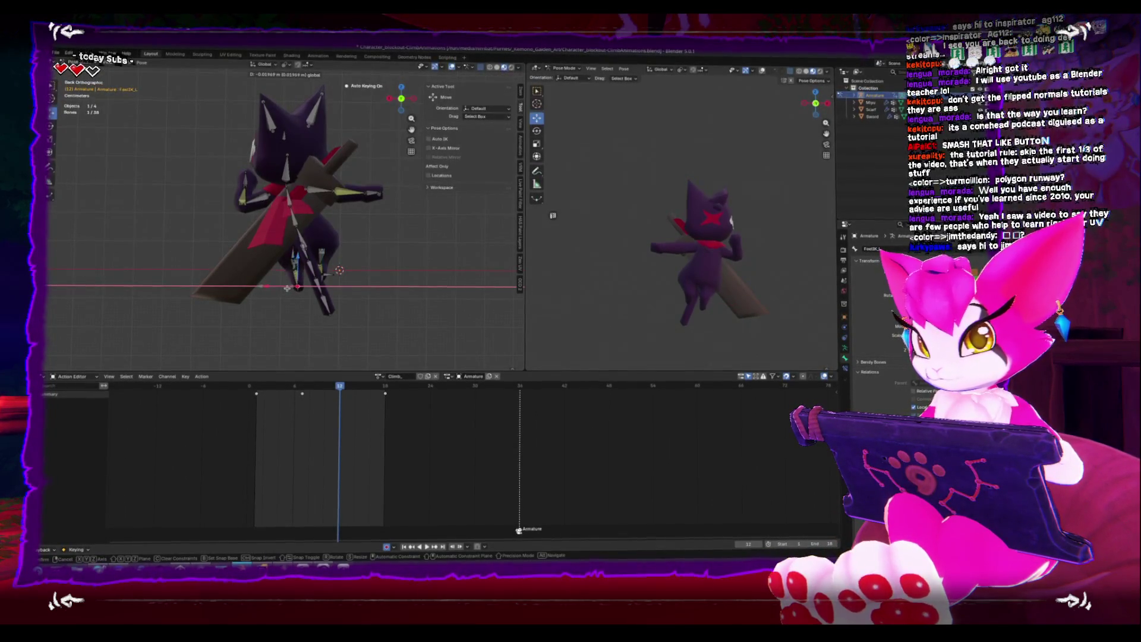
click(287, 289)
click(303, 241)
key(g)
click(303, 240)
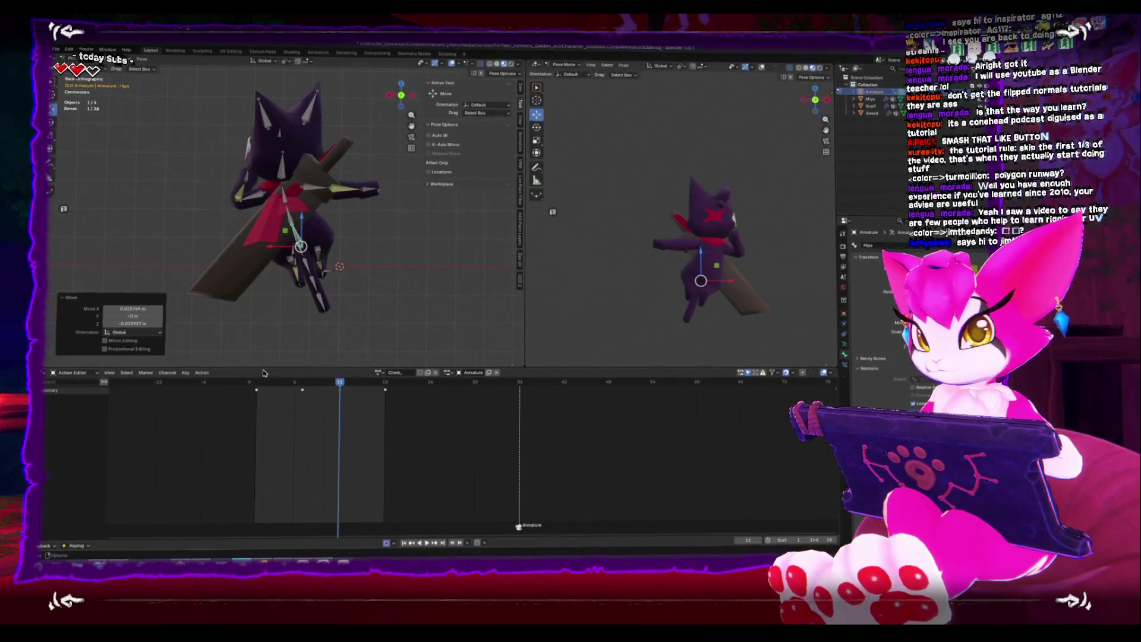
key(space)
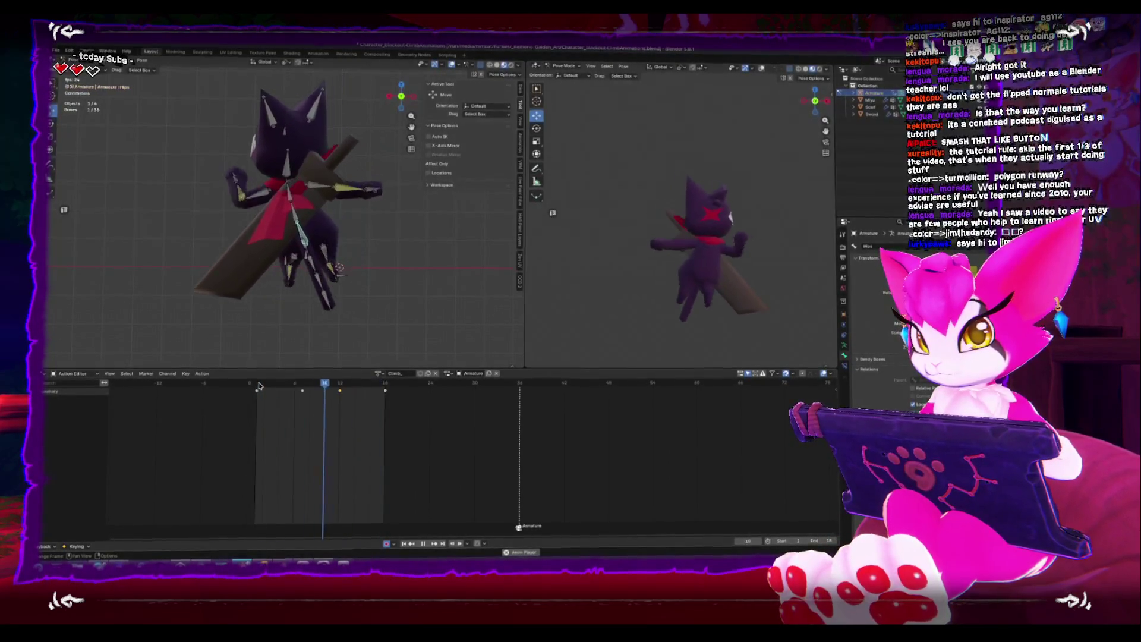
Stop playback and go back to frame 7 in the back view
middle_drag(267, 333, 287, 317)
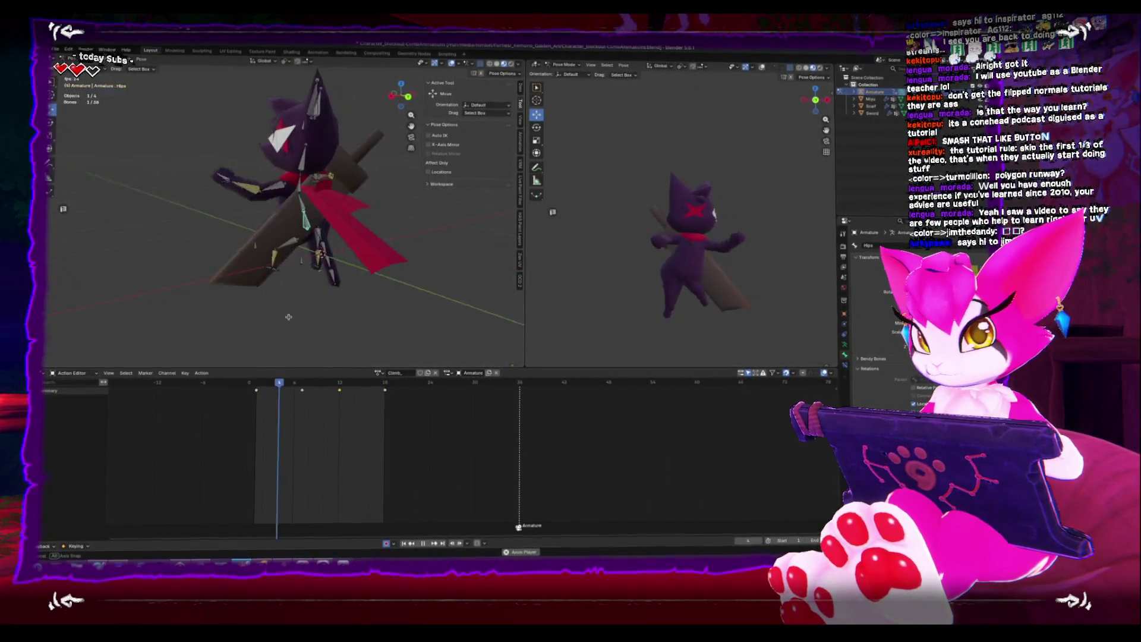
key(ctrl+KP_1)
key(space)
drag(265, 389, 301, 367)
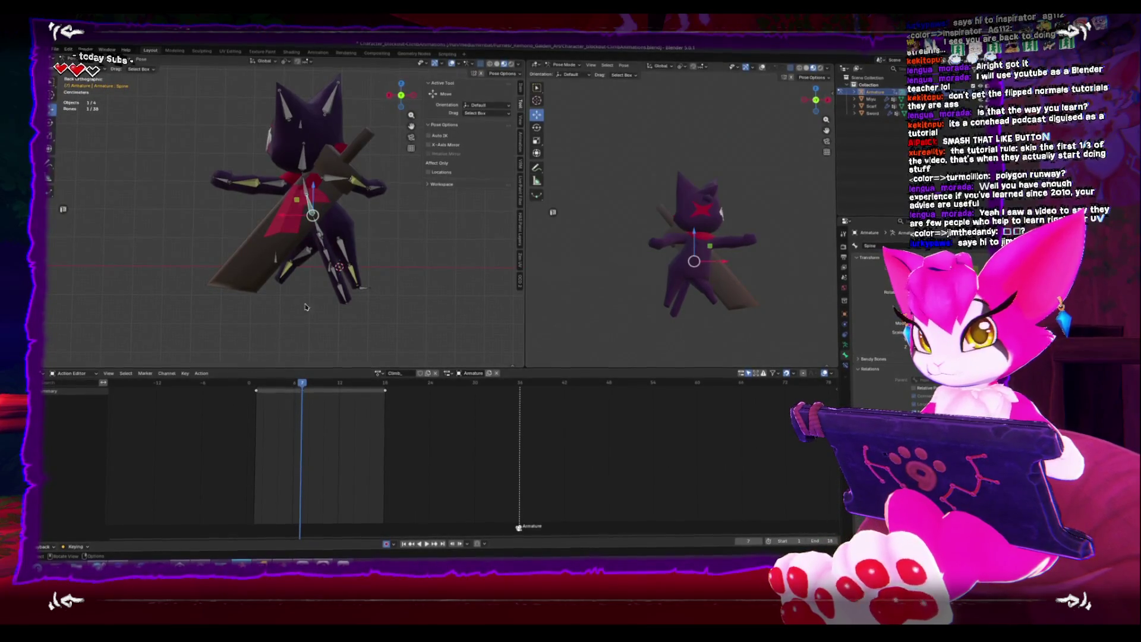
Rotate the Chest, Spine and Head bones at frame 7 to bend the upper body
click(304, 177)
click(377, 199)
click(338, 215)
key(r)
click(339, 215)
click(304, 174)
click(346, 191)
Play the climb from a side view and check the poses across frames 5 to 11
mouse_move(346, 192)
alt+middle_down()
mouse_move(318, 235)
mouse_move(149, 237)
alt+middle_up()
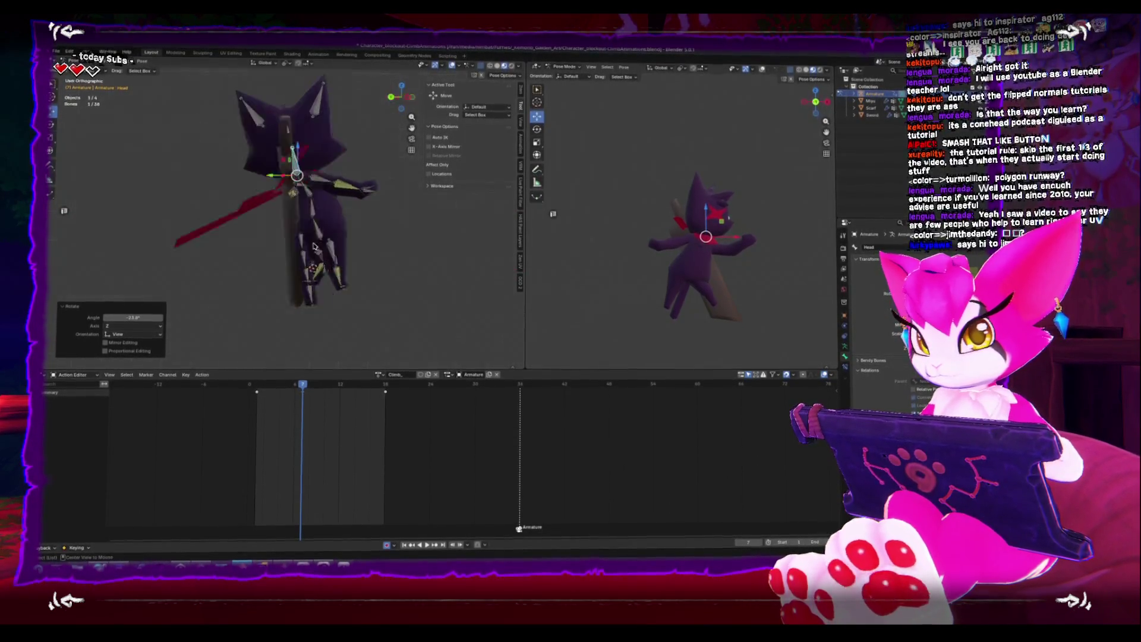
alt+middle_drag(326, 245, 291, 245)
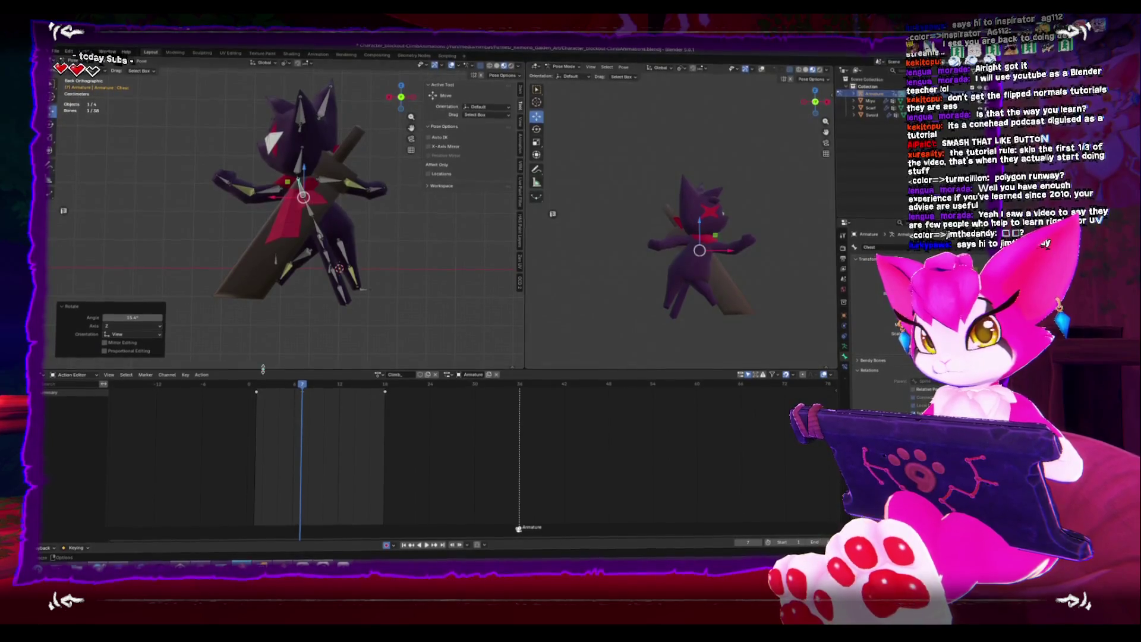
key(space)
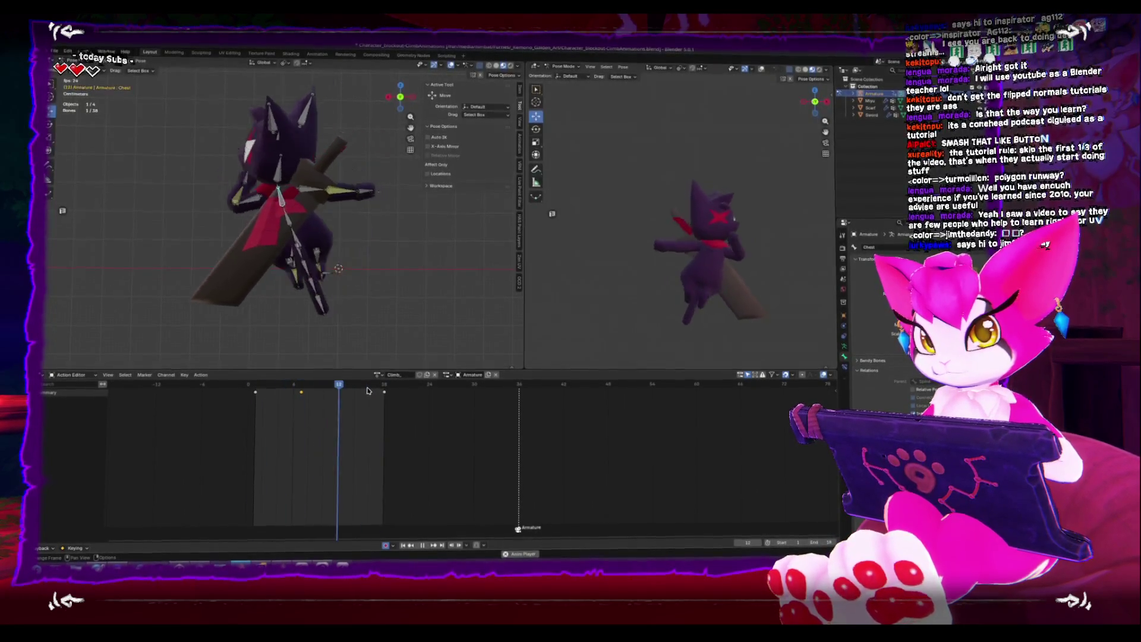
key(space)
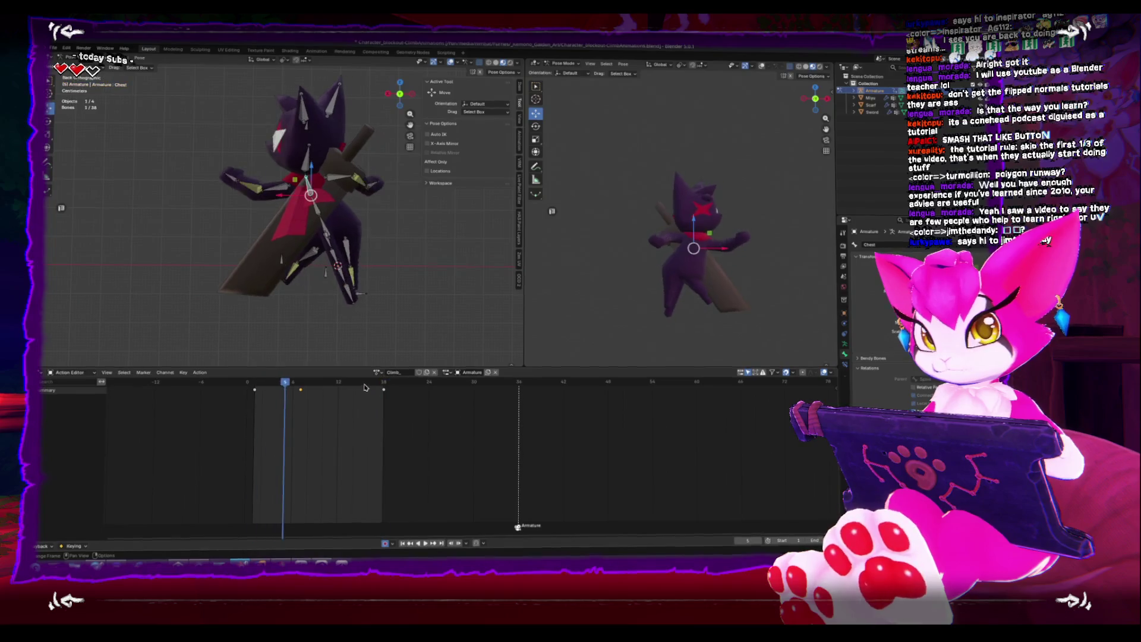
drag(284, 382, 346, 386)
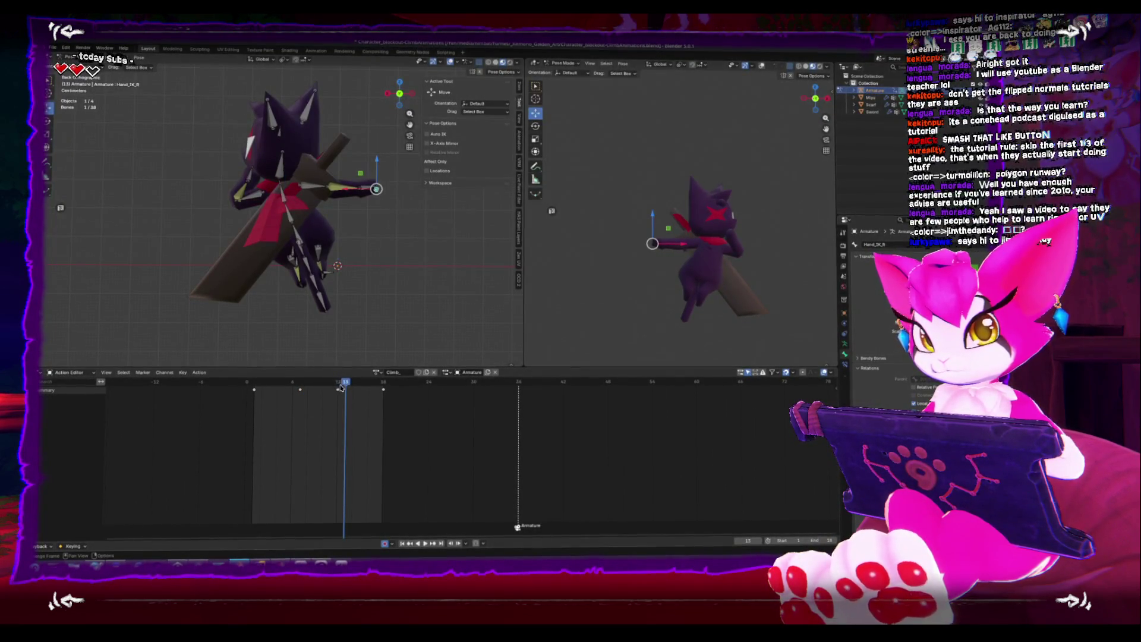
Move the Hand_IK bone to a new position at frame 12 and play it back
key(Left)
key(g)
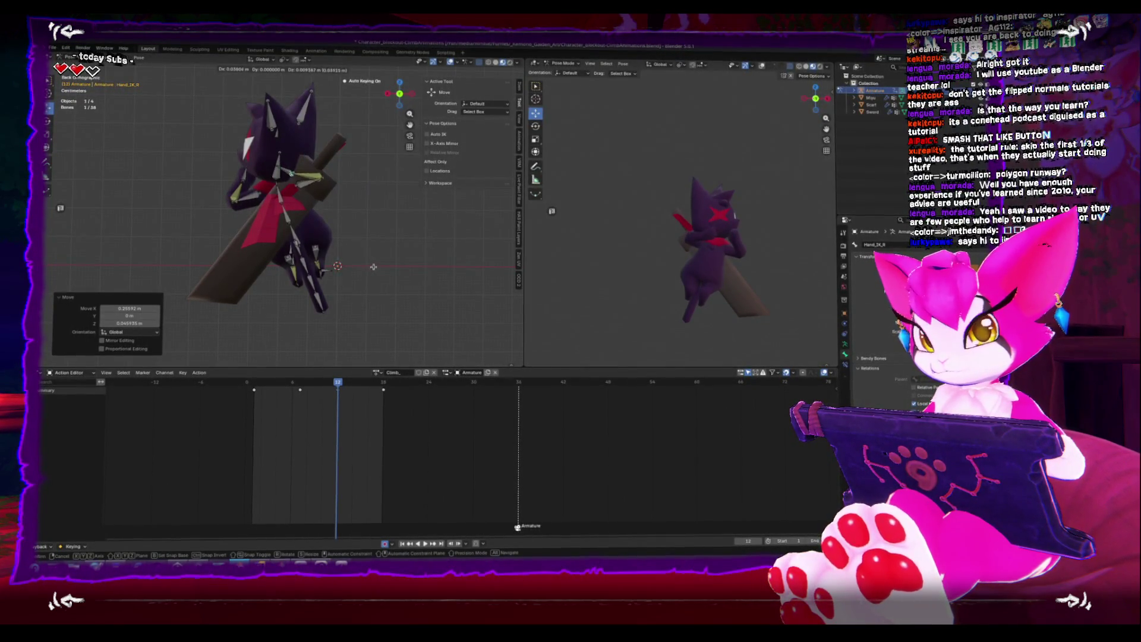
key(space)
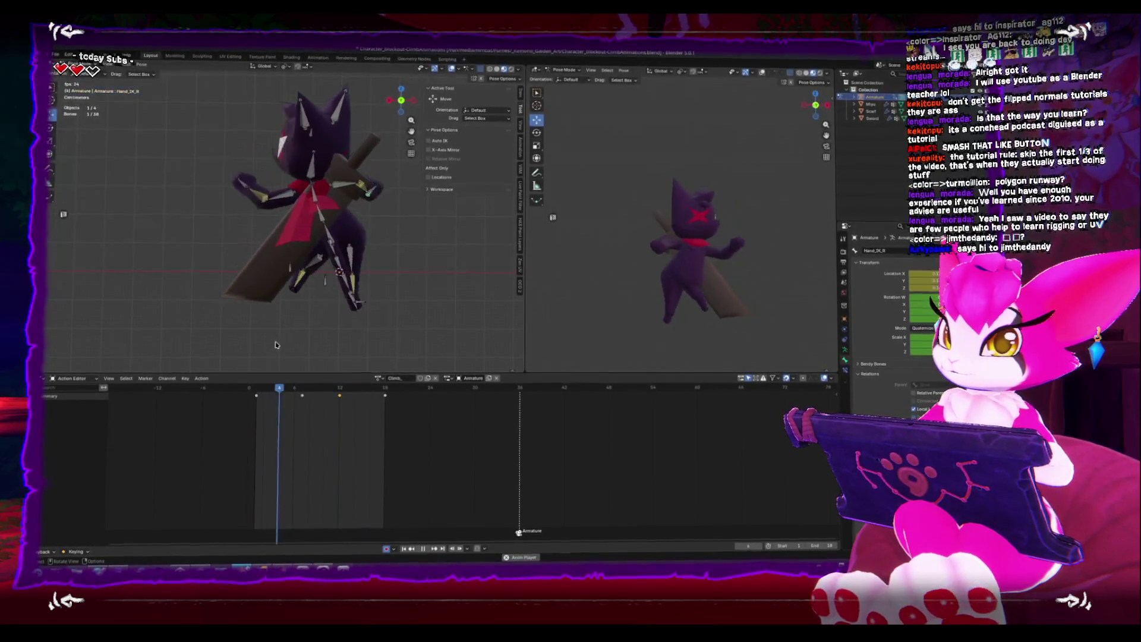
Replay the climb loop a few times and stop at frame 1
key(space)
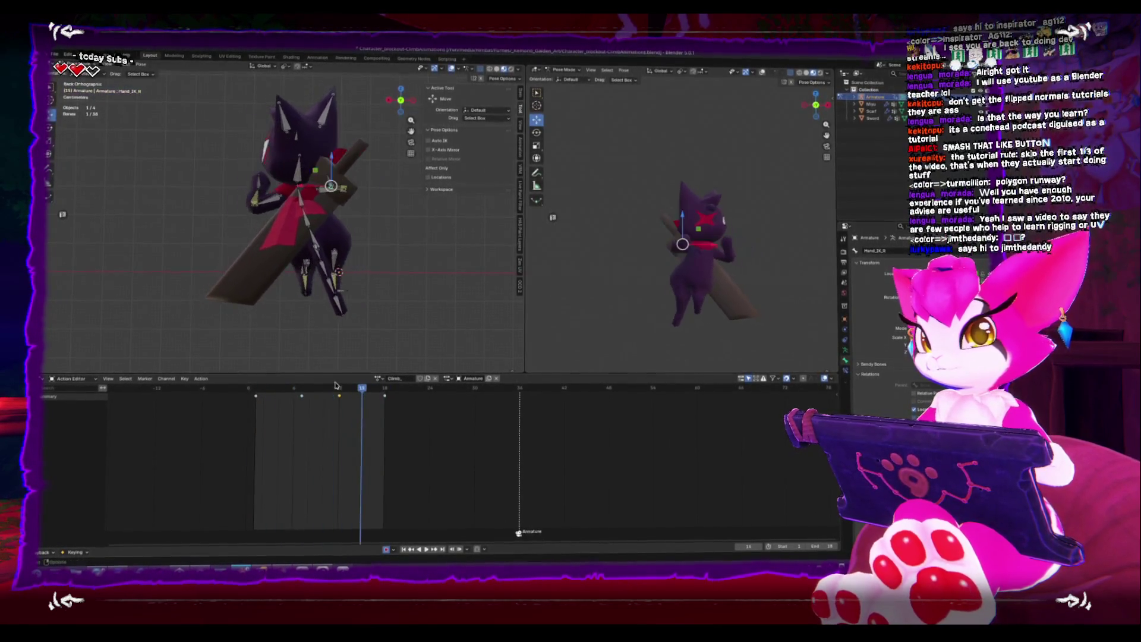
key(space)
key(space)
key(space)
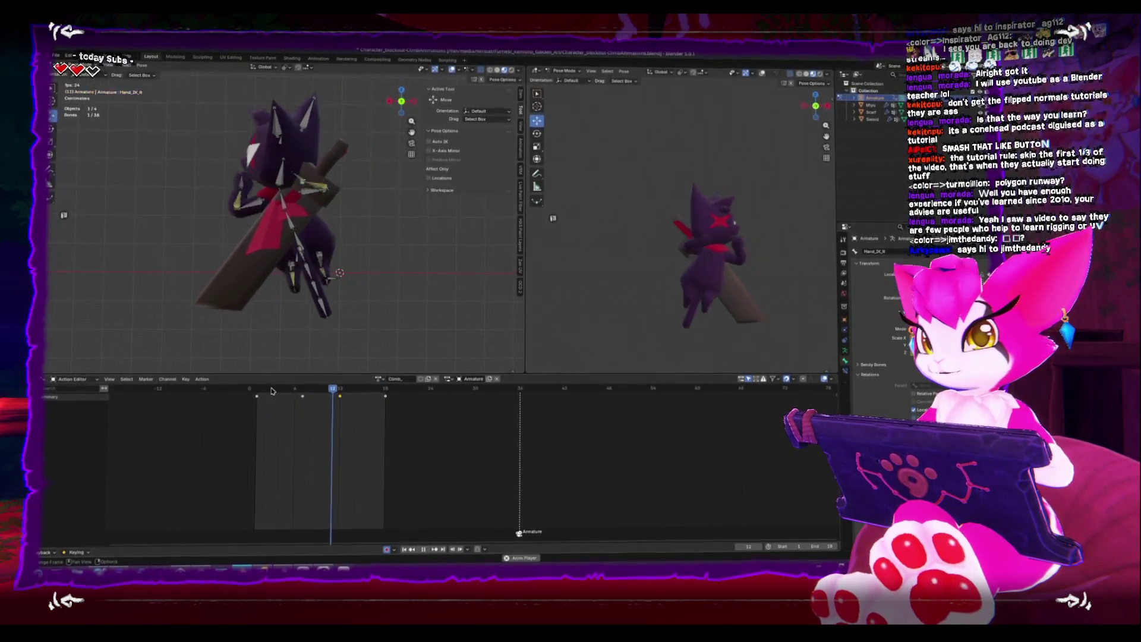
key(space)
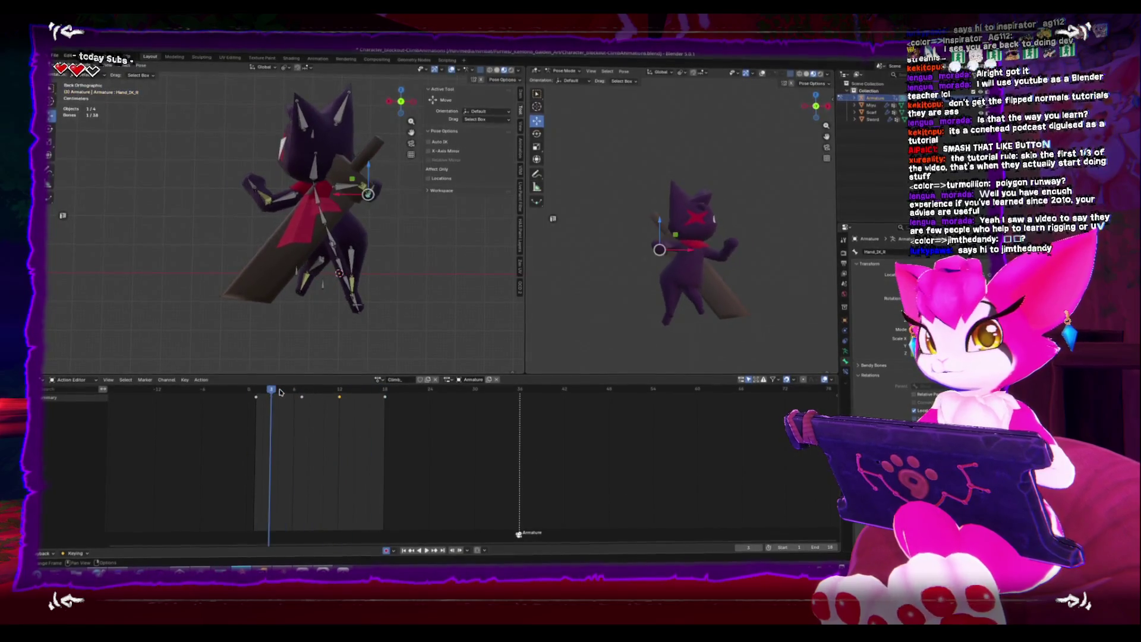
key(space)
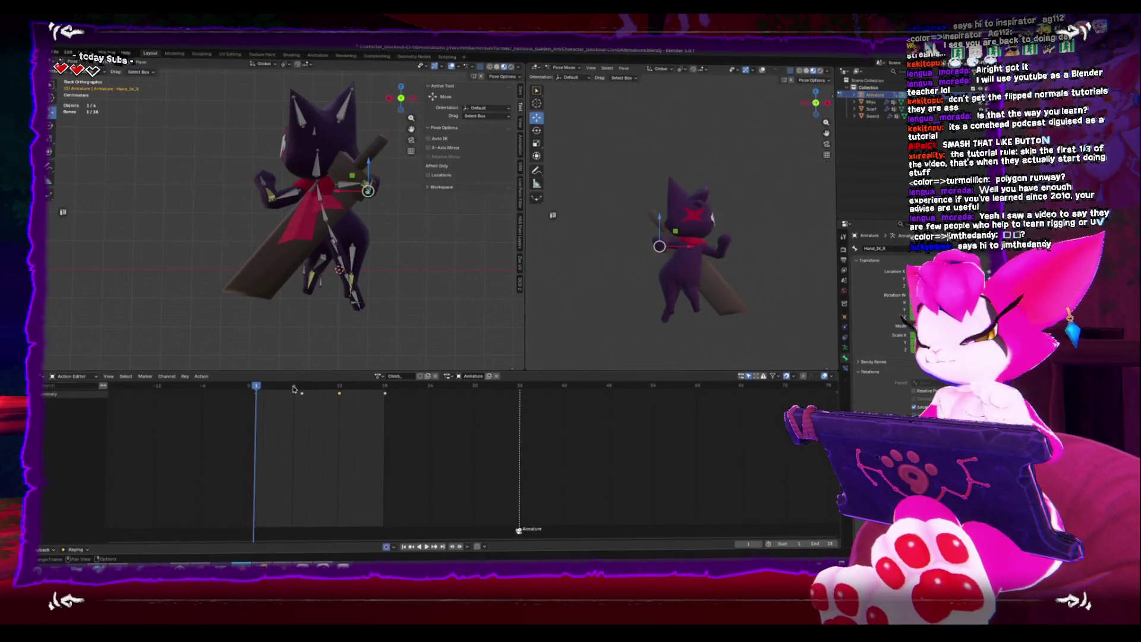
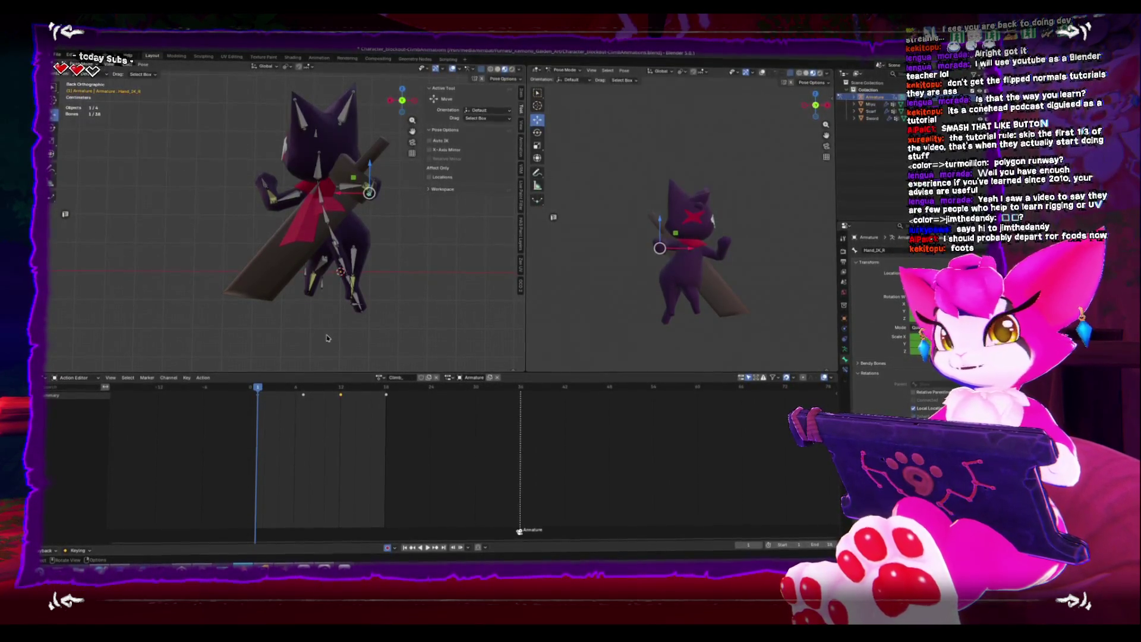
Switch to Object Mode, select the Hand_IK_R bone and start editing the climb action's name
key(ctrl+Tab)
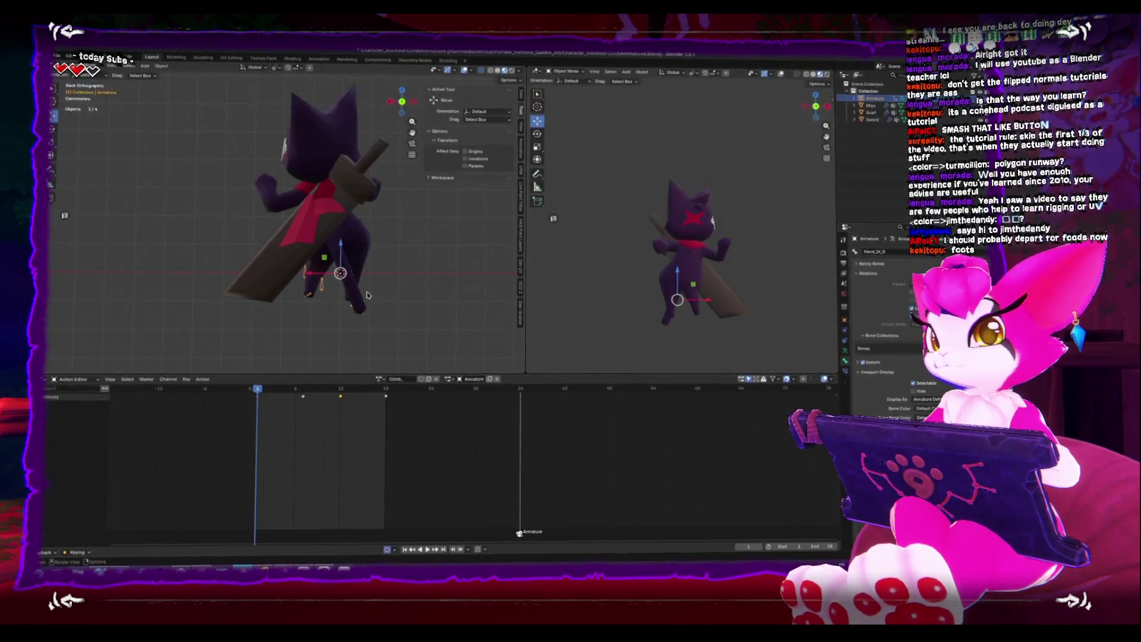
click(355, 302)
click(321, 295)
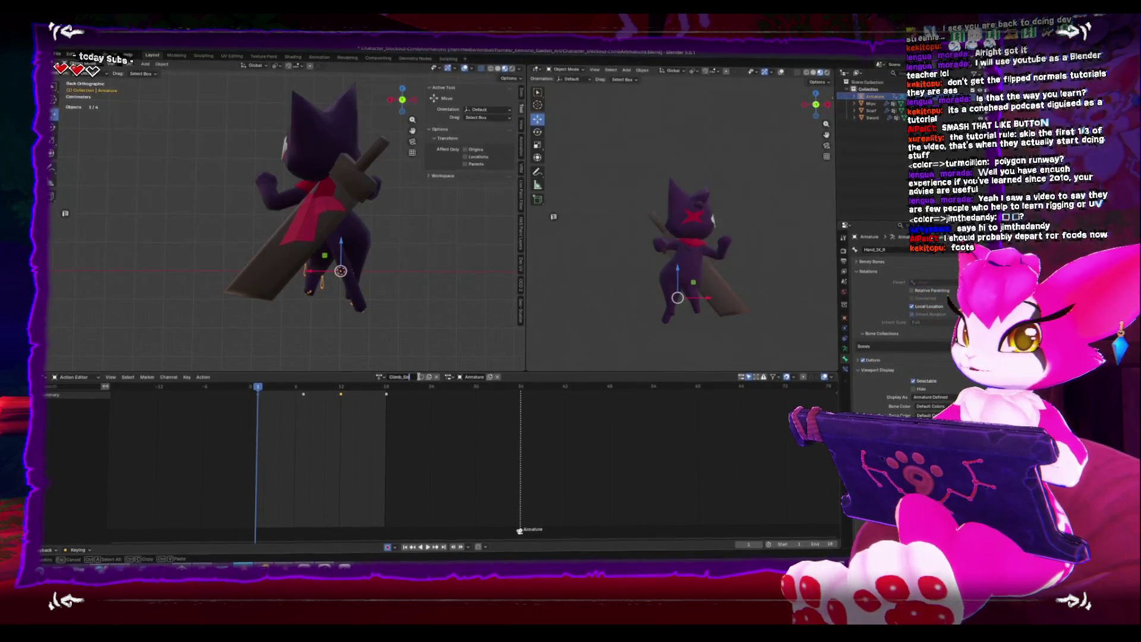
click(407, 380)
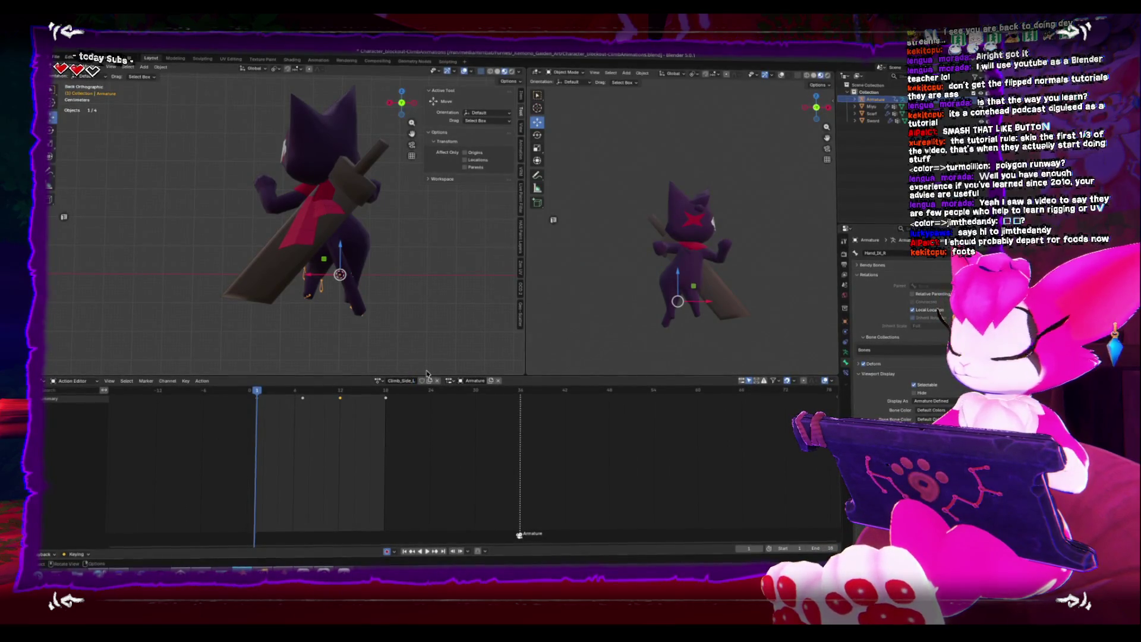
Play the side-climb action, scrub back to an early frame and select the FeetIK_L bone
key(space)
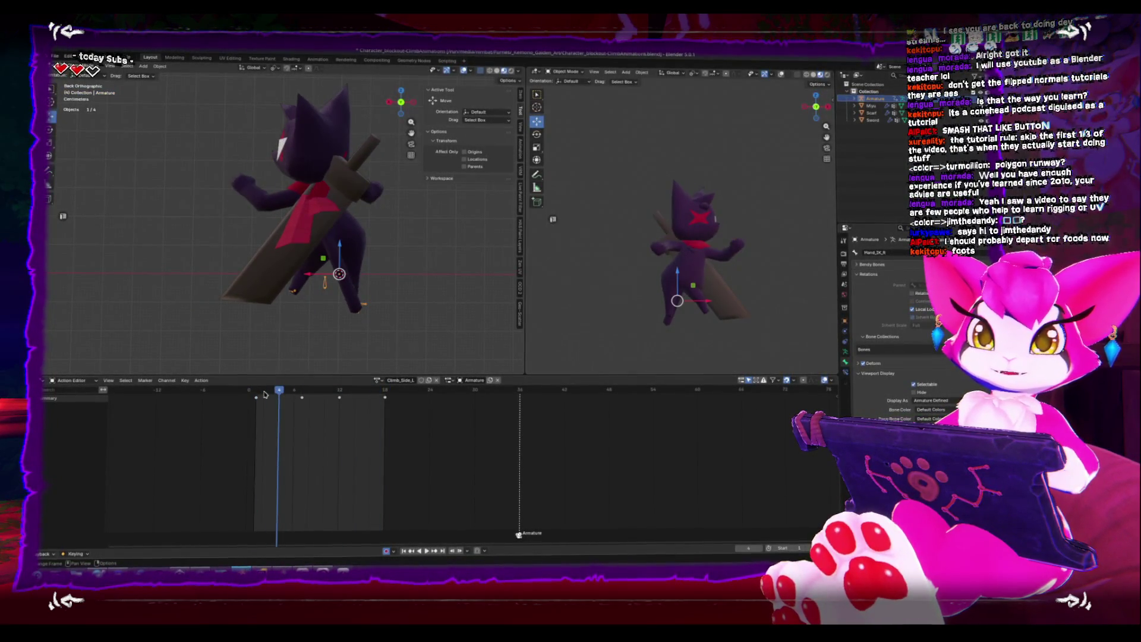
key(space)
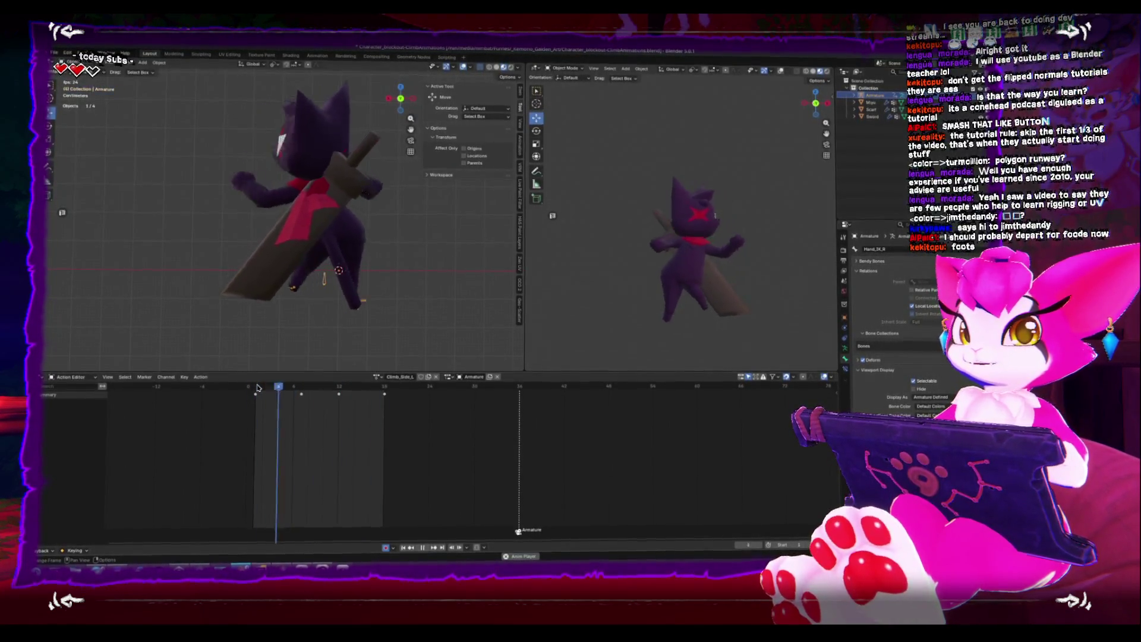
drag(257, 390, 302, 388)
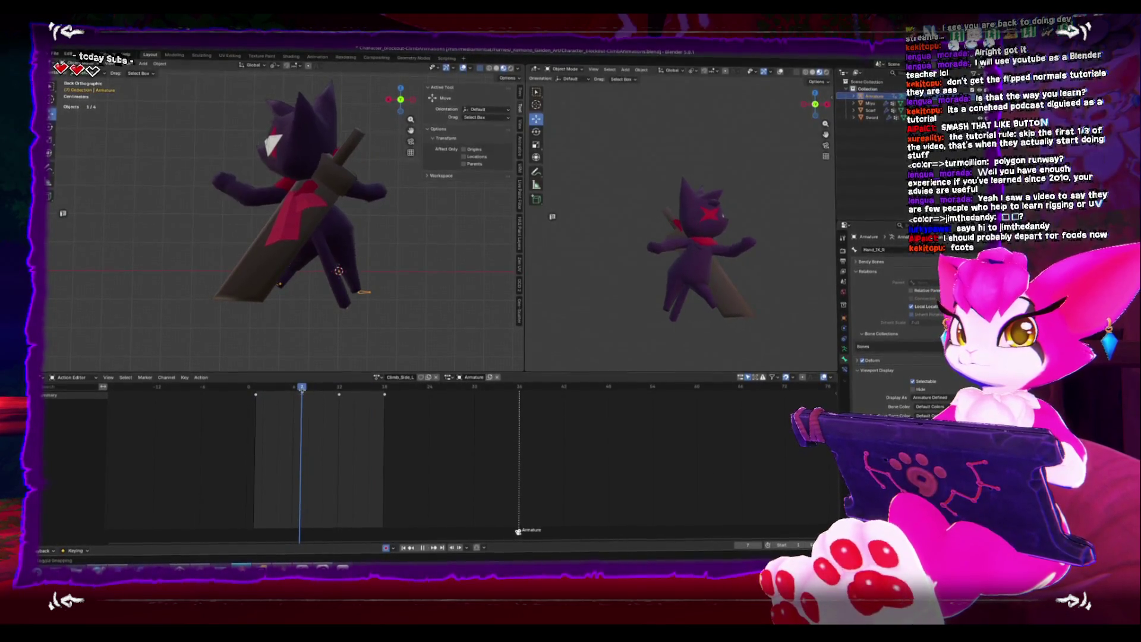
click(277, 283)
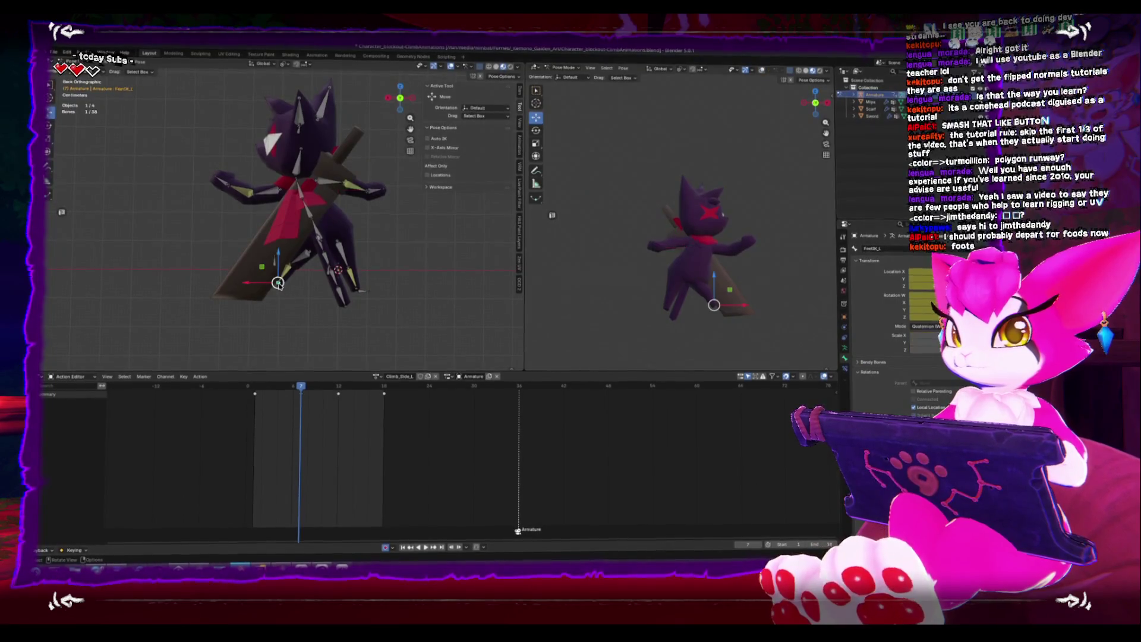
Confirm the FeetIK_L reposition, then key a hips move at frame 7 and review playback
click(286, 328)
key(space)
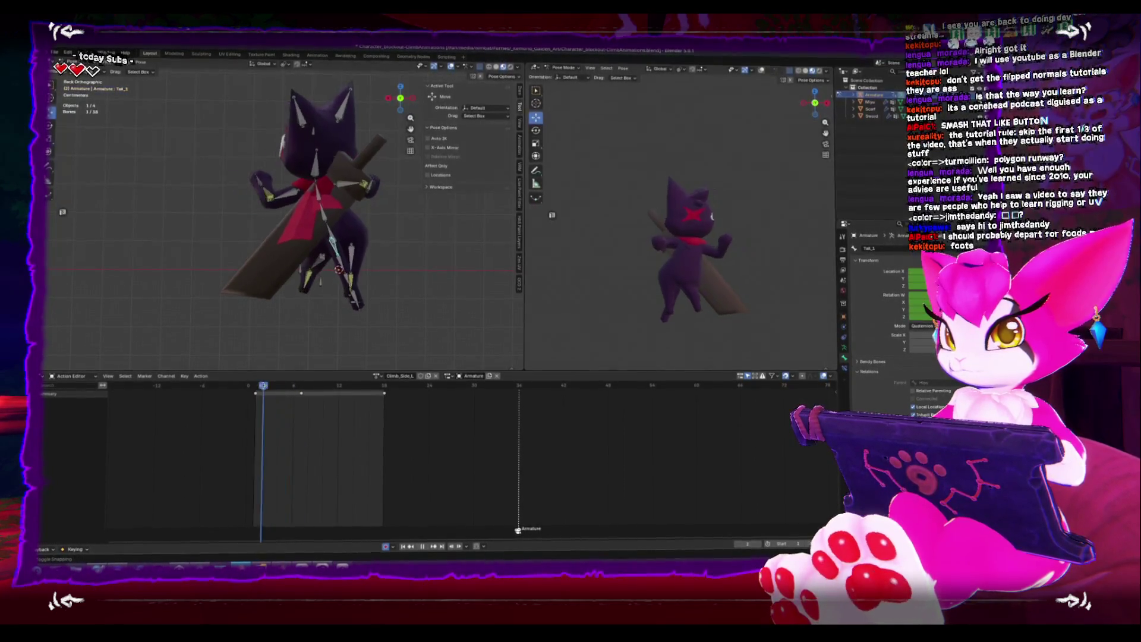
click(329, 238)
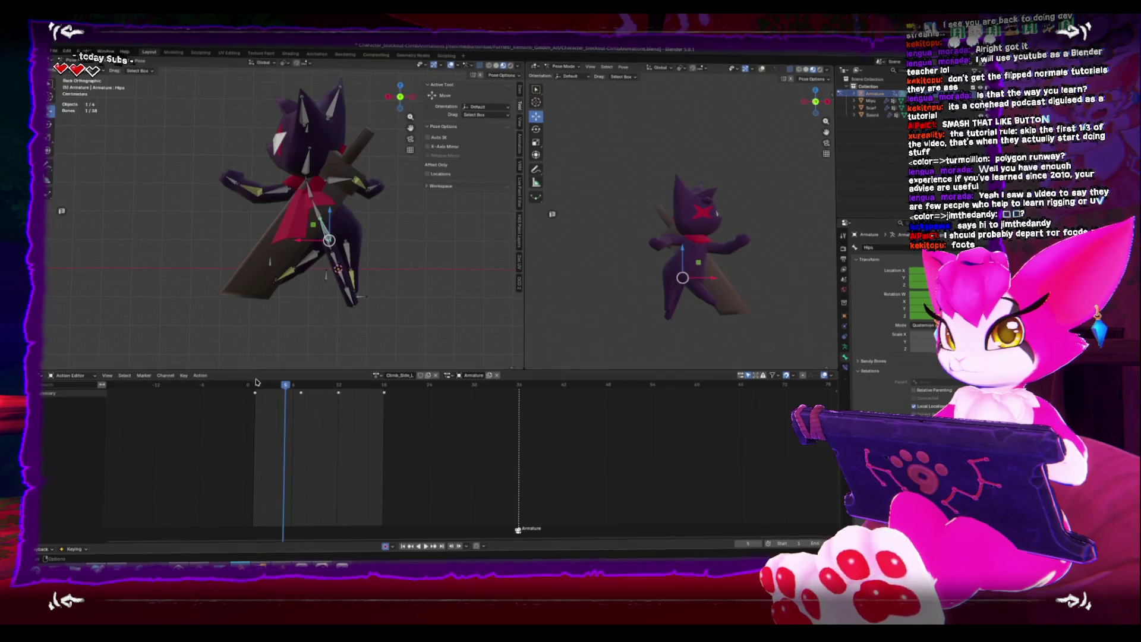
key(space)
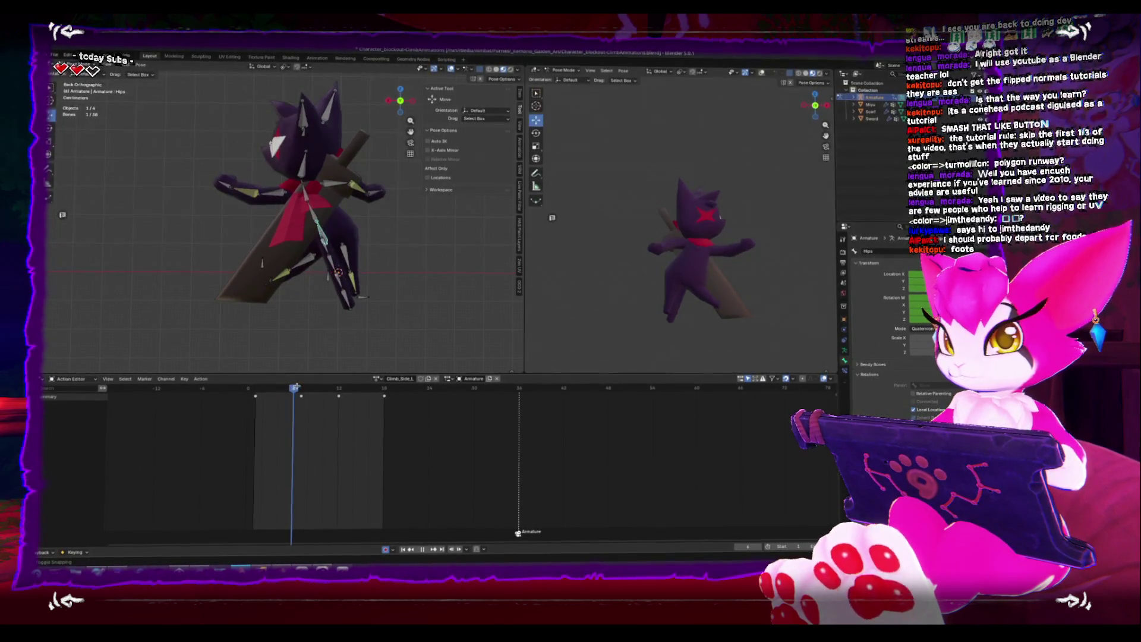
key(space)
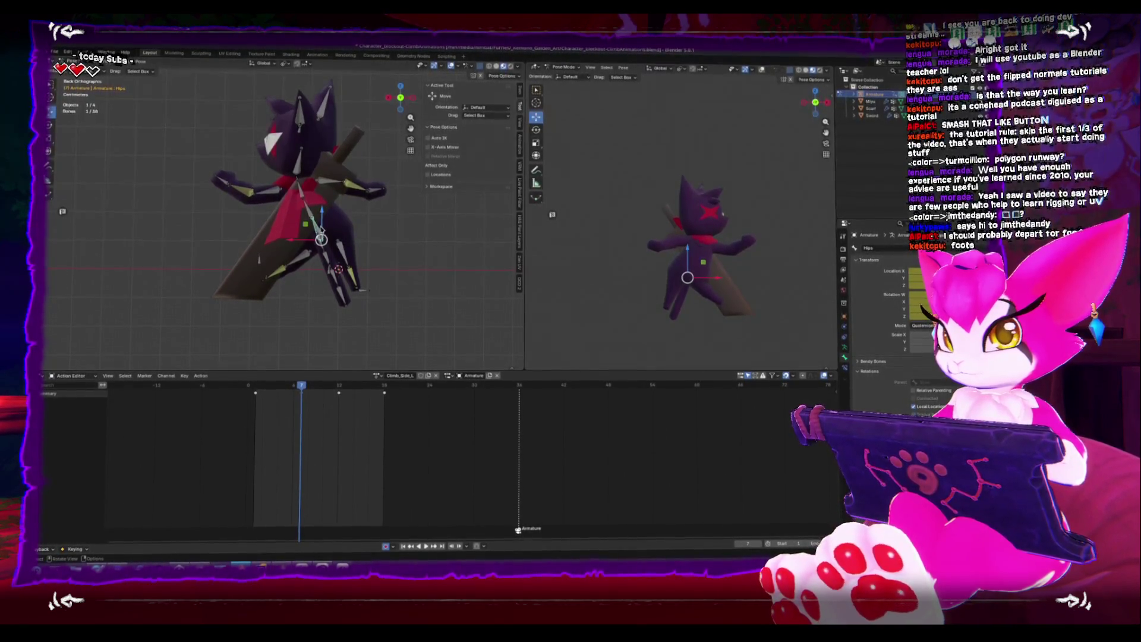
key(Return)
key(space)
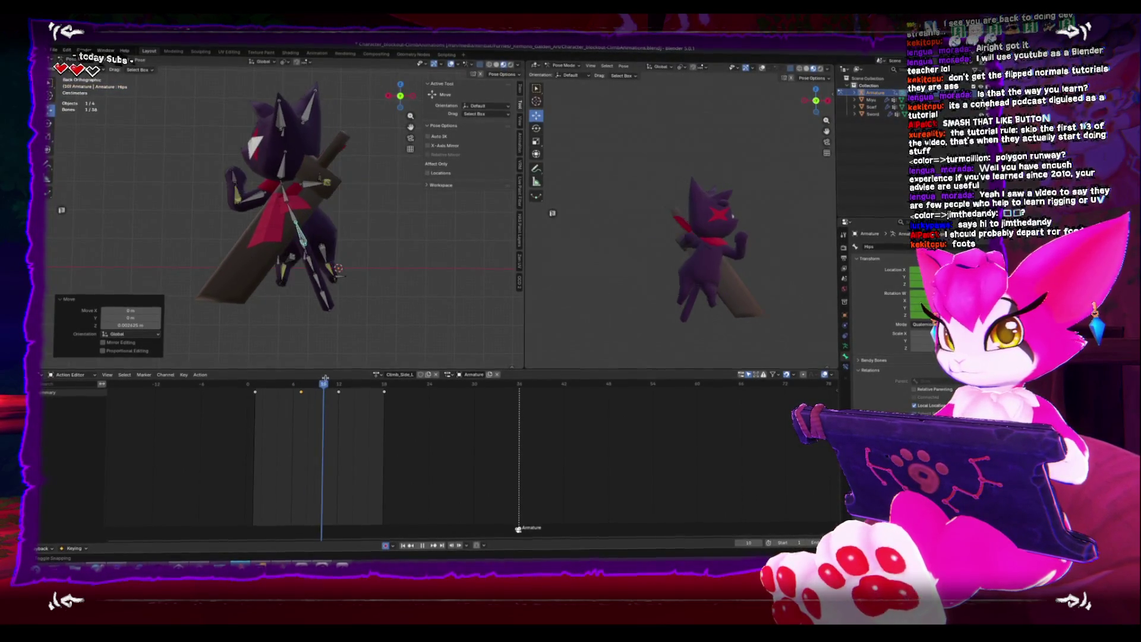
key(space)
At frame 12, move the hips sideways along X and then vertically along Z
key(g)
key(x)
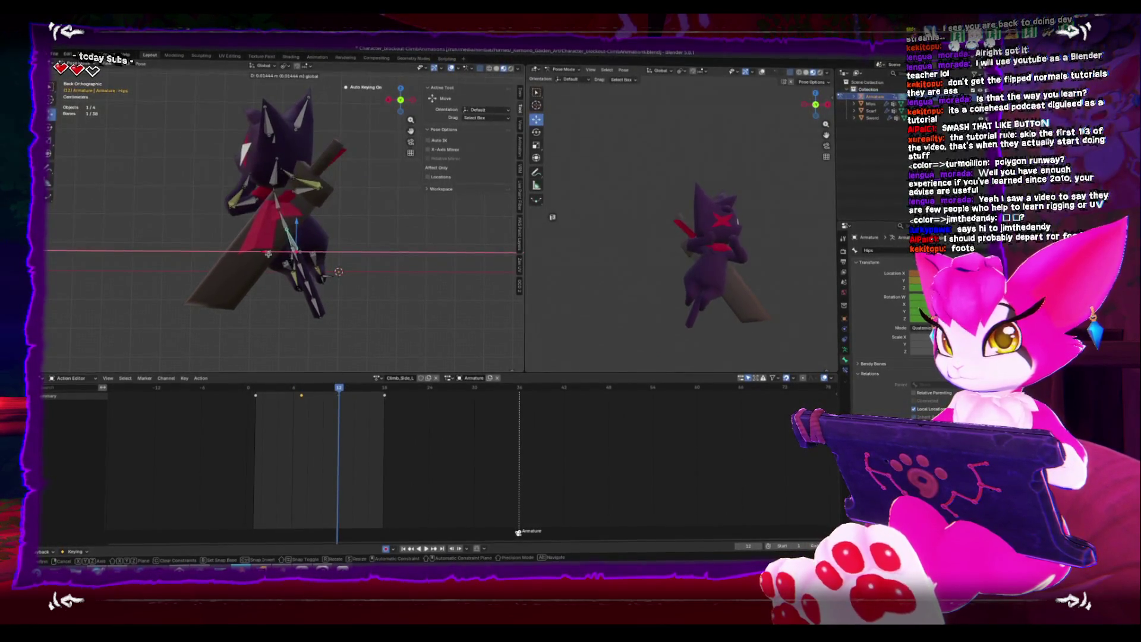
key(Return)
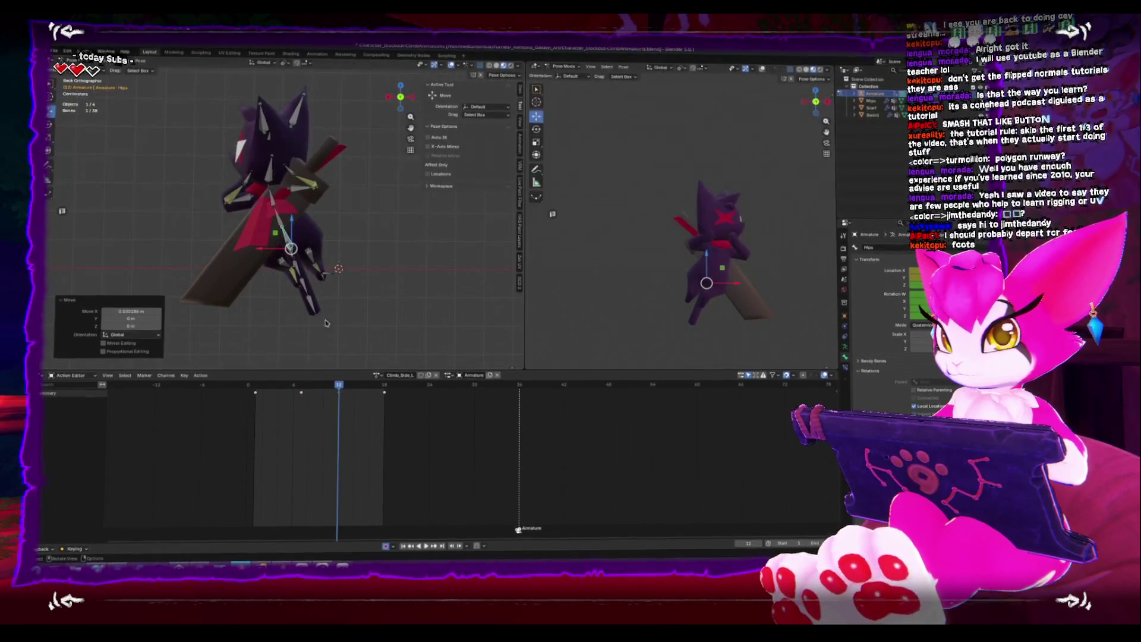
key(g)
key(z)
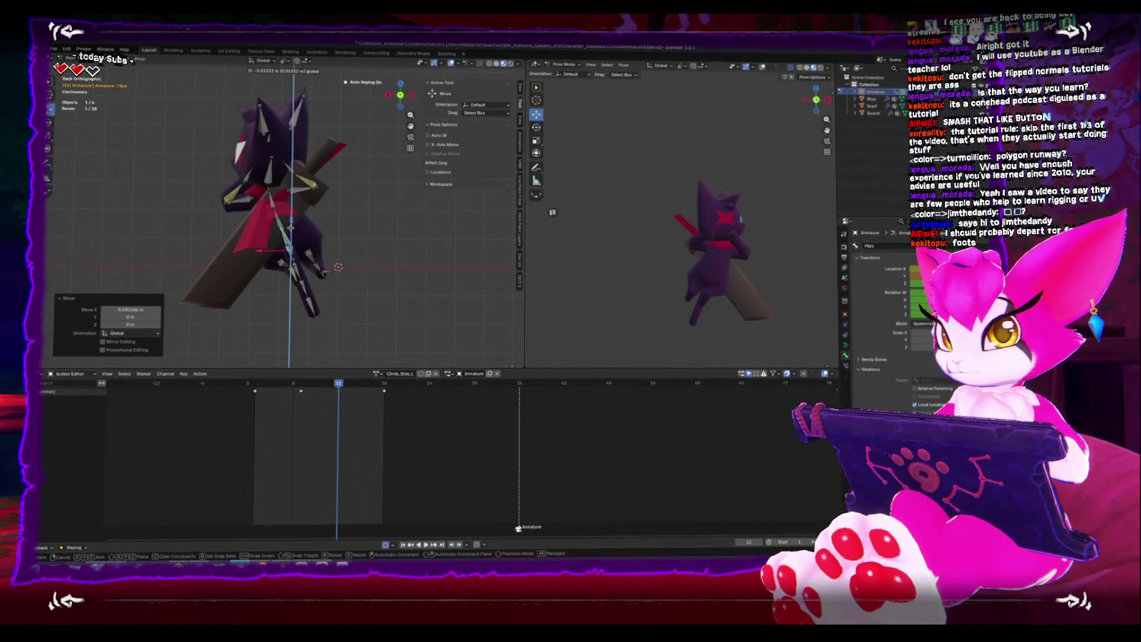
key(Return)
key(space)
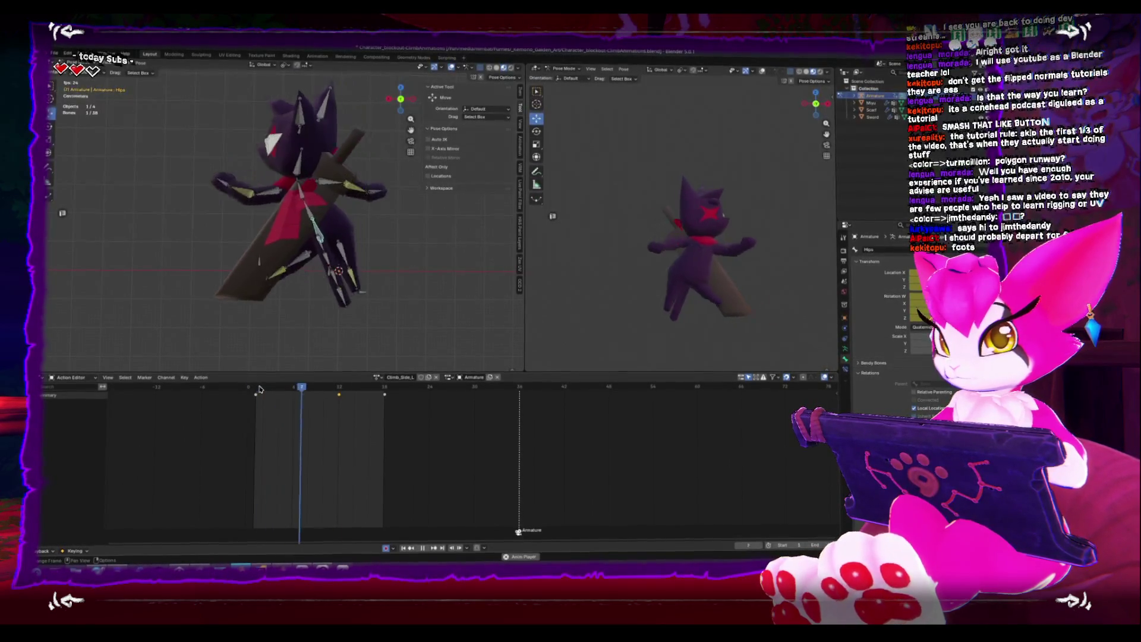
key(space)
Adjust the hips vertically again and lower them slightly, reviewing playback around frames 6–14
key(g)
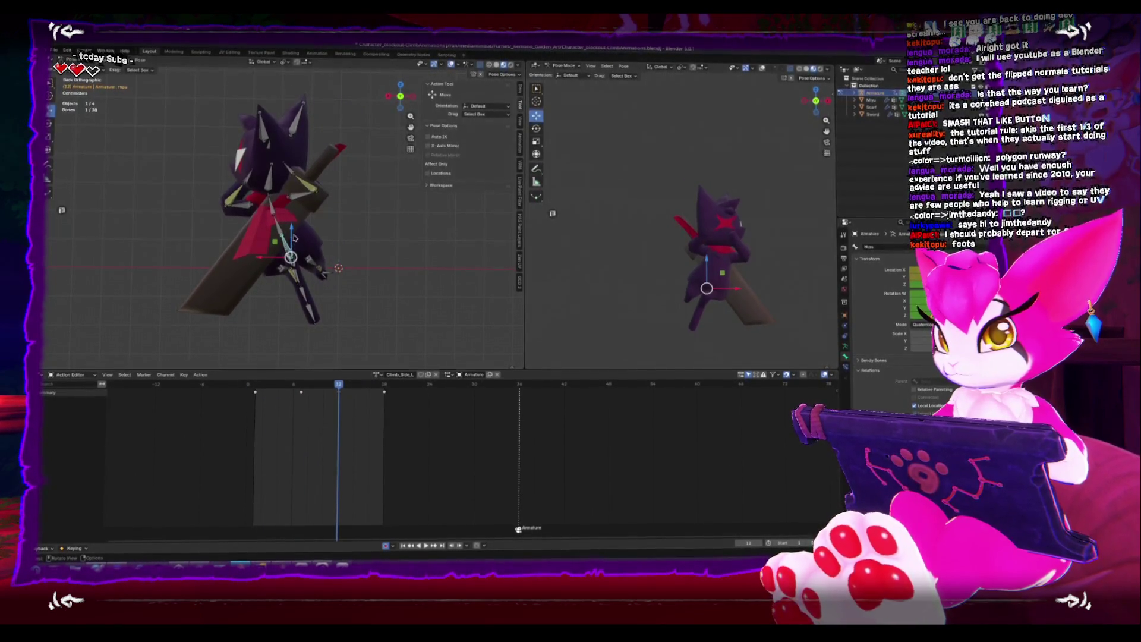
key(z)
key(Return)
key(space)
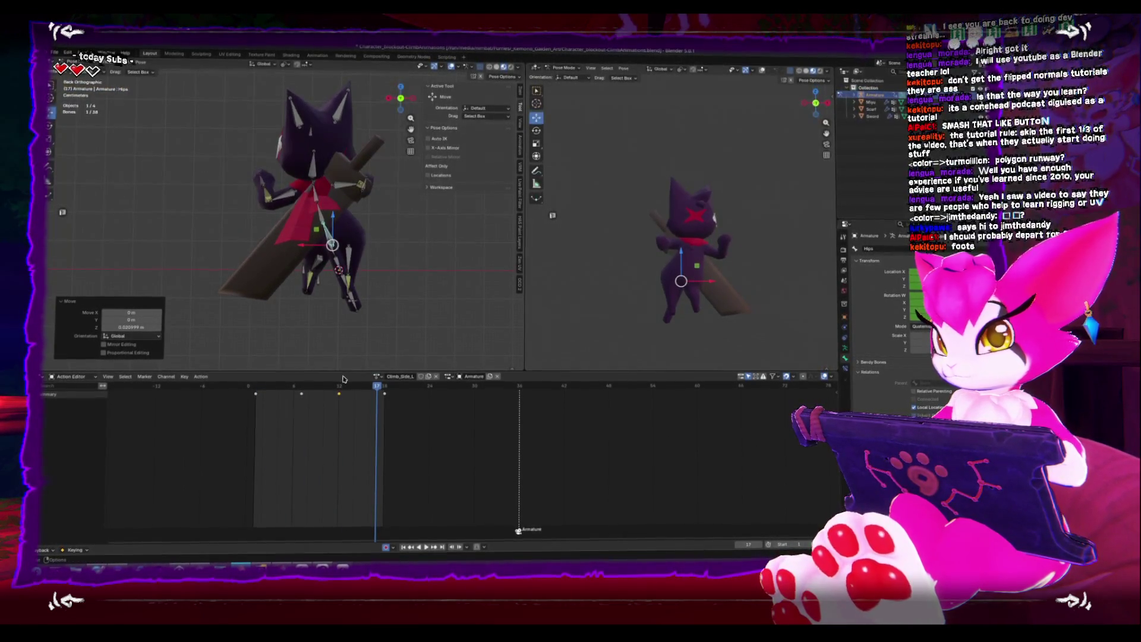
click(339, 389)
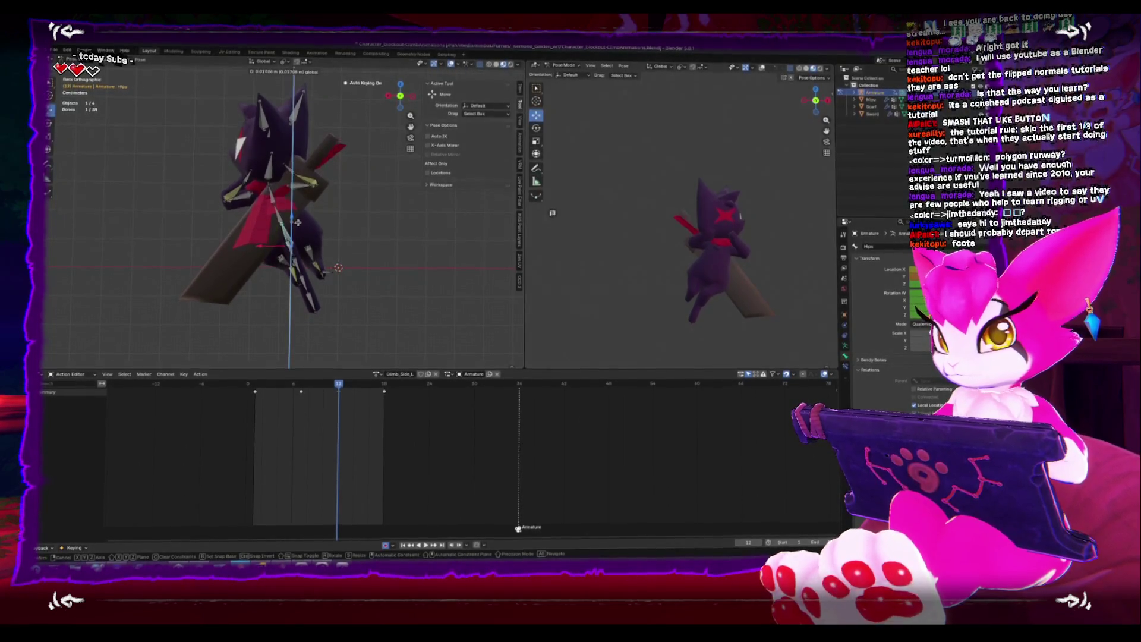
key(space)
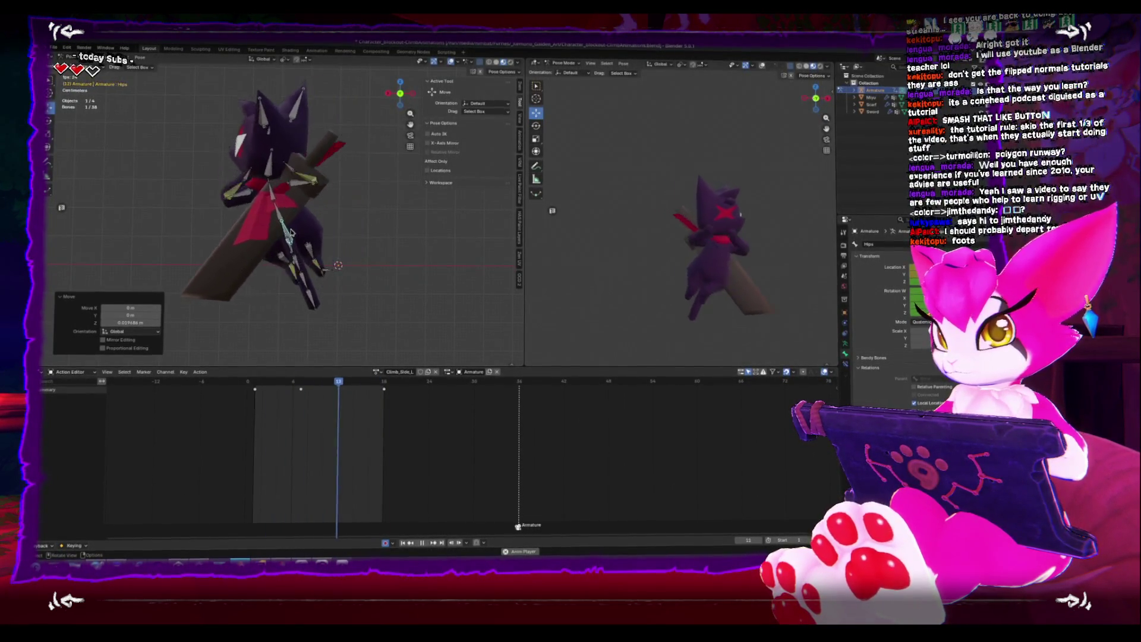
key(space)
click(293, 386)
key(space)
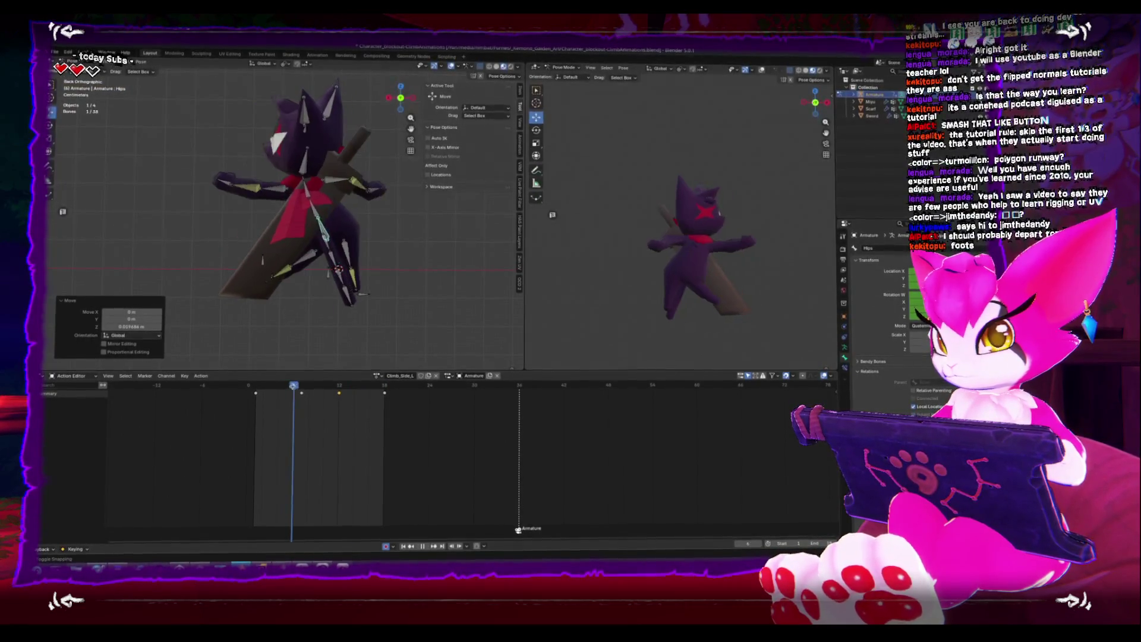
key(space)
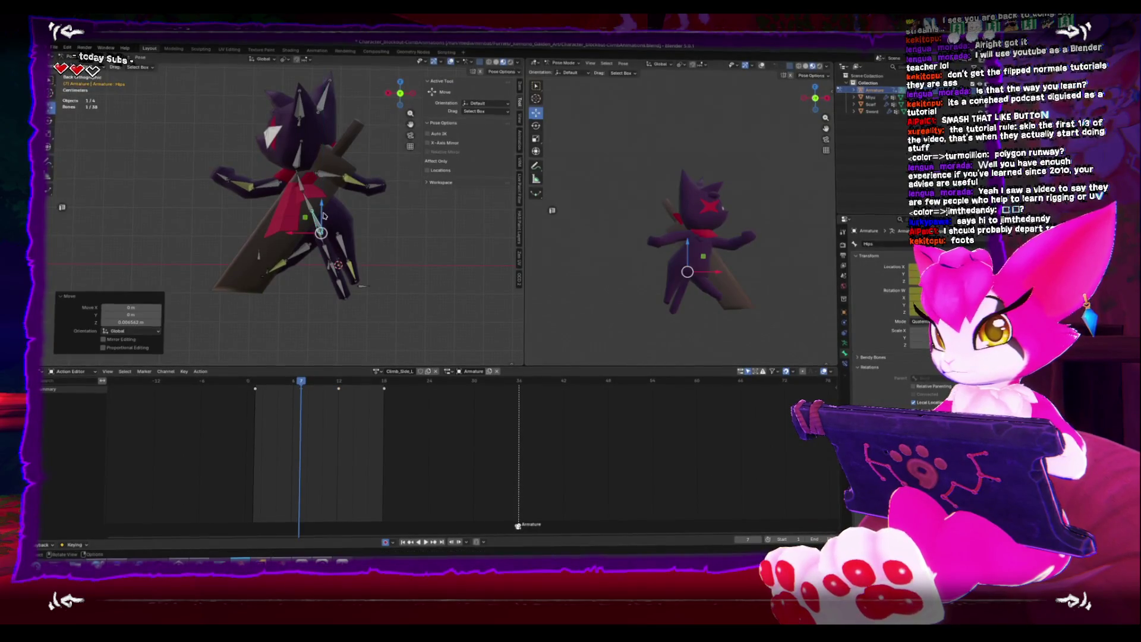
drag(322, 216, 323, 223)
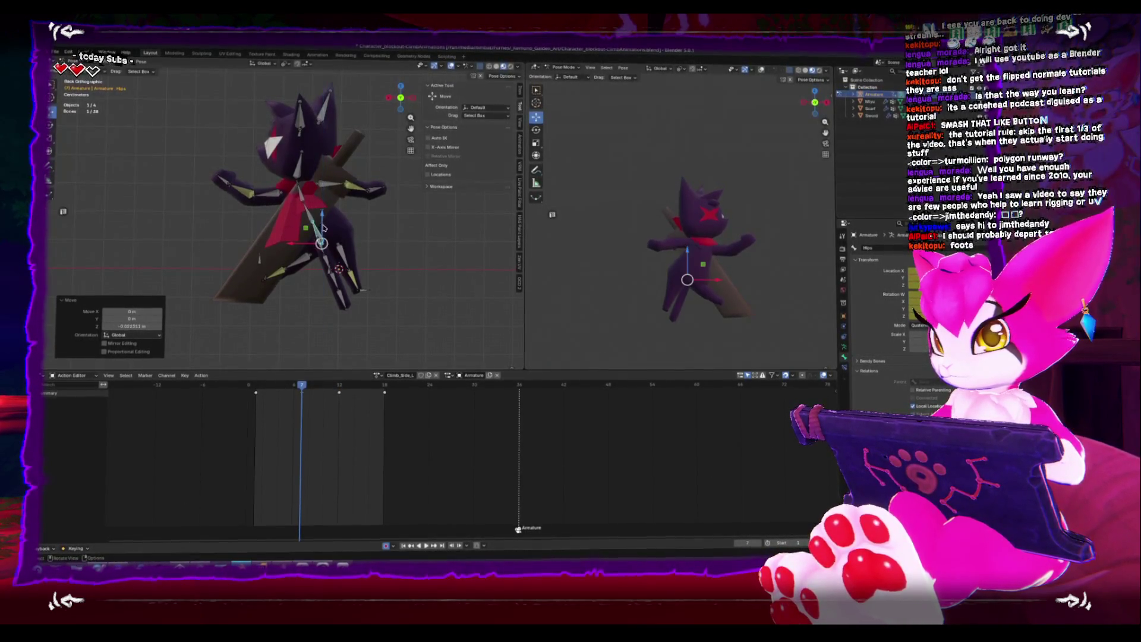
From frame 1, move the hips vertically and paste the copied keyframes at frame 18
key(shift+Left)
key(space)
key(g)
key(z)
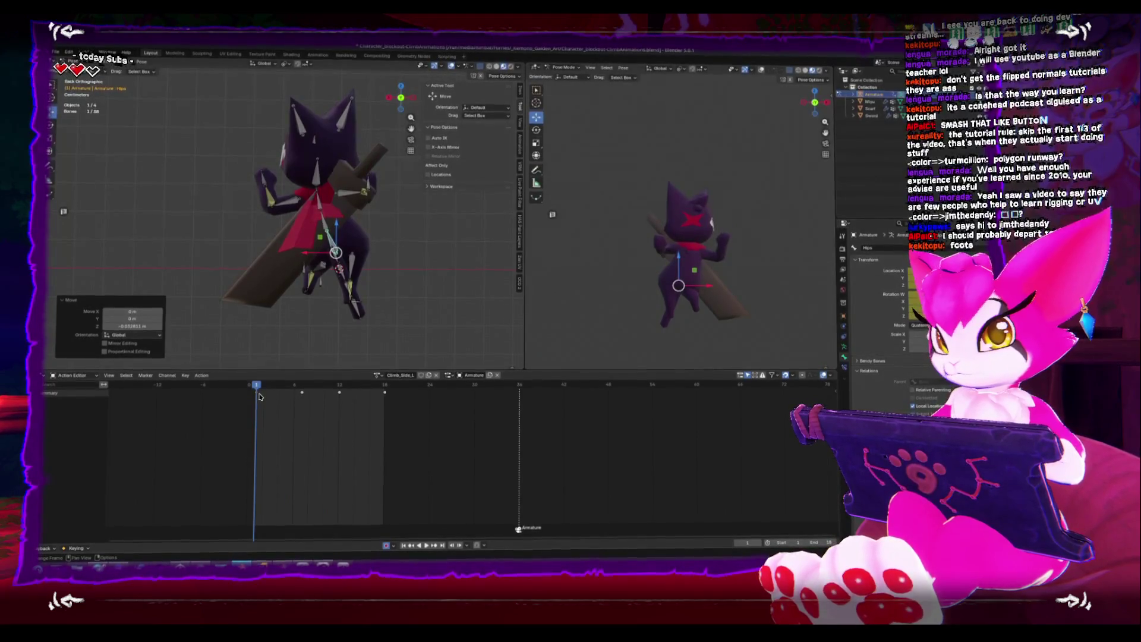
click(384, 386)
key(ctrl+v)
key(space)
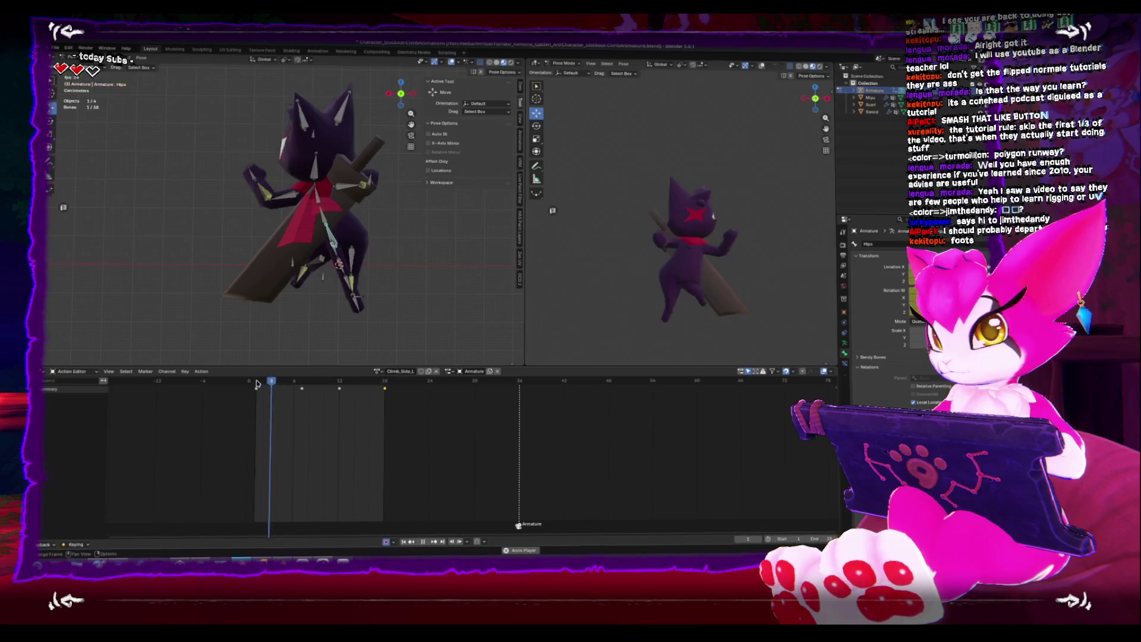
mouse_move(258, 386)
mouse_down()
mouse_move(248, 386)
mouse_move(360, 387)
mouse_up()
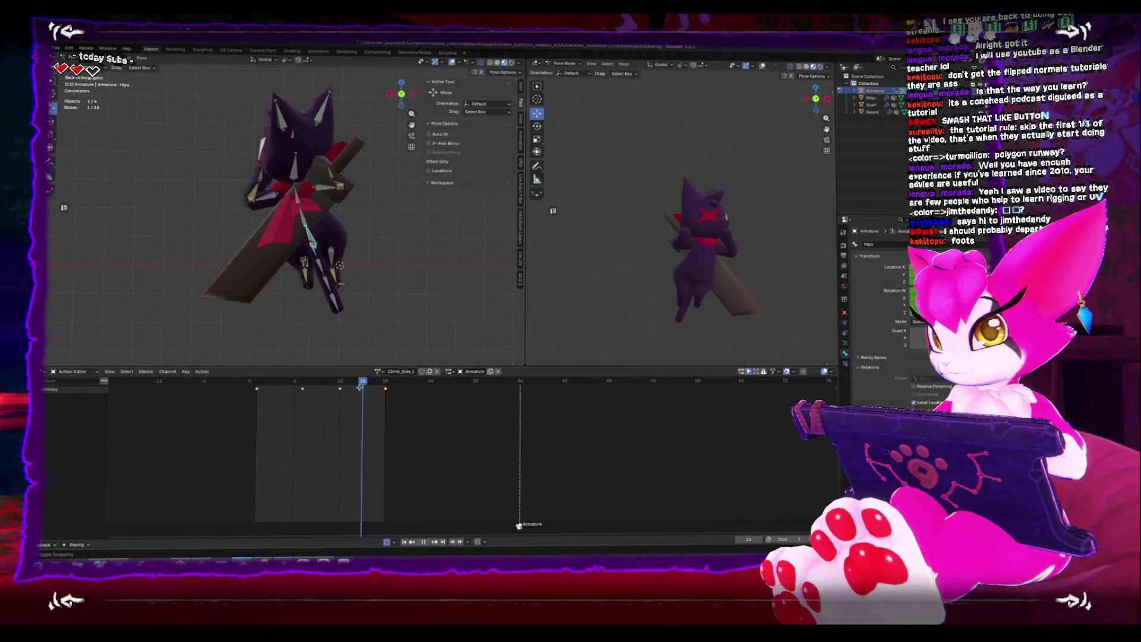
Confirm the bone's new position near frame 7, review the climb loop, and deselect the bones
click(315, 243)
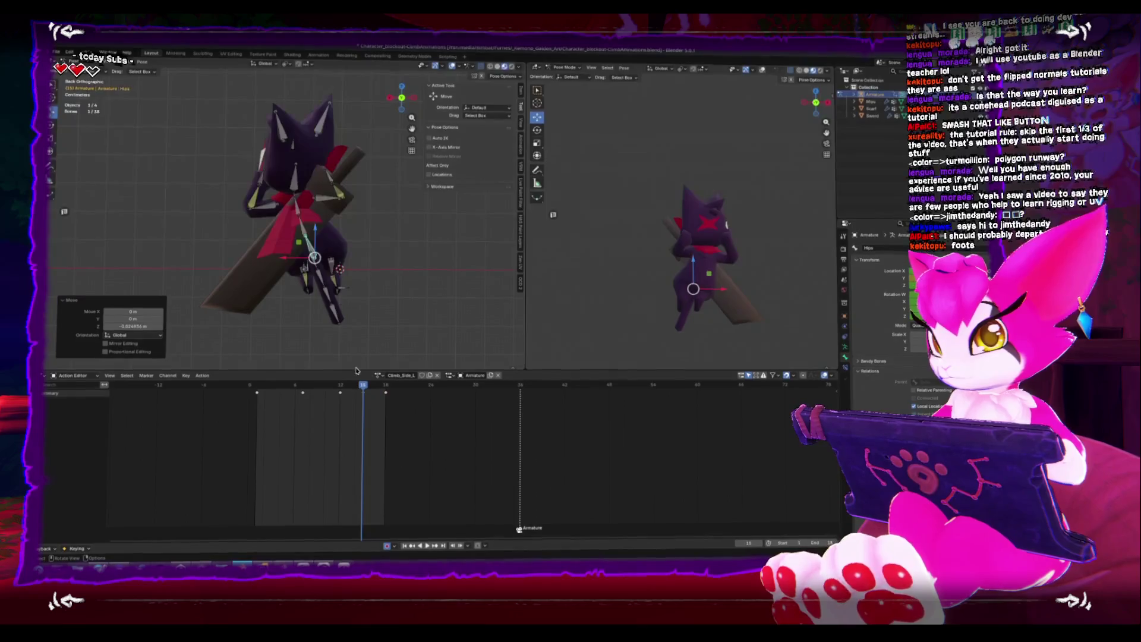
key(space)
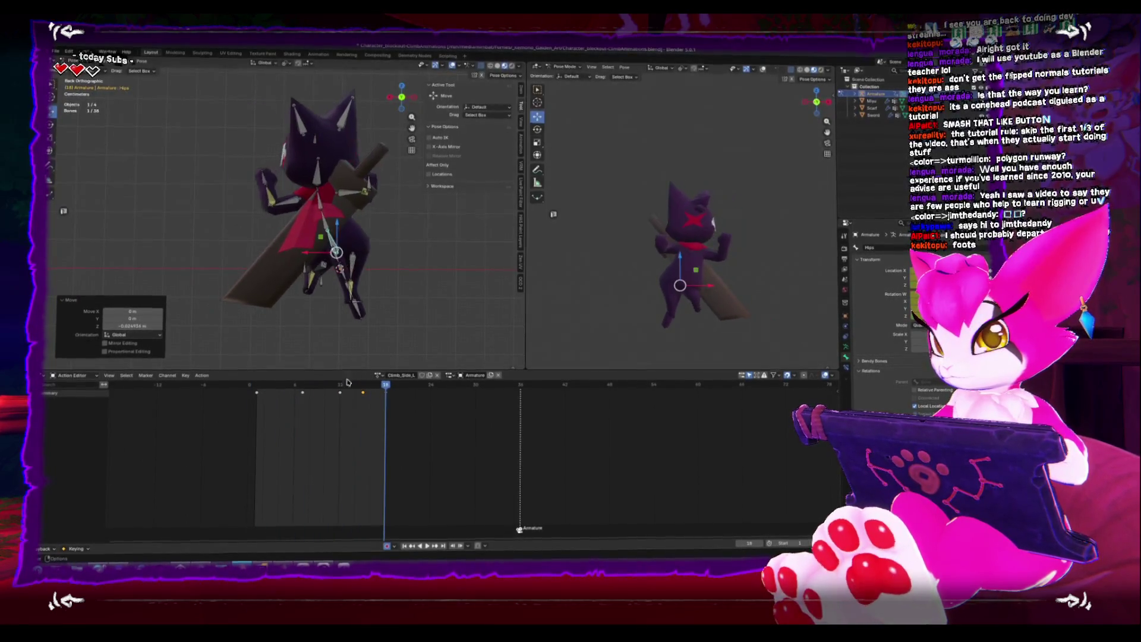
key(space)
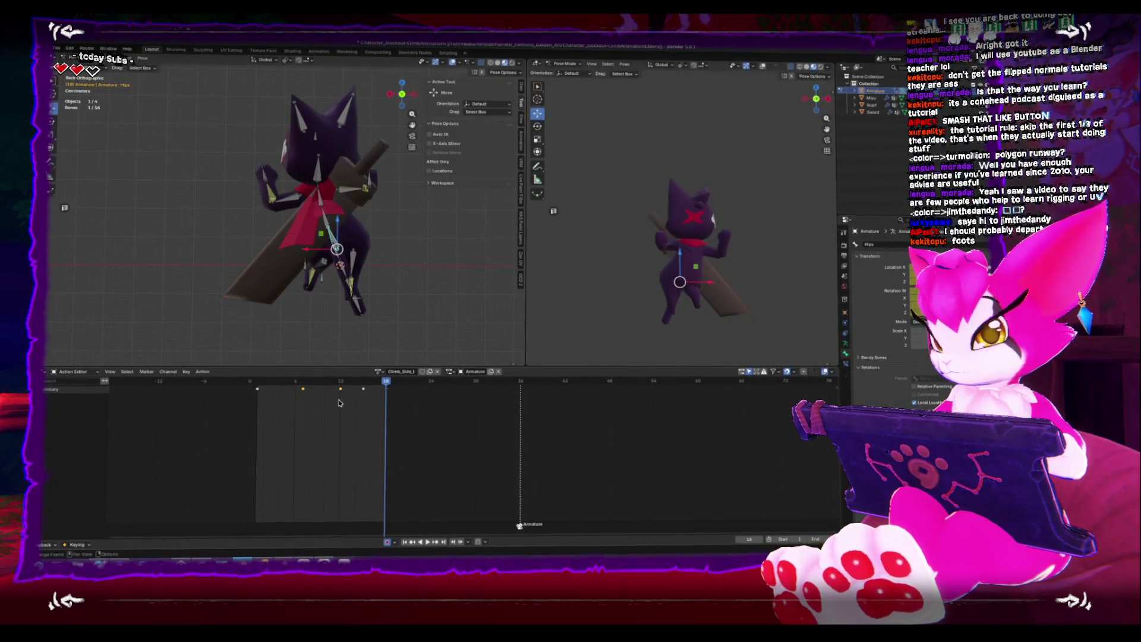
key(space)
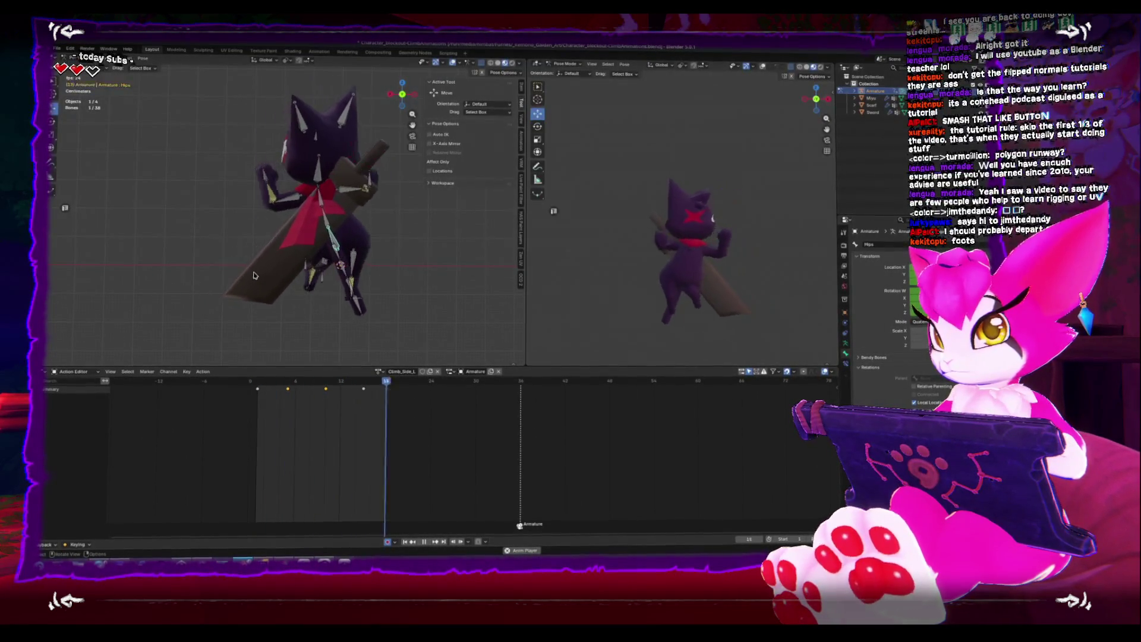
key(space)
middle_drag(254, 275, 287, 302)
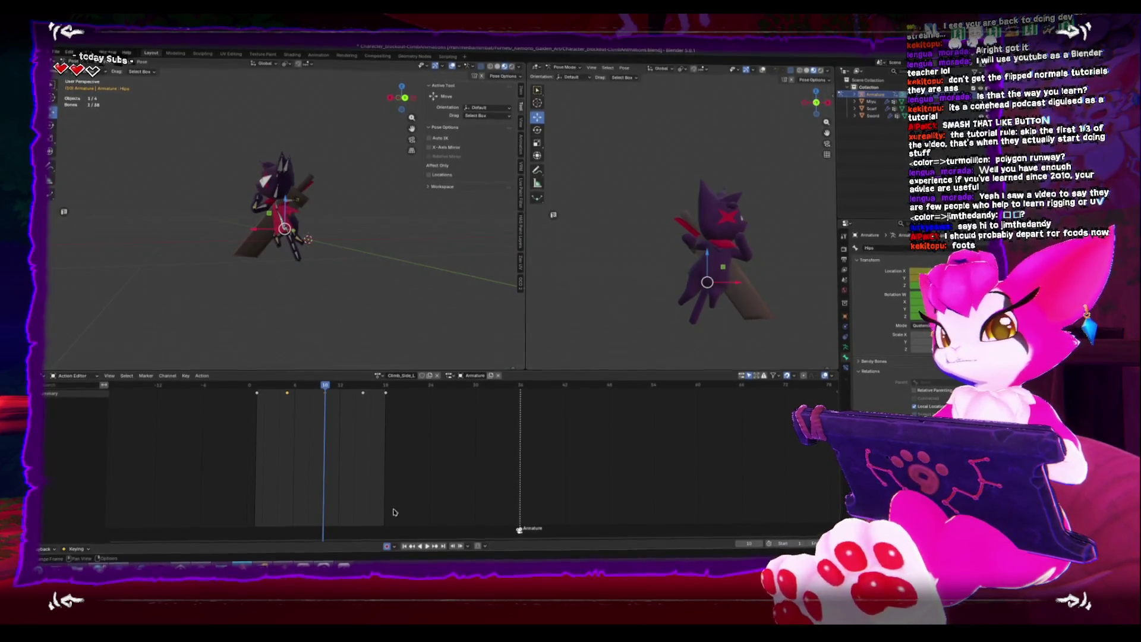
click(326, 315)
Save the file as Character_blockout-ClimbAnimations.blend and box-select all the armature's bones
key(ctrl+s)
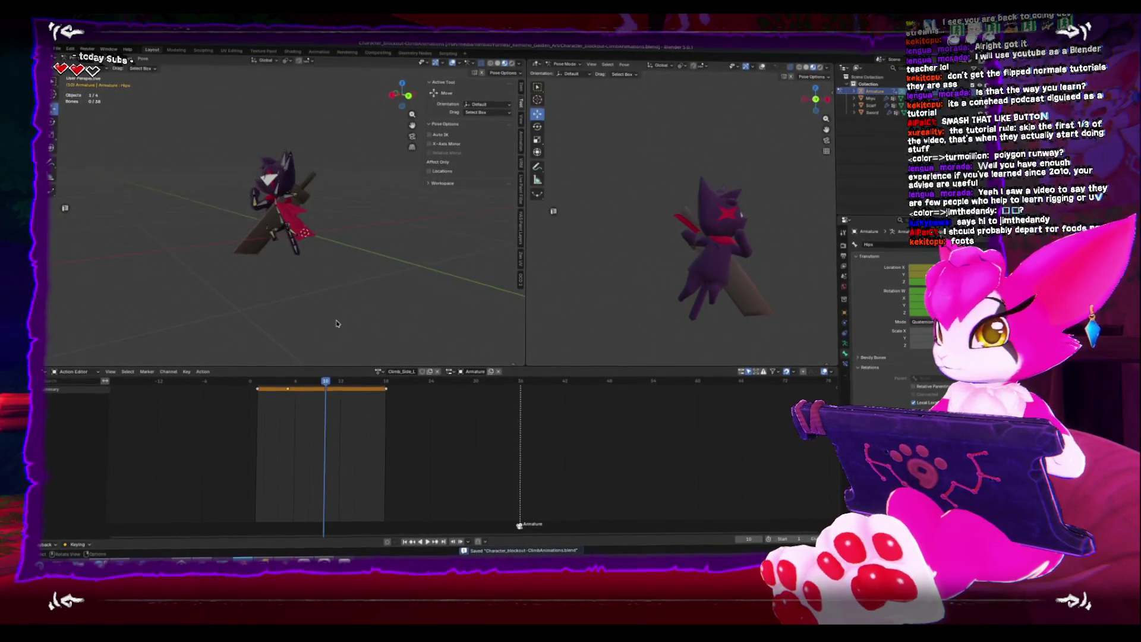
middle_drag(326, 329, 265, 198)
mouse_move(223, 141)
mouse_down()
mouse_move(353, 285)
mouse_move(351, 300)
mouse_up()
click(377, 376)
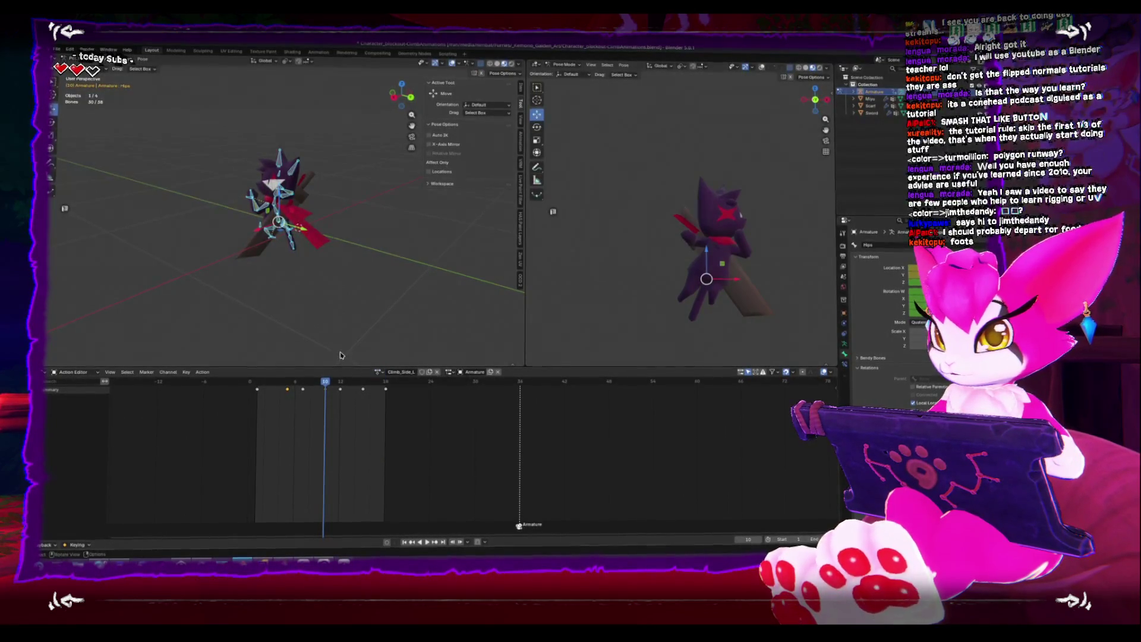
Replace Climb_Side_L with the TPose action from the action list, then select Hand_IK_L
click(378, 372)
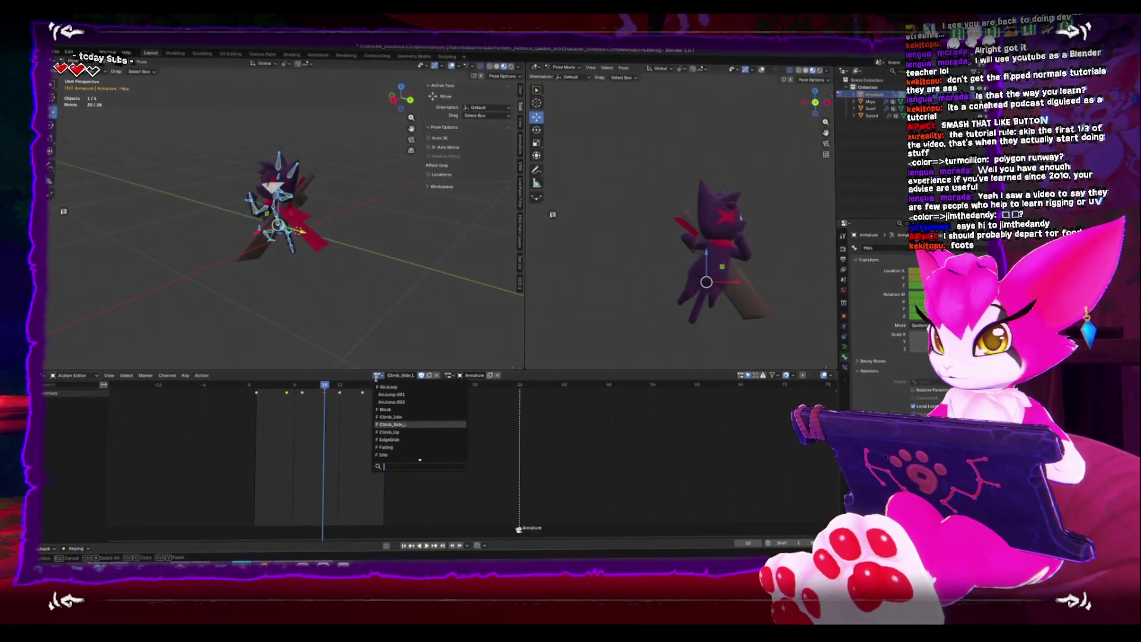
scroll(384, 449, down, 6)
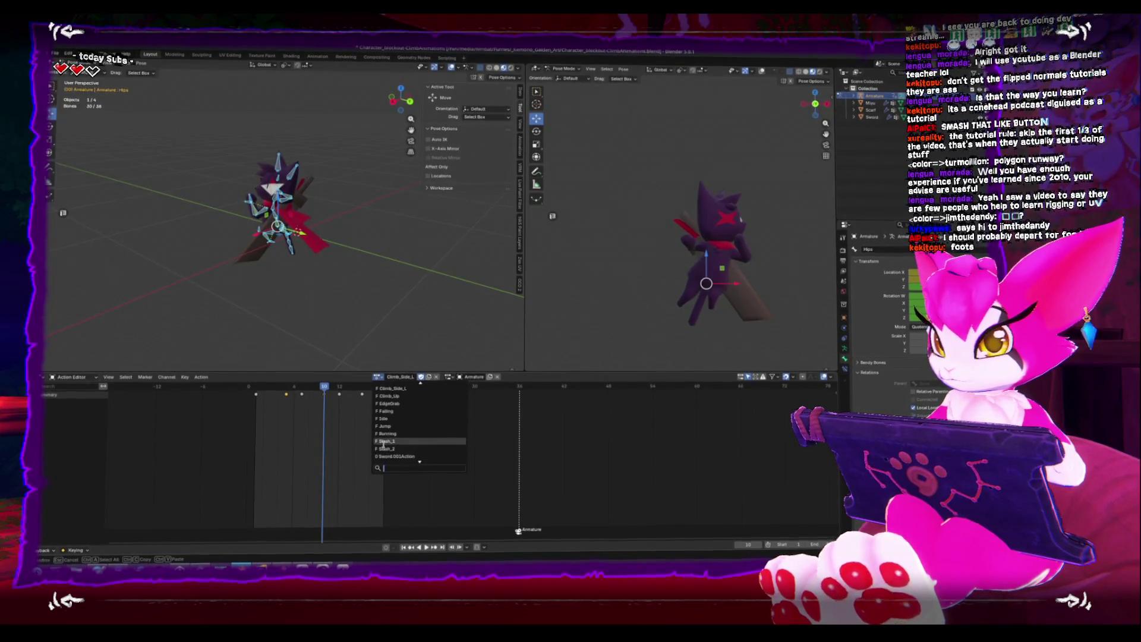
click(385, 453)
middle_drag(351, 268, 374, 256)
click(250, 192)
At frame 1, select Hand_IK_R and shift it slightly in the front view
click(255, 395)
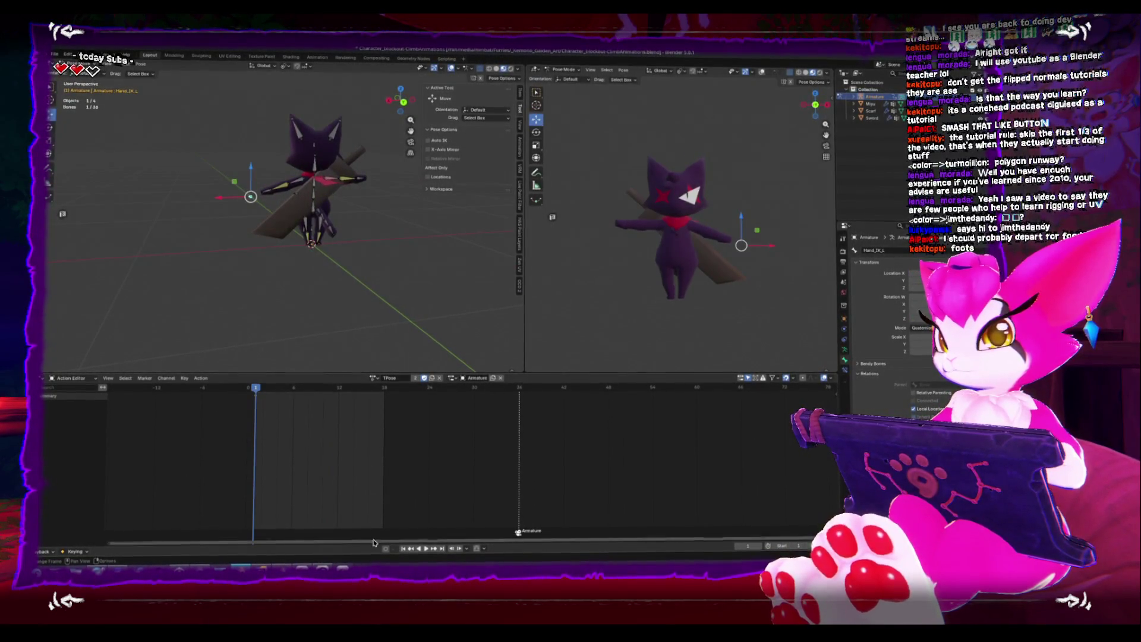
key(KP_1)
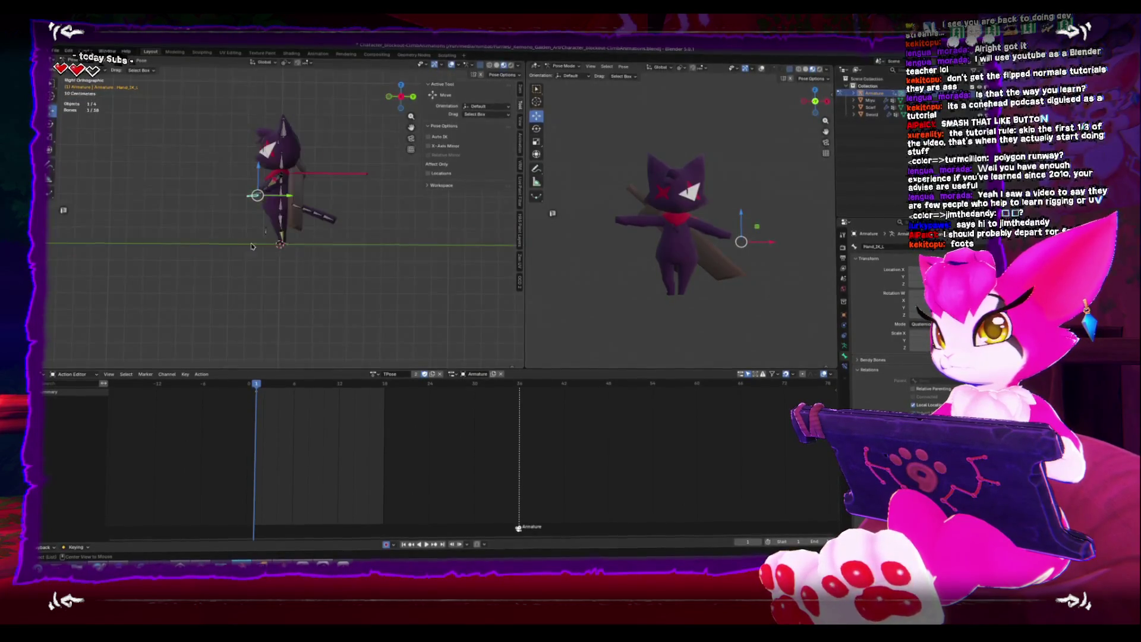
mouse_move(285, 253)
middle_down()
mouse_move(200, 262)
mouse_move(233, 256)
middle_up()
click(265, 230)
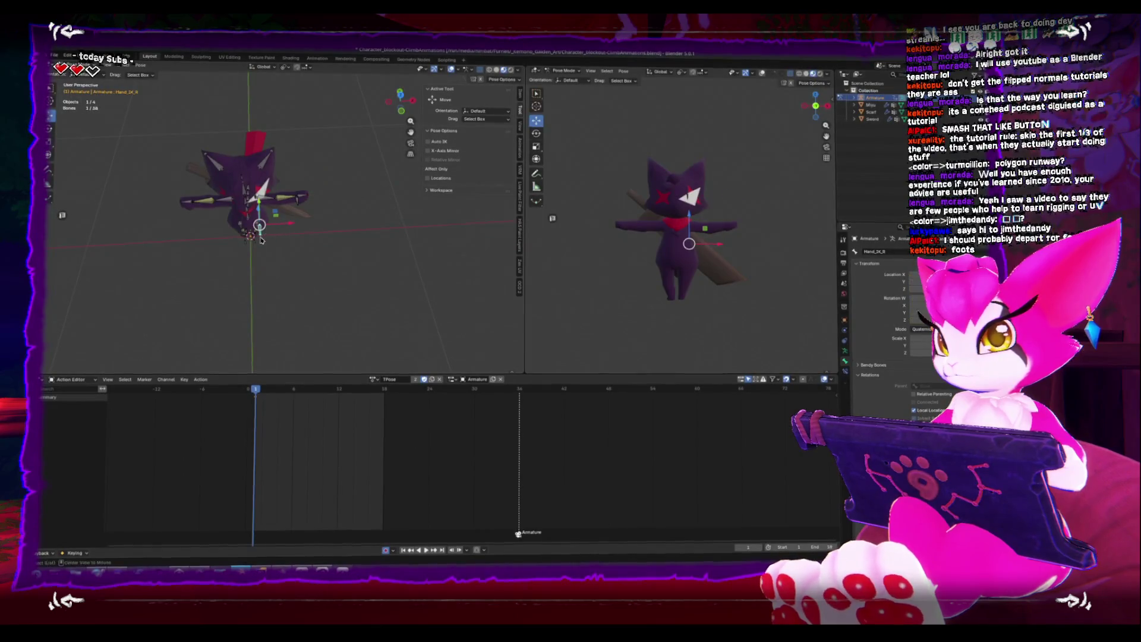
click(252, 237)
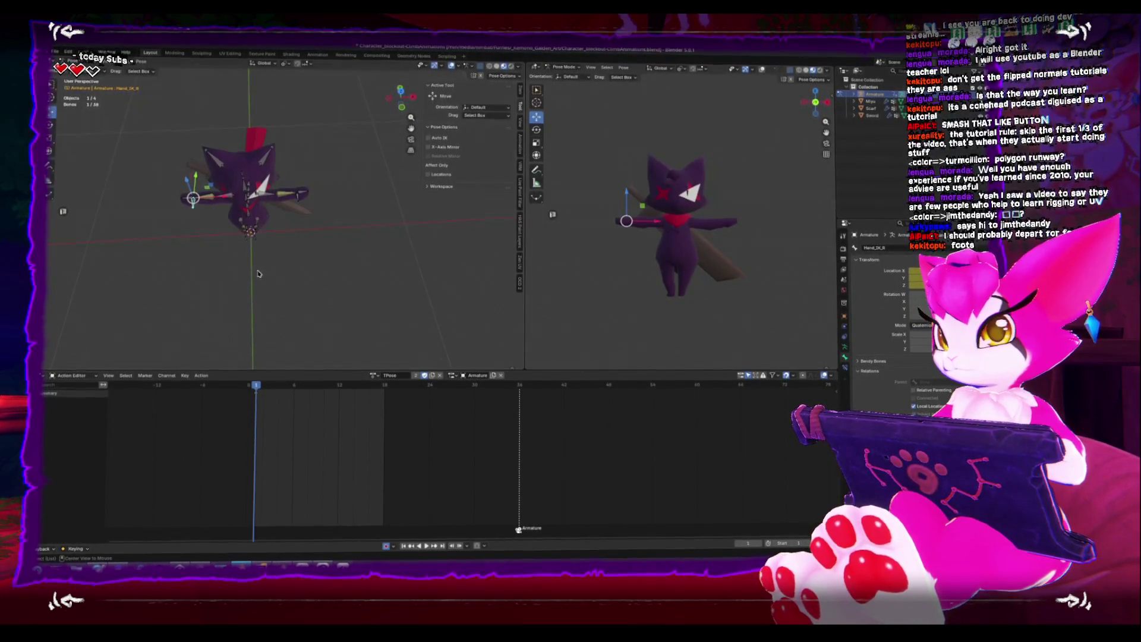
key(ctrl+KP_3)
key(KP_1)
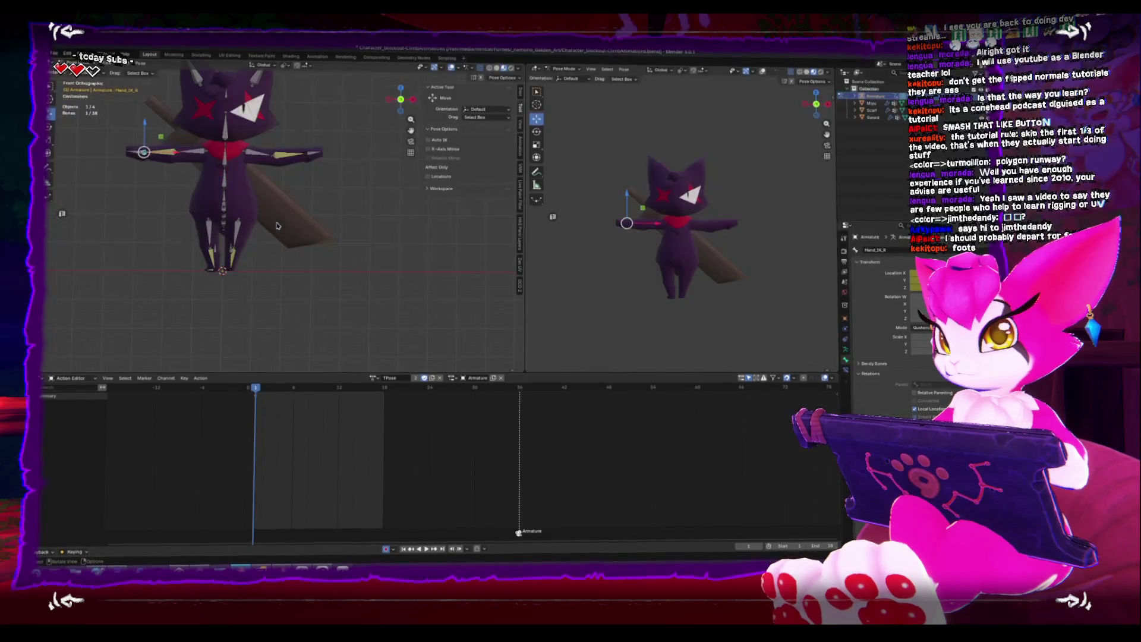
key(g)
click(265, 224)
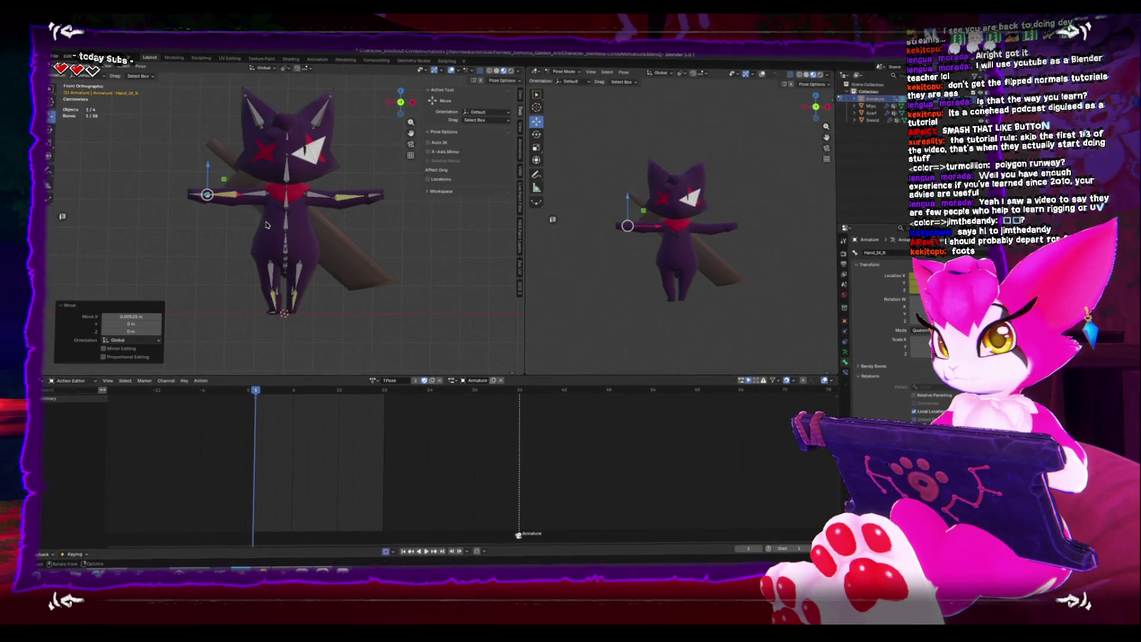
Select the Hand_IK_L bone and the left lower arm bone using top and front views
key(KP_7)
click(364, 233)
key(KP_1)
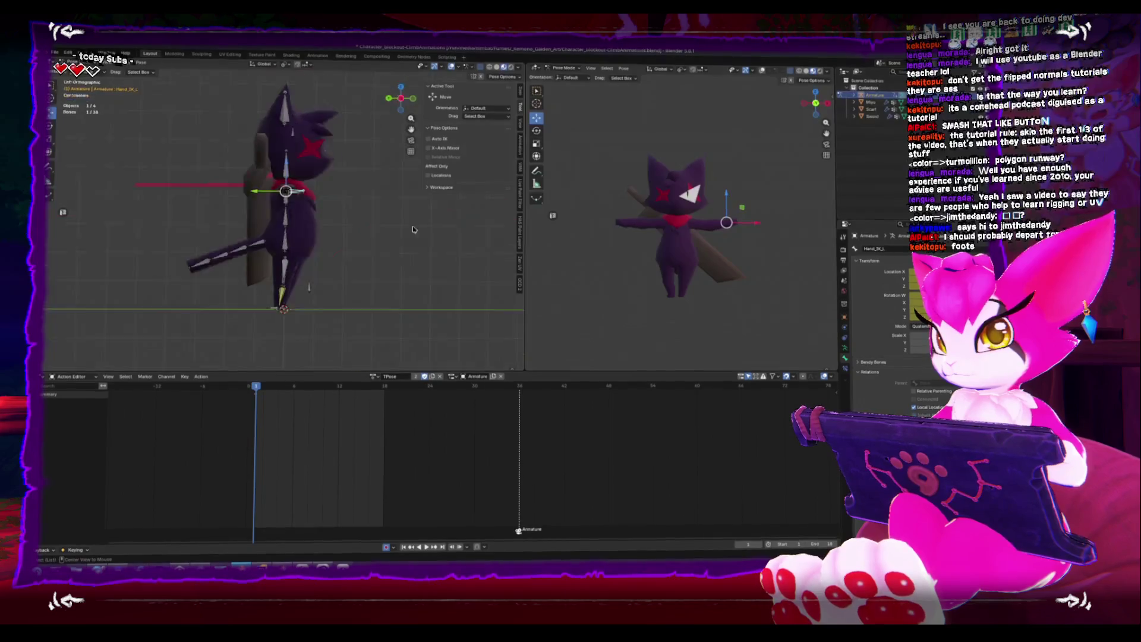
click(333, 193)
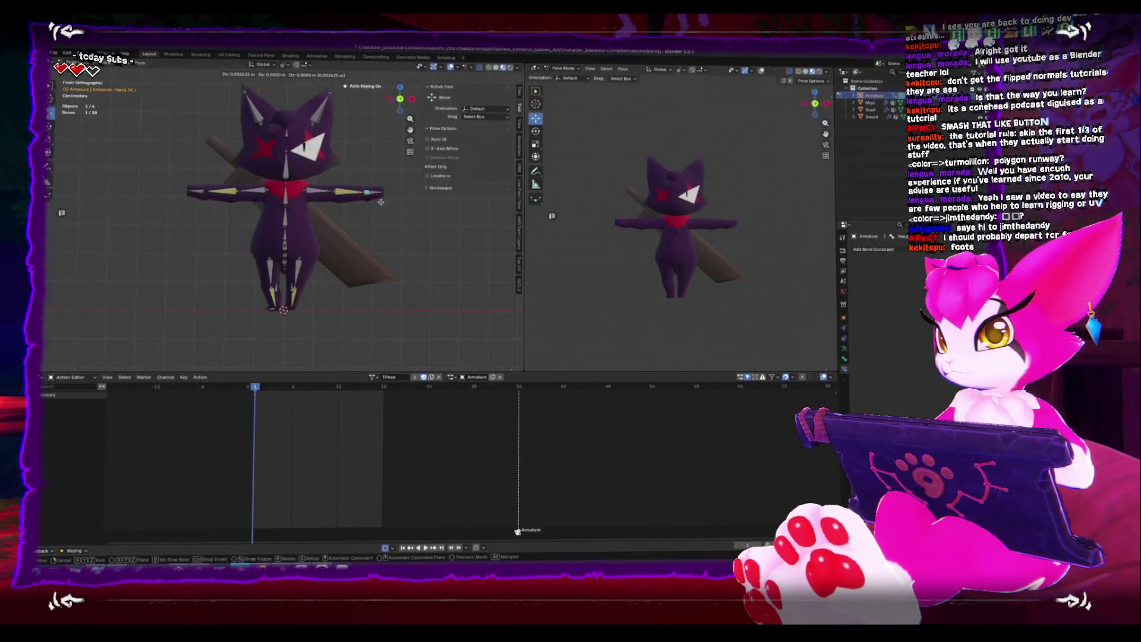
Zoom in on the right leg, toggle Edit Mode and back, and select FootIK_R and the lower-leg bone
mouse_move(368, 262)
middle_down()
mouse_move(382, 283)
mouse_move(323, 310)
mouse_move(333, 285)
middle_up()
key(ctrl+Tab)
scroll(322, 310, up, 5)
key(Tab)
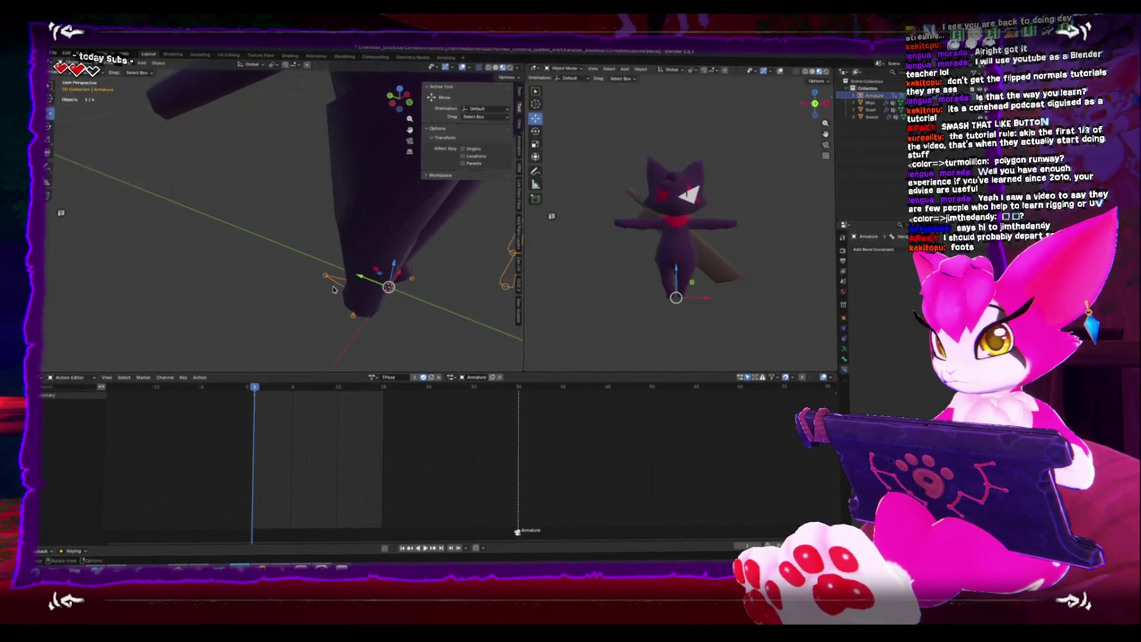
key(Tab)
click(333, 284)
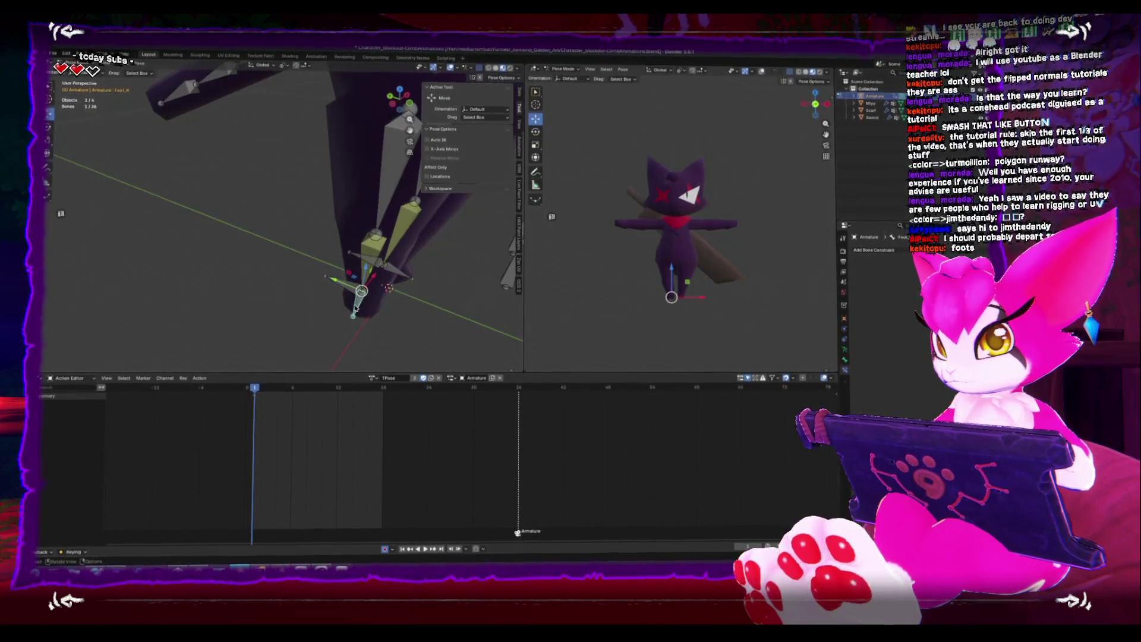
click(349, 289)
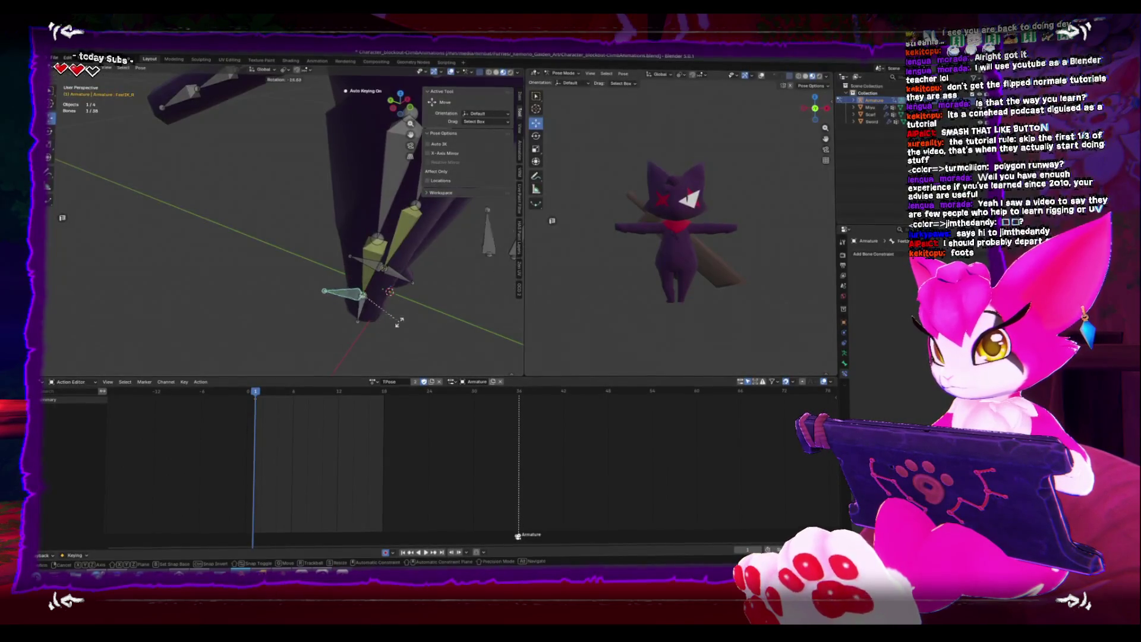
click(371, 261)
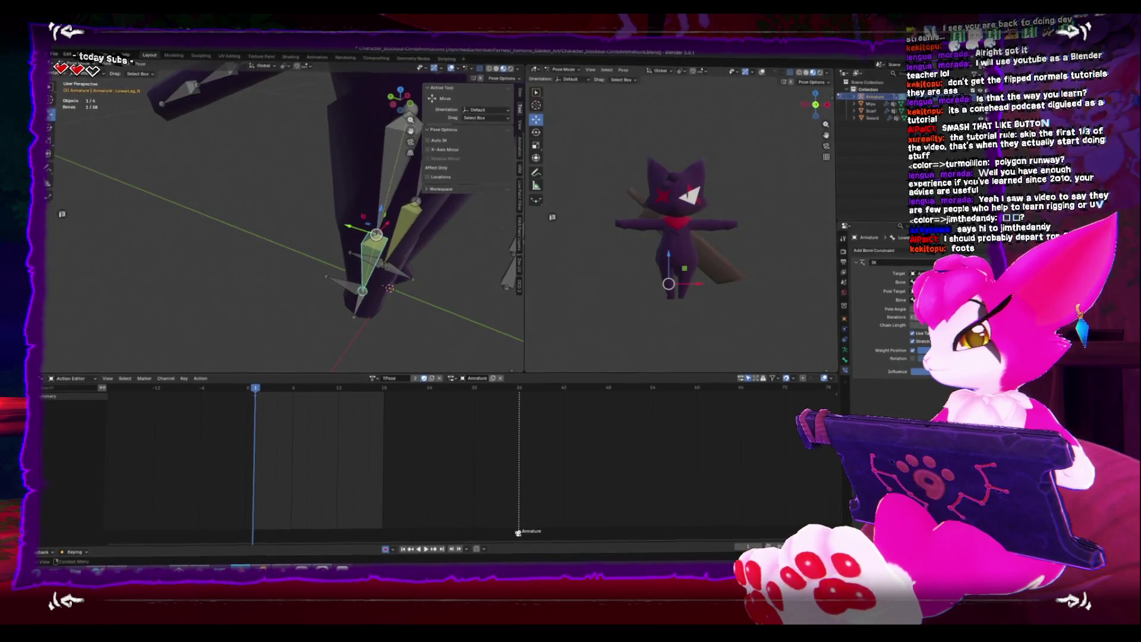
Test the IK-constrained lower-leg bone by rotating it, then orbit to a frontal view of the legs
key(r)
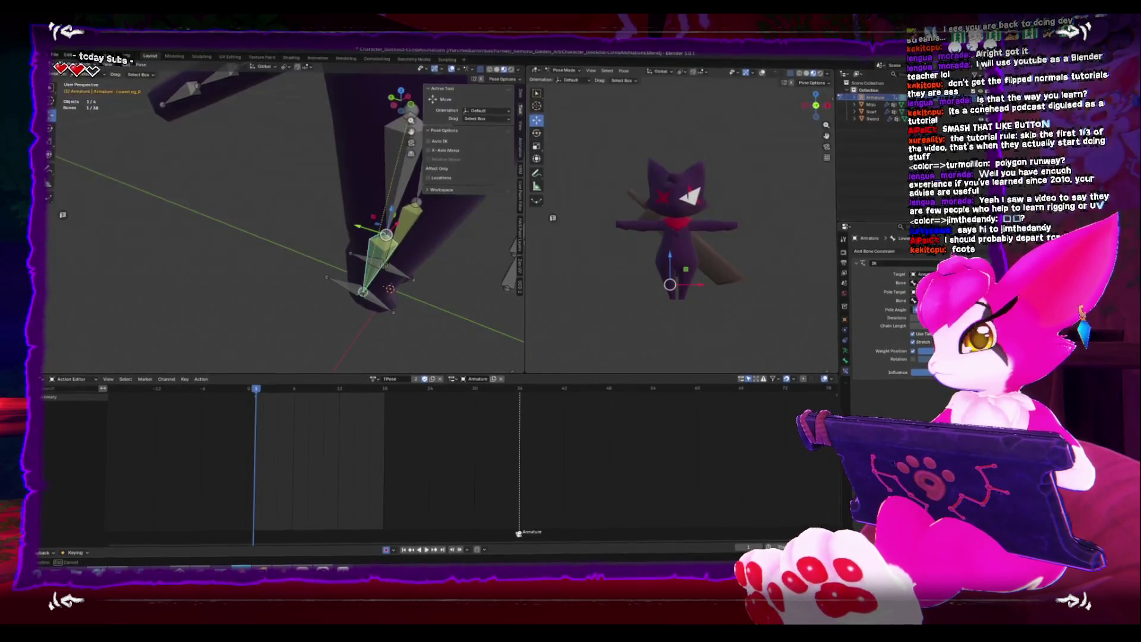
mouse_move(406, 252)
middle_down()
mouse_move(369, 305)
mouse_move(361, 351)
mouse_move(367, 290)
middle_up()
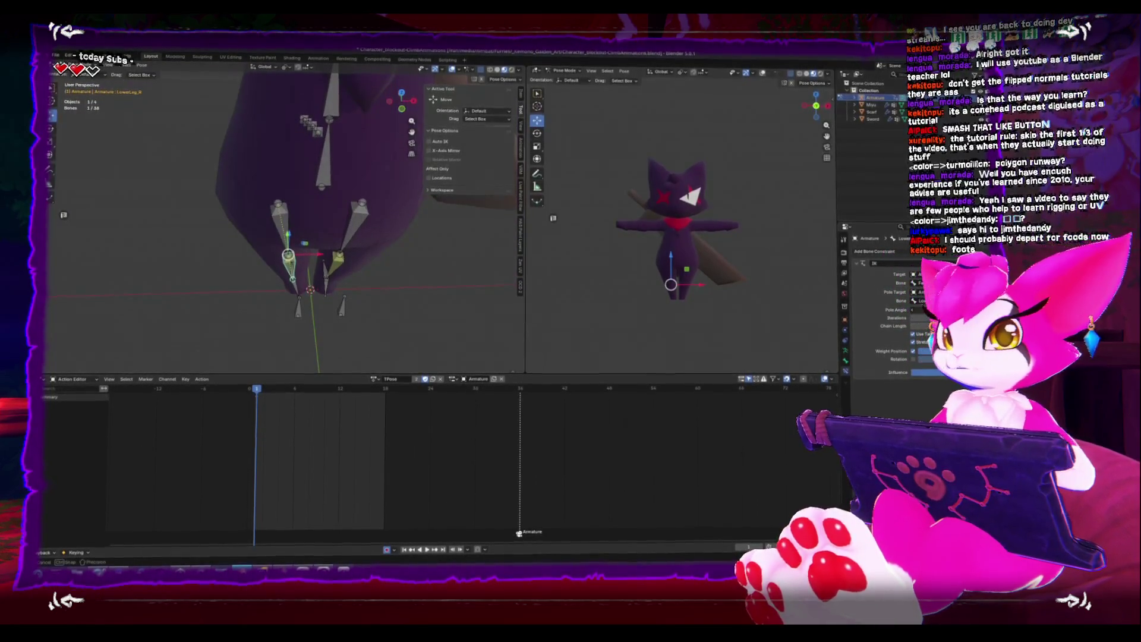
mouse_move(451, 267)
middle_down()
mouse_move(392, 297)
mouse_move(368, 284)
middle_up()
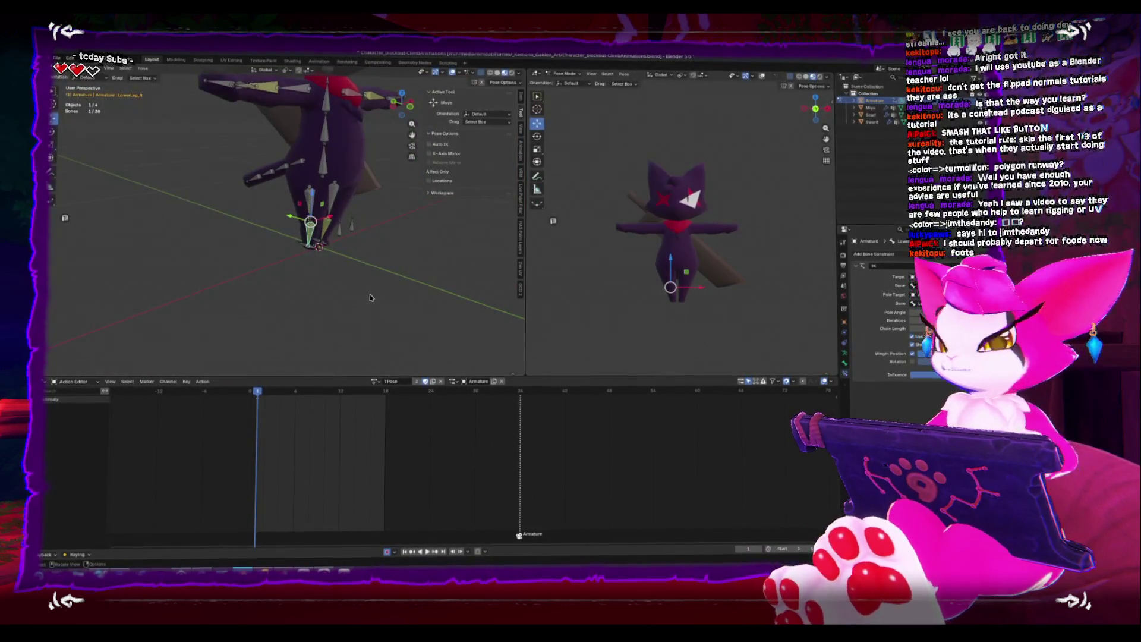
mouse_move(375, 302)
middle_down()
mouse_move(395, 276)
mouse_move(371, 303)
middle_up()
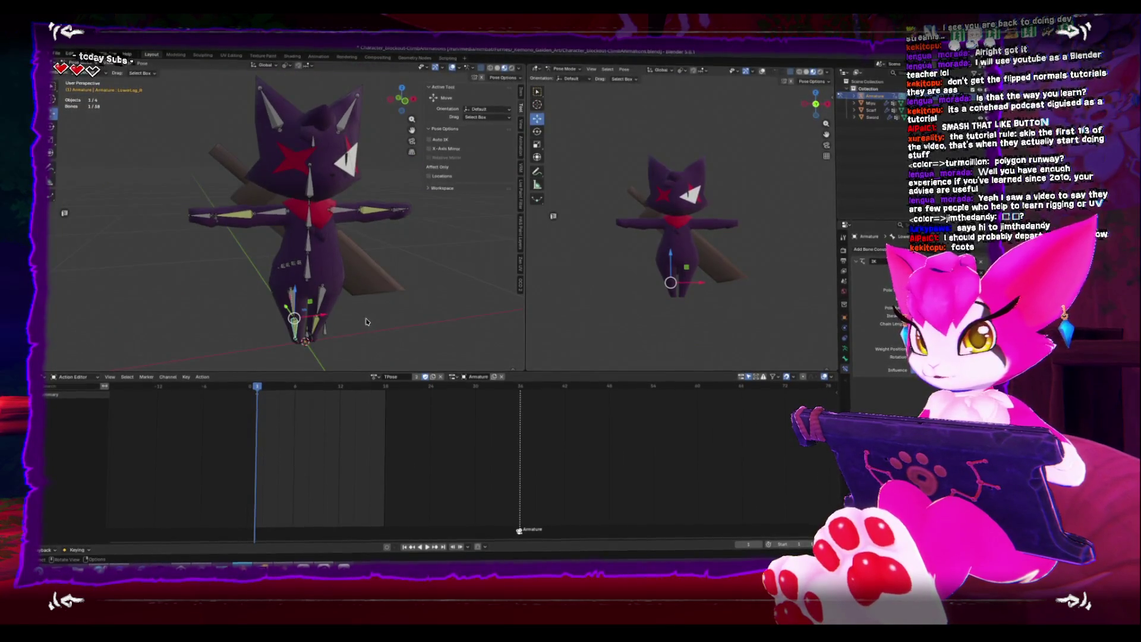